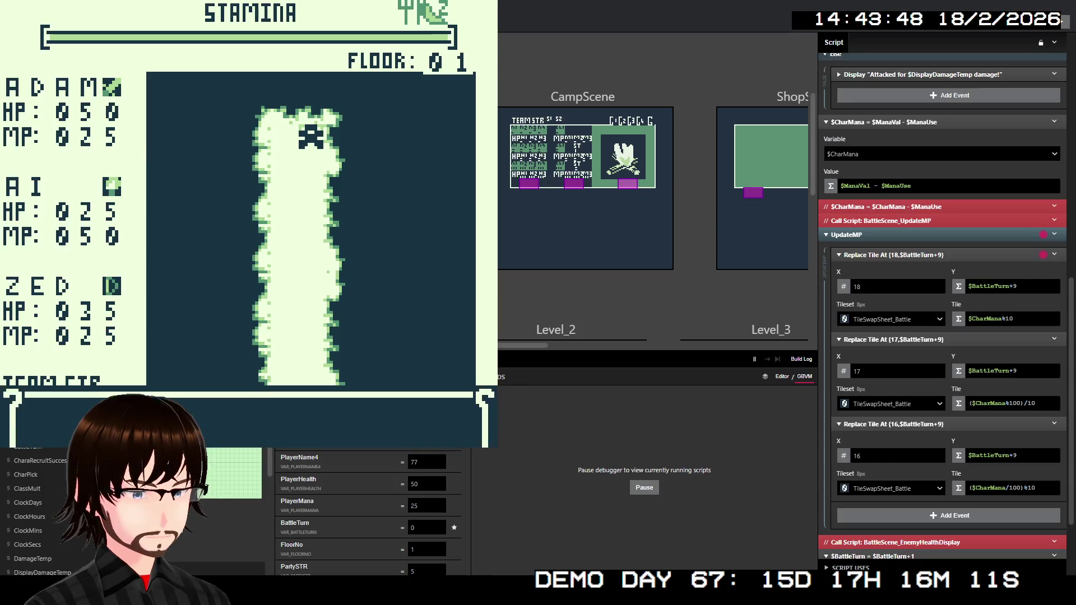
# Move on to floor 02 and walk left until a zombie encounter starts
pyautogui.press('z')
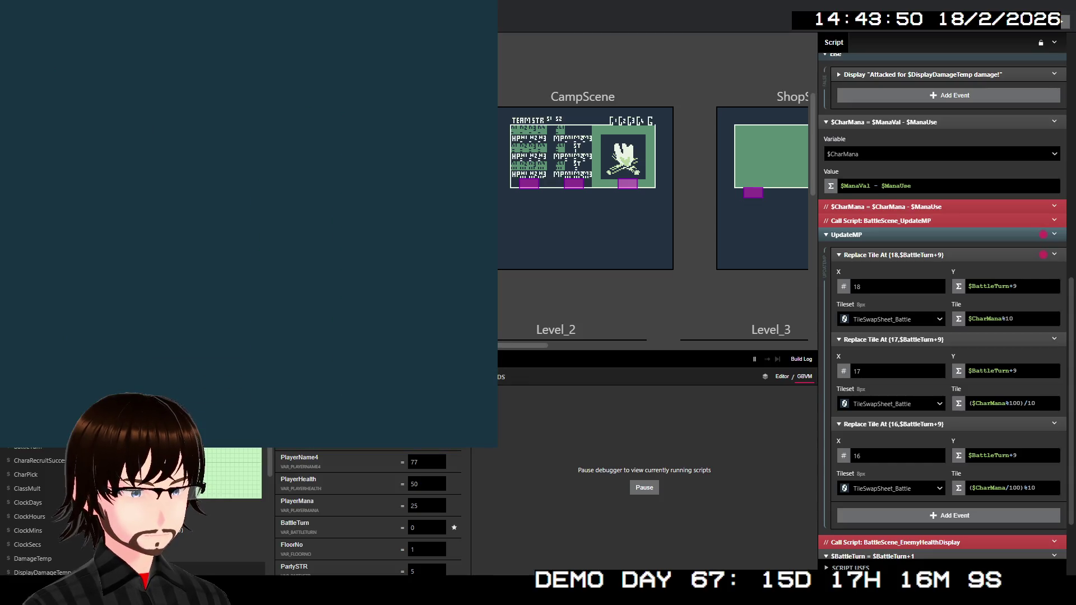
pyautogui.press('Left')
pyautogui.press('Left')
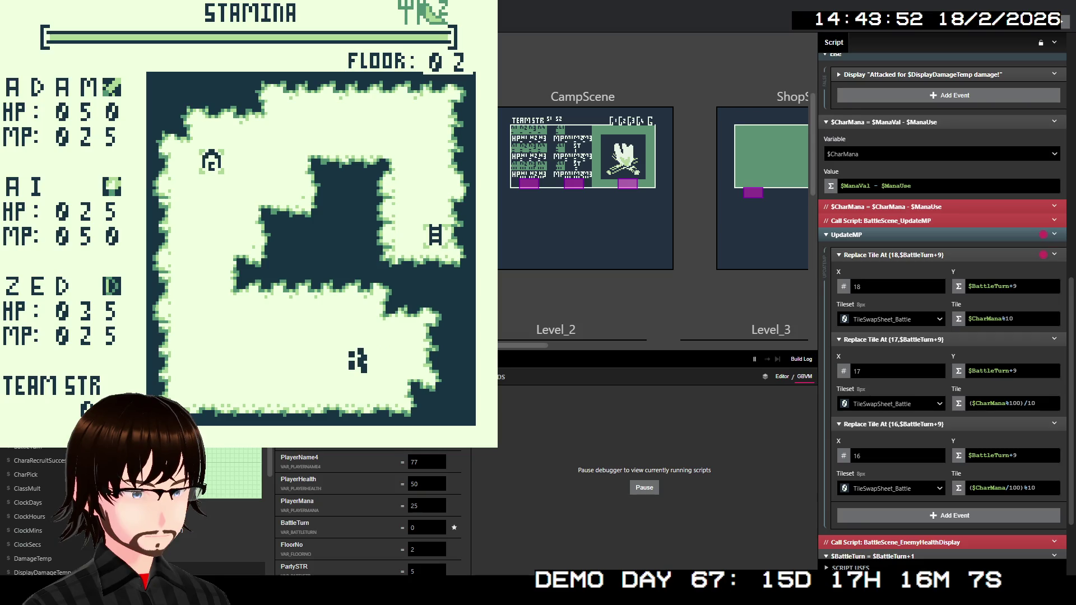
pyautogui.press('Left')
pyautogui.press('Left')
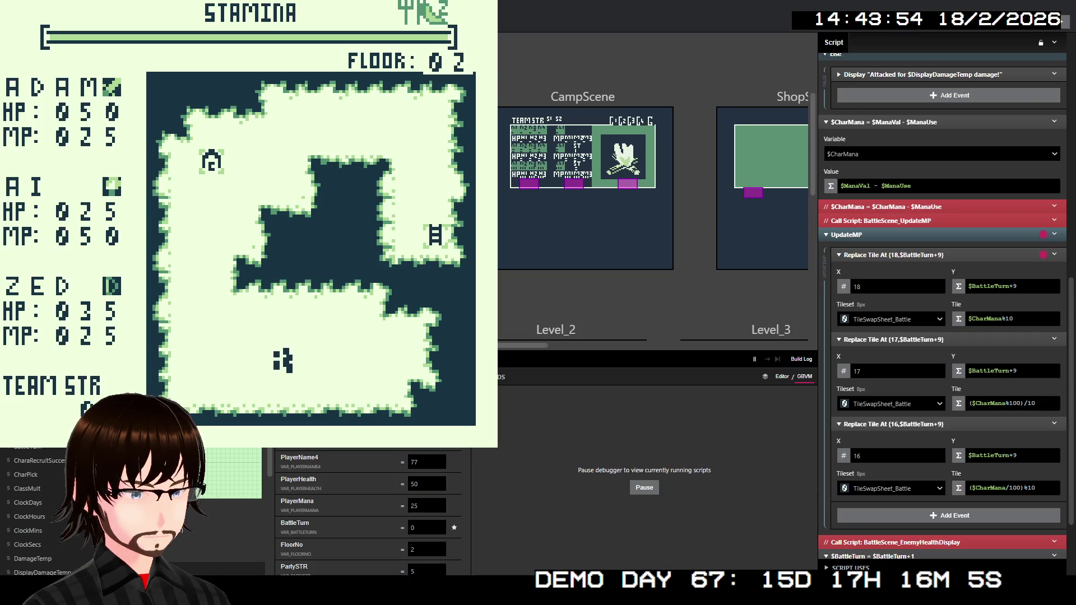
pyautogui.press('Left')
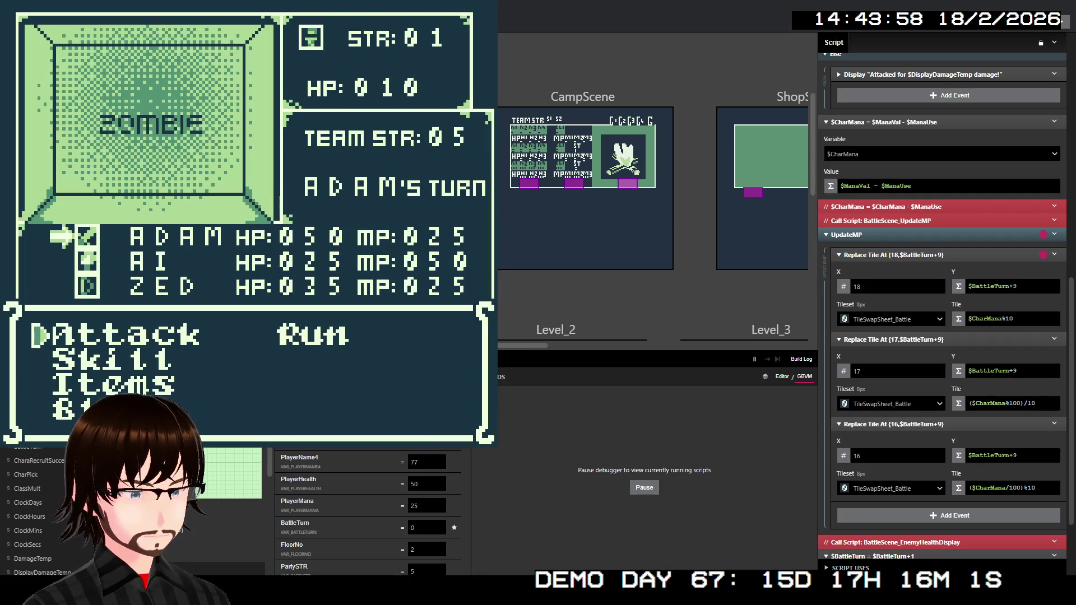
# Have Adam Block and Ai cast Fire on the zombie, confirming until the debugger pauses
pyautogui.press('Down')
pyautogui.press('Down')
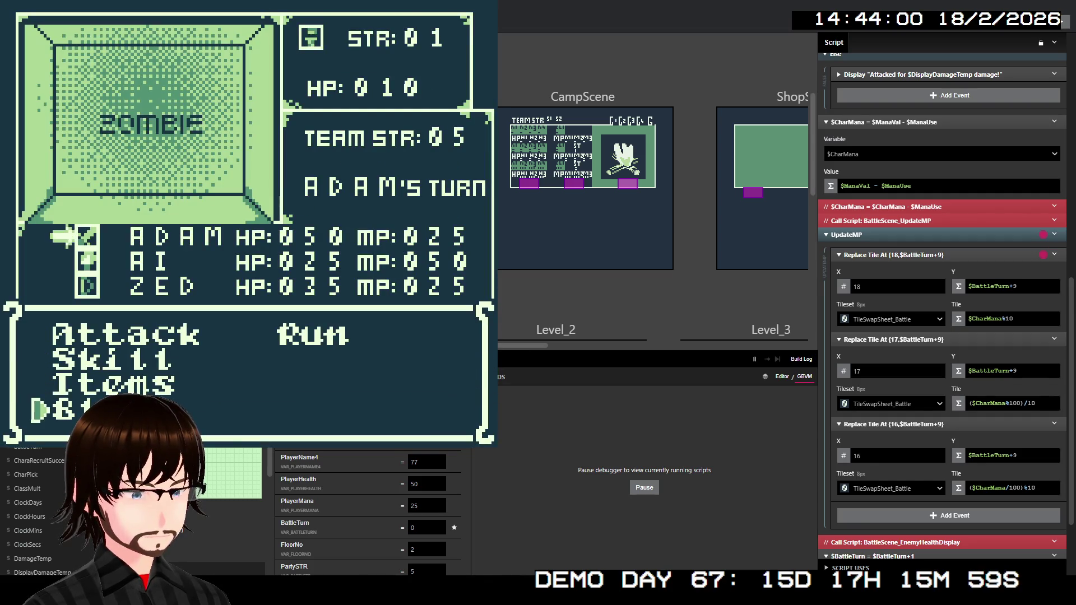
pyautogui.press('z')
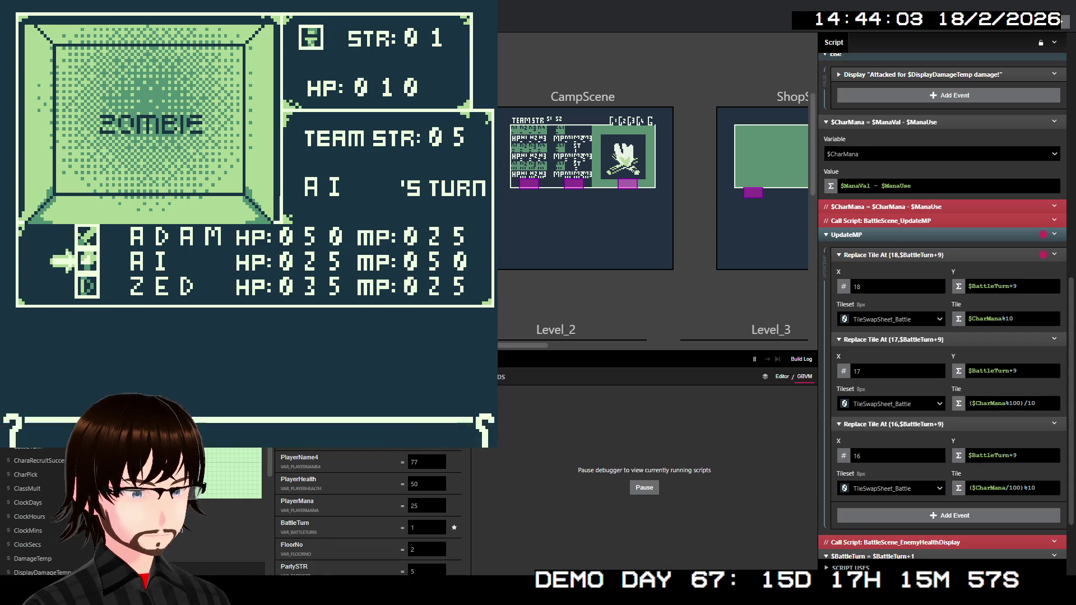
pyautogui.press('Down')
pyautogui.press('z')
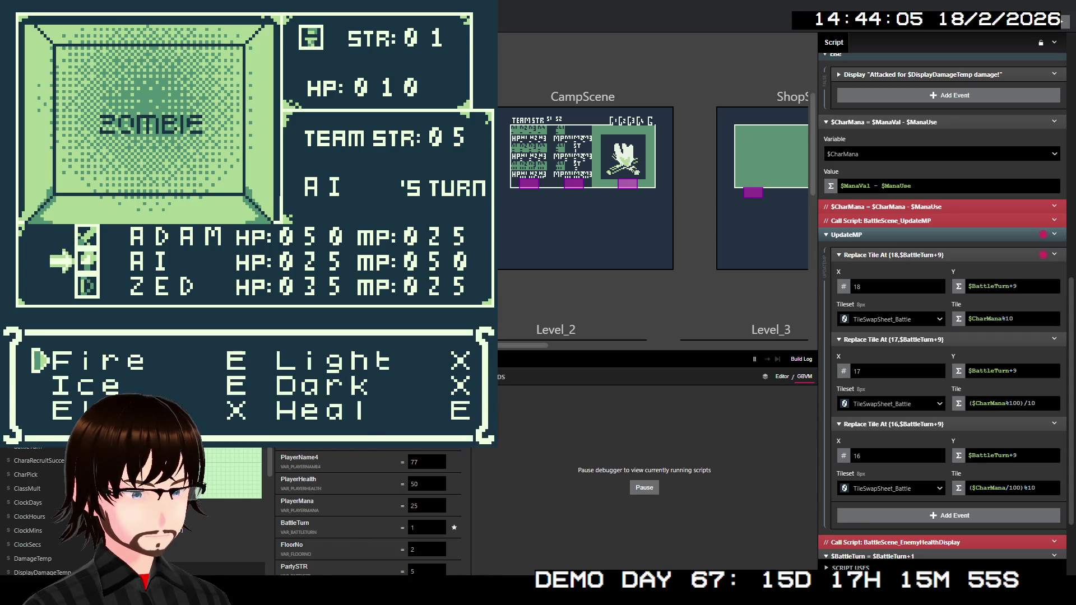
pyautogui.press('Down')
pyautogui.press('Up')
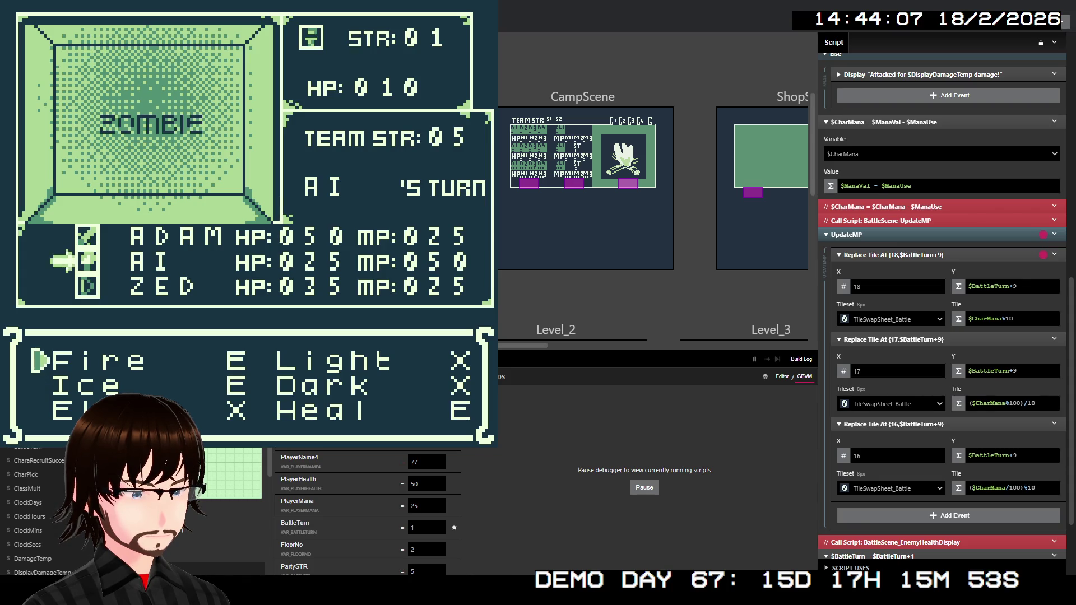
pyautogui.press('z')
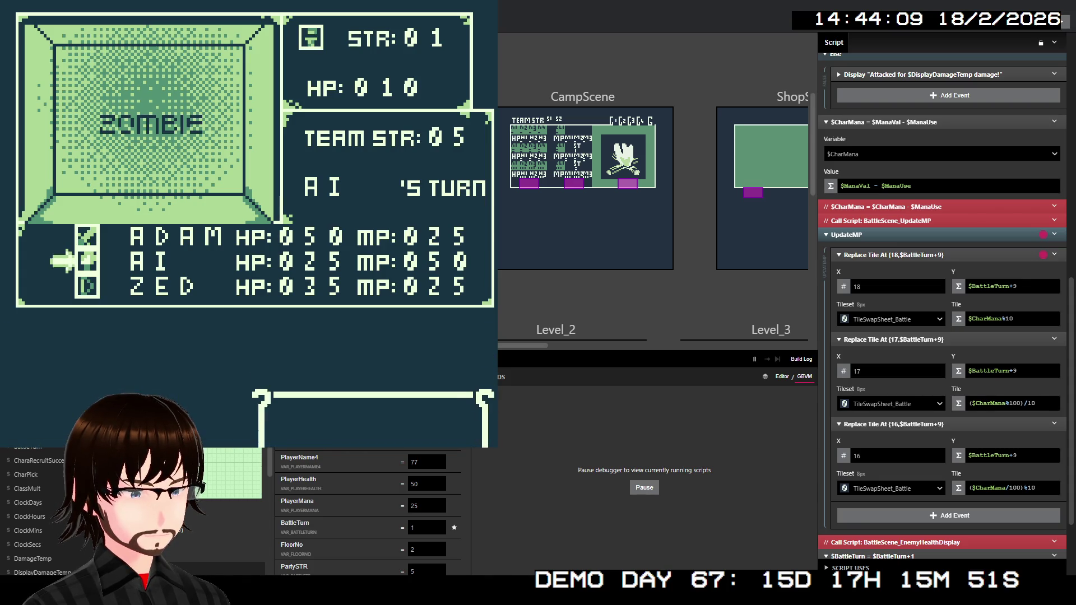
pyautogui.press('z')
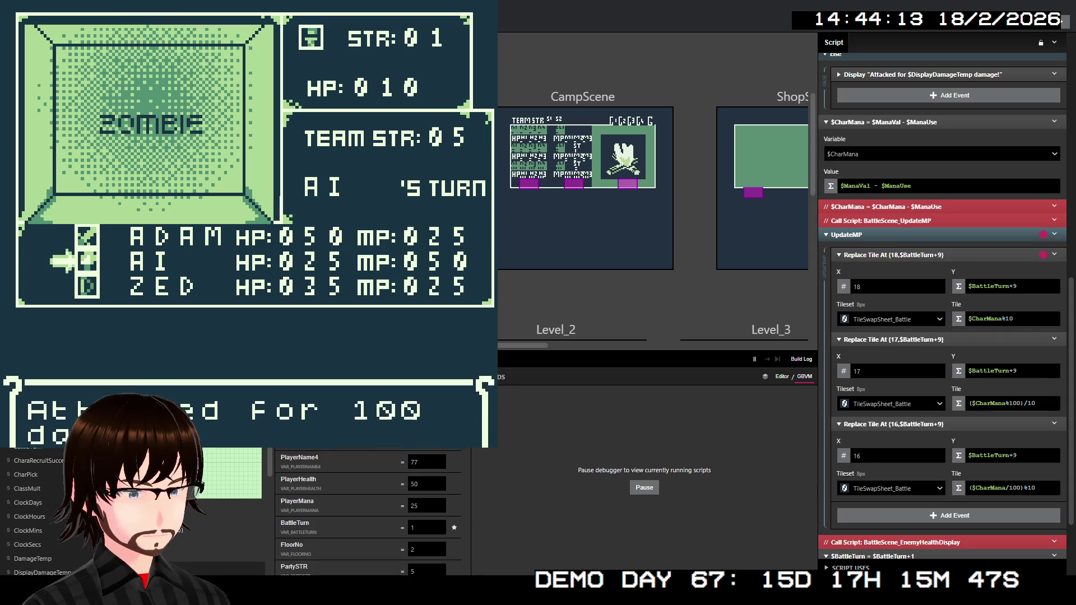
pyautogui.press('z')
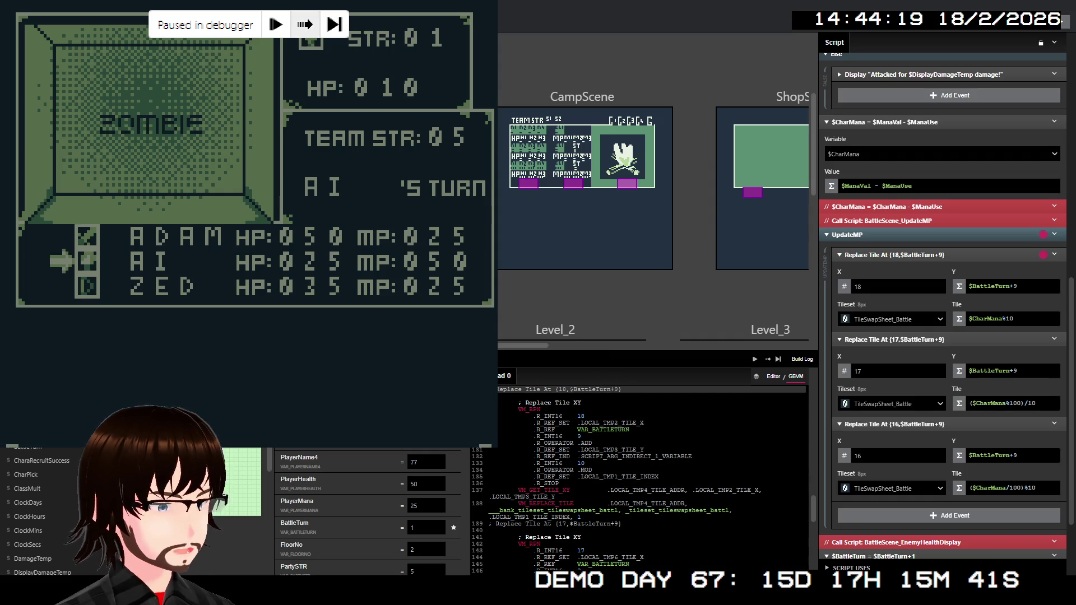
# Step twice through UpdateMP's tile replacements, inspect the GBVM listing, then stop the playtest
pyautogui.press('F10')
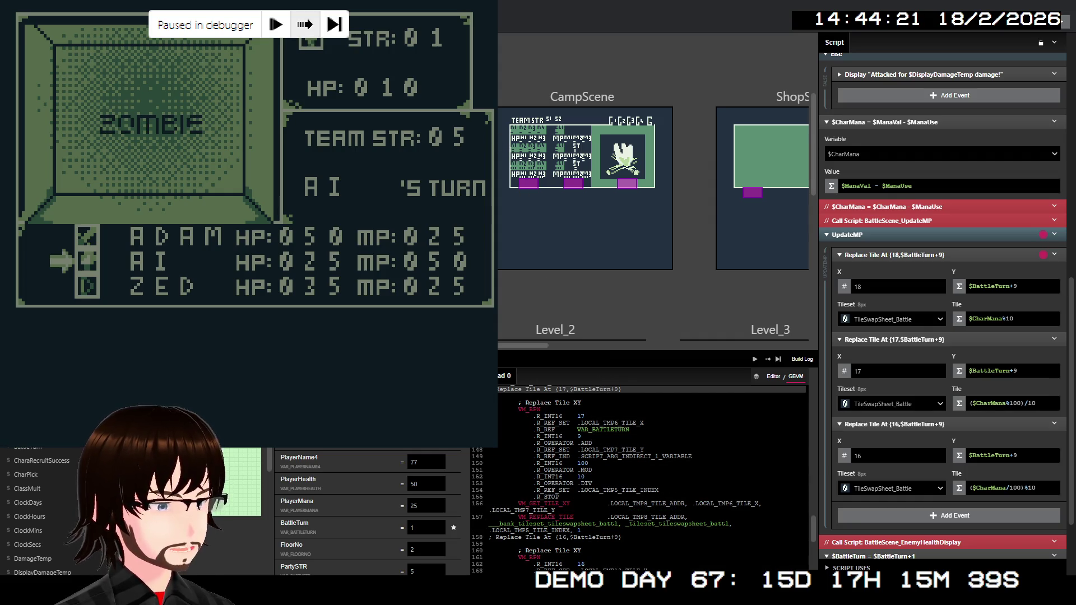
pyautogui.press('F10')
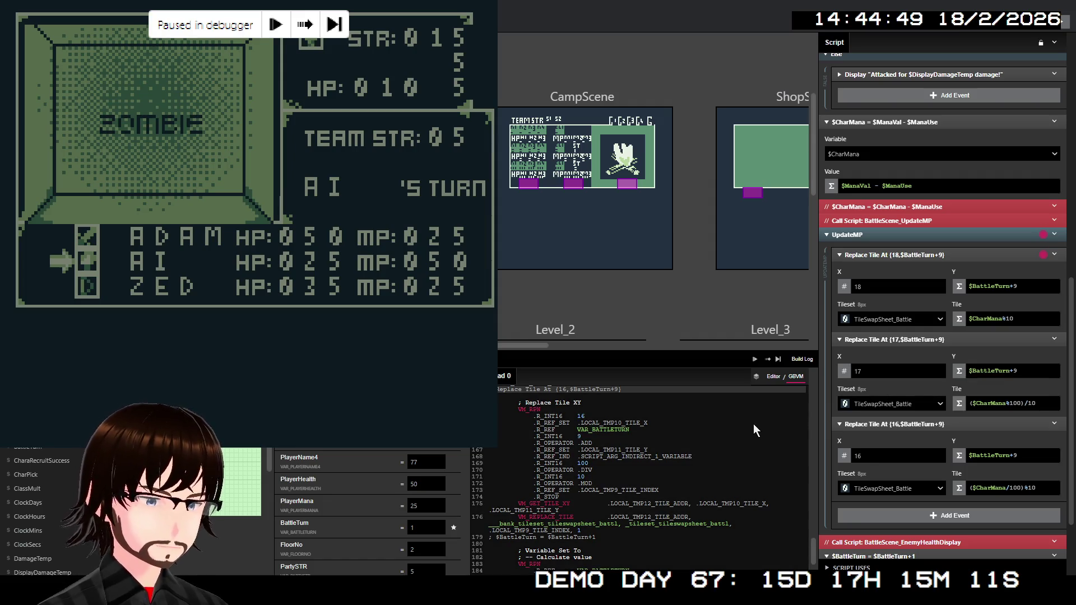
pyautogui.scroll(5, 645, 454)
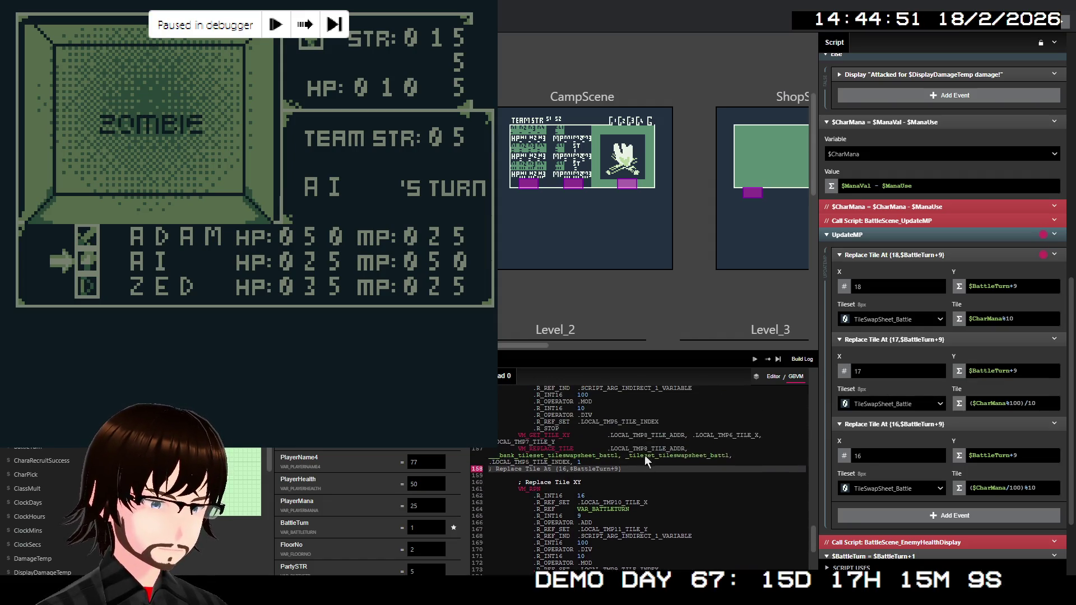
pyautogui.scroll(5, 645, 453)
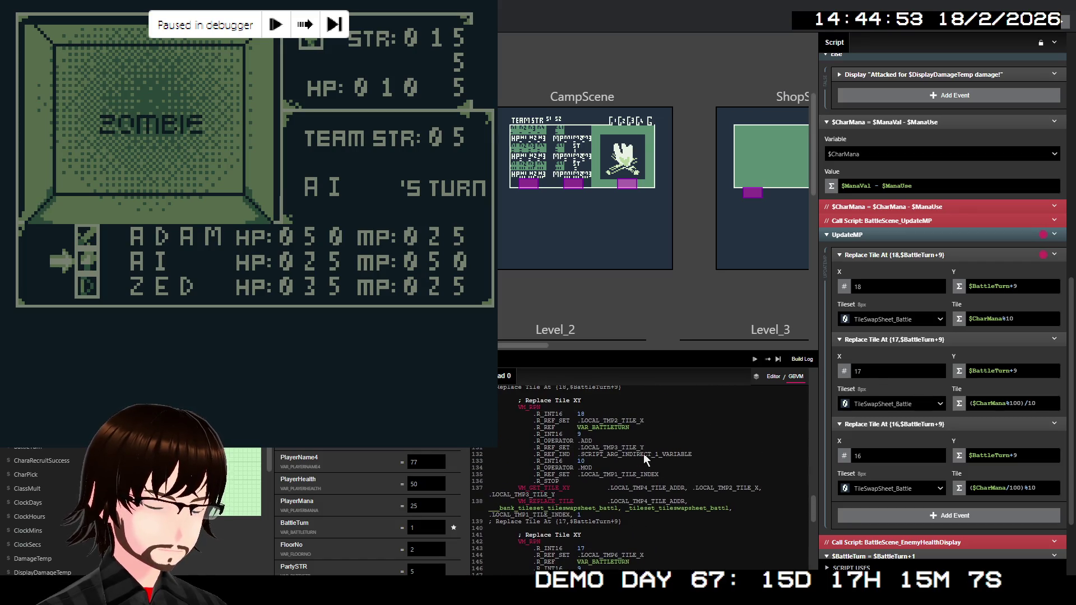
pyautogui.scroll(-4, 650, 457)
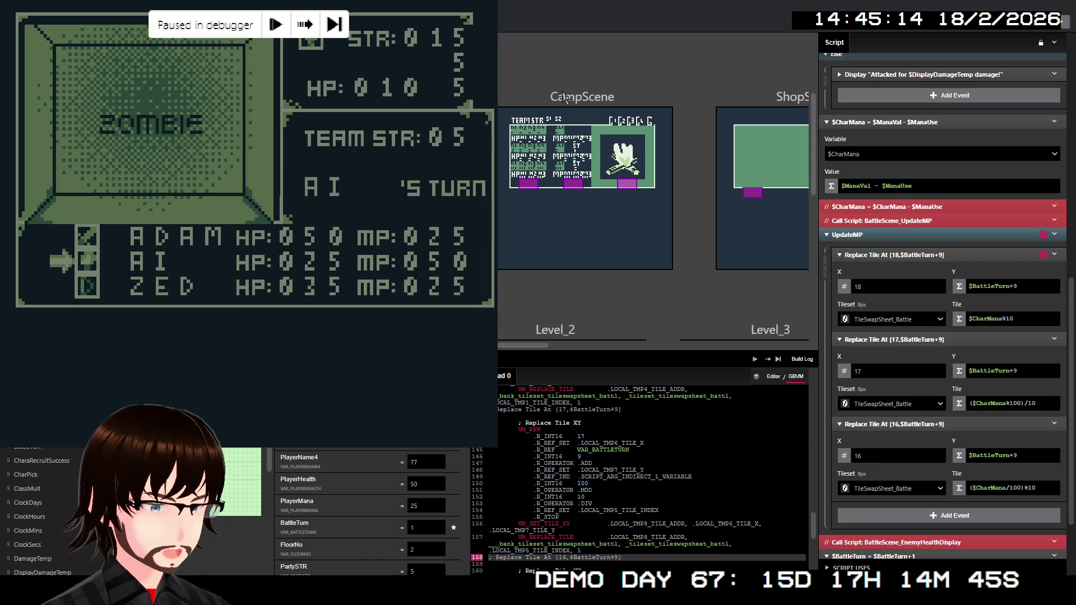
pyautogui.hotkey('ctrl', 'w')
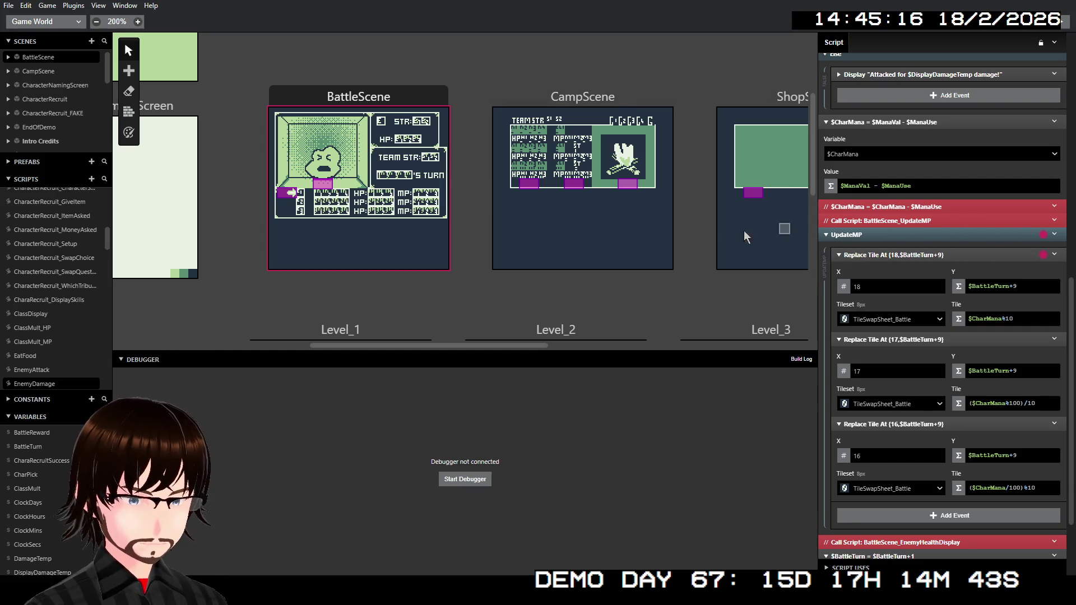
# Insert a Variable Set To Value event for Variable 88 before the UpdateMP call
pyautogui.rightClick(937, 236)
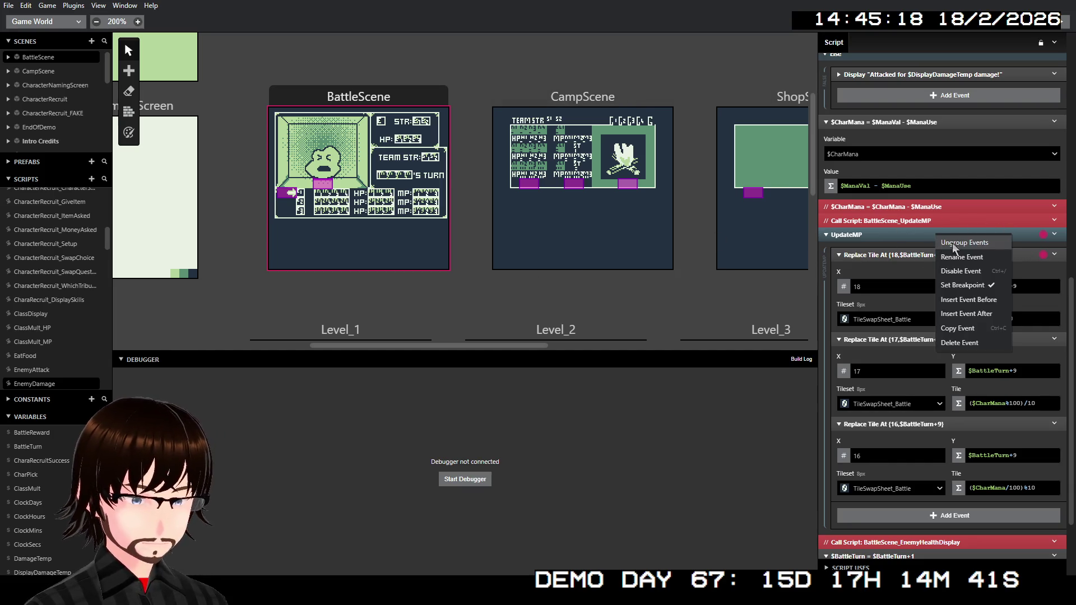
pyautogui.click(986, 302)
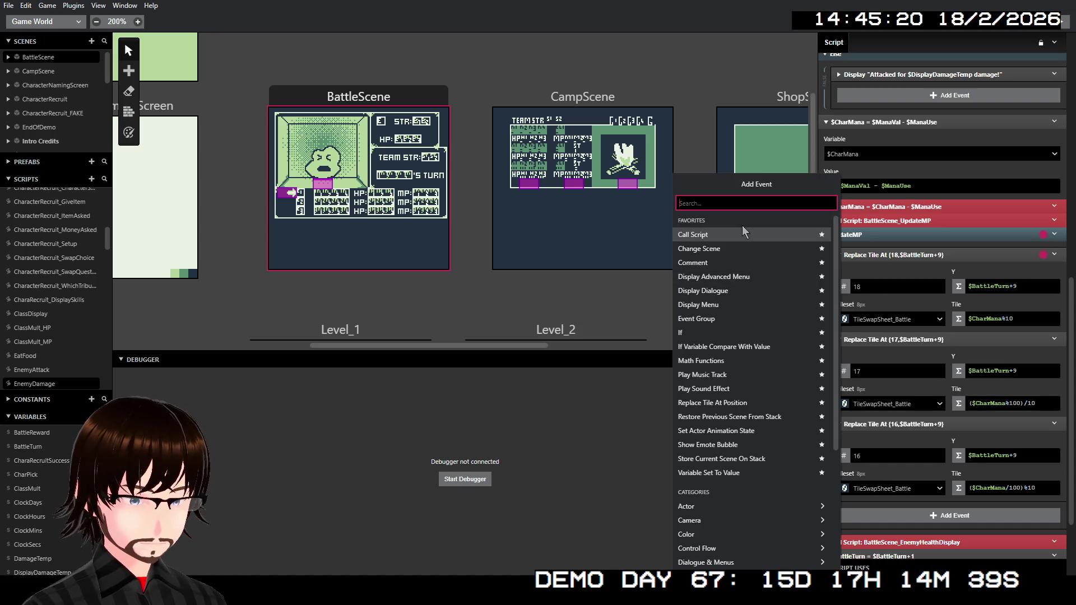
pyautogui.click(718, 474)
pyautogui.click(885, 270)
pyautogui.scroll(-20, 895, 350)
pyautogui.scroll(10, 912, 371)
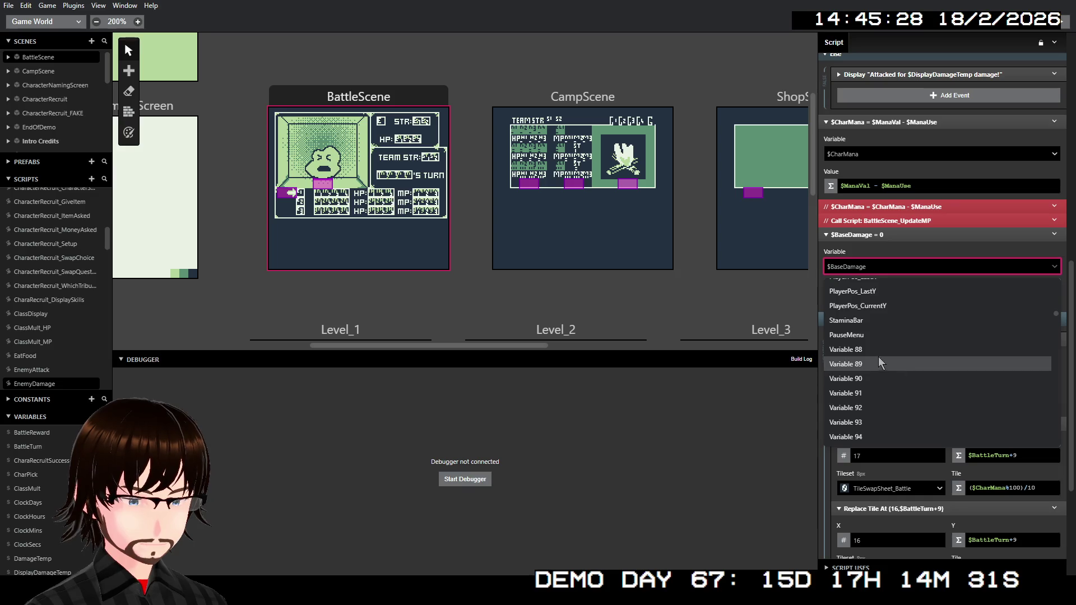
pyautogui.click(869, 351)
# Keep Variable 88 as the event's variable and open its entry in the Variables list
pyautogui.click(857, 268)
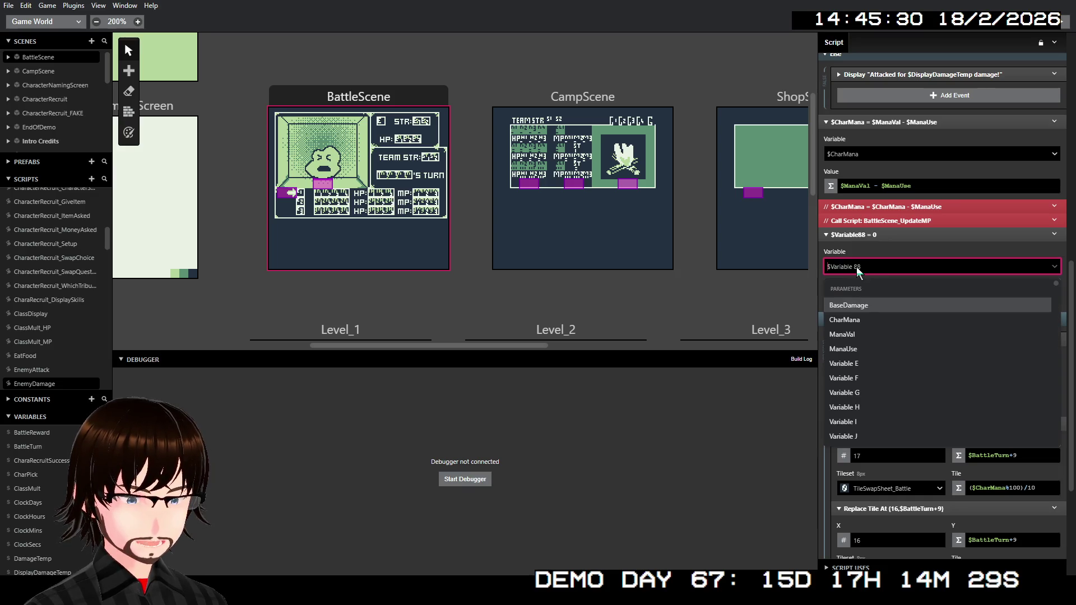
pyautogui.write('Math')
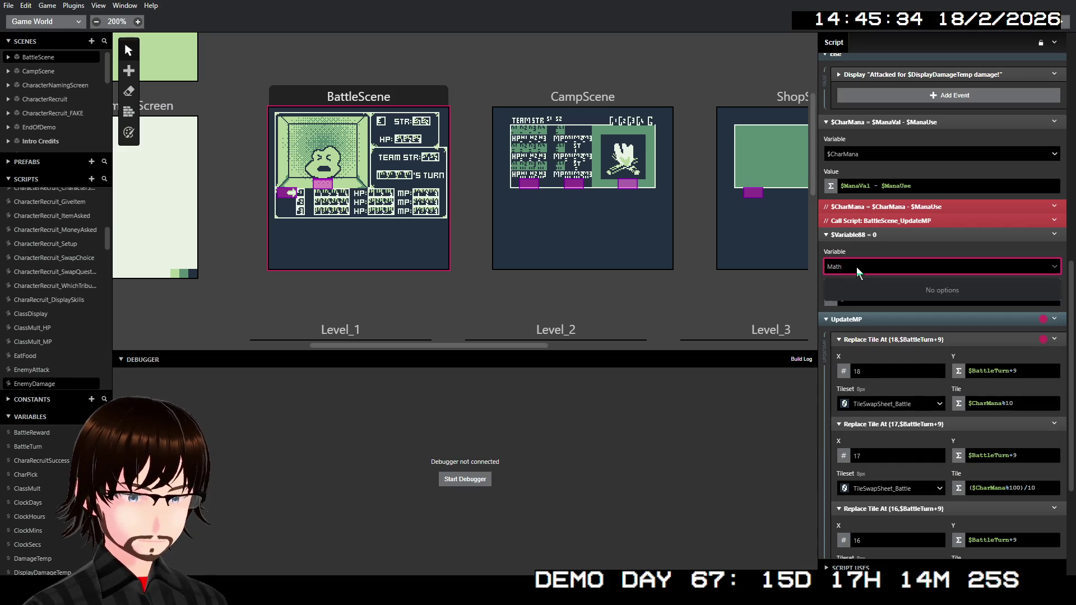
pyautogui.press('BackSpace')
pyautogui.press('BackSpace')
pyautogui.press('BackSpace')
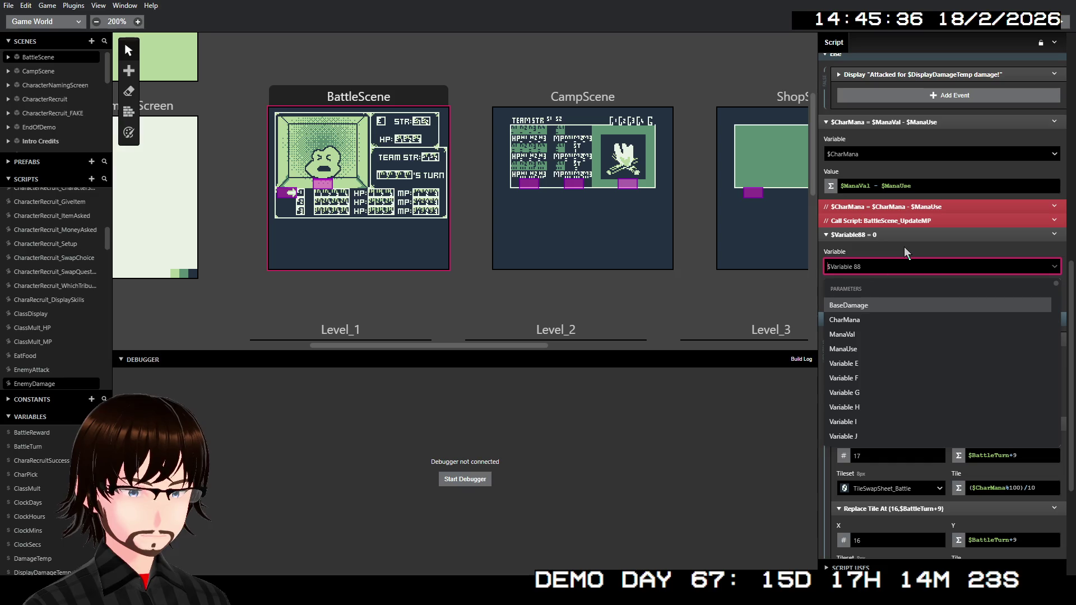
pyautogui.click(905, 252)
pyautogui.click(846, 268)
pyautogui.click(877, 263)
pyautogui.scroll(-10, 62, 476)
pyautogui.scroll(-10, 57, 459)
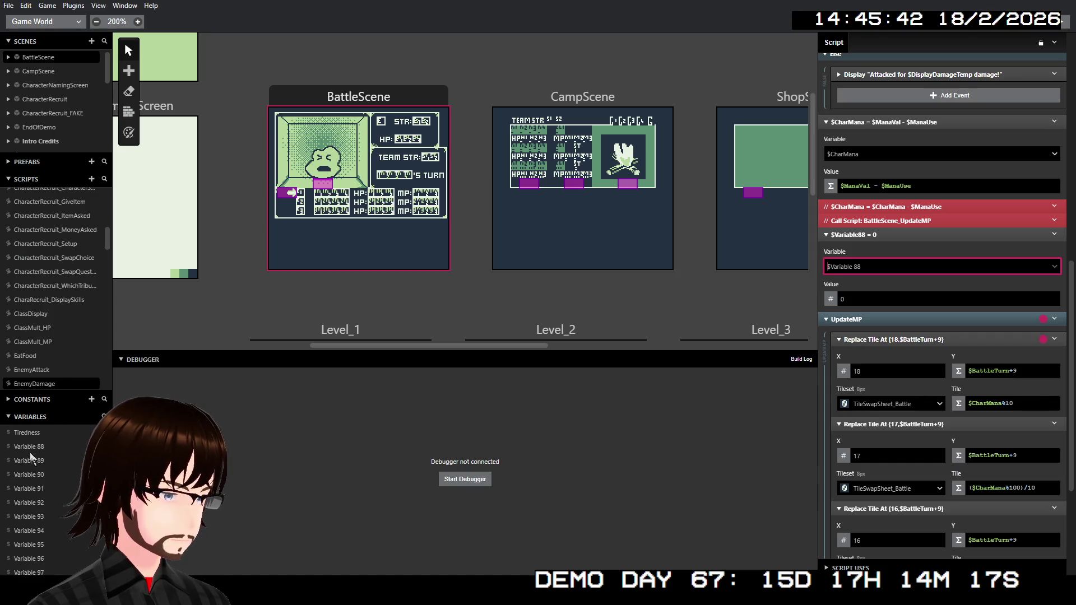
pyautogui.click(29, 447)
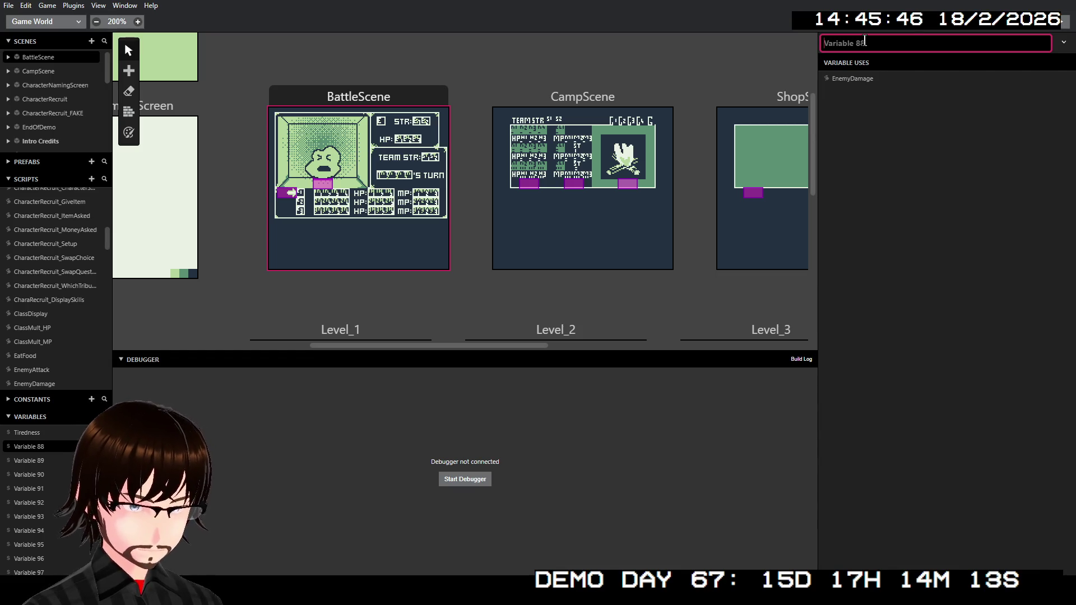
# Name Variable 88 'MathResult' and go back to the EnemyDamage script's value field
pyautogui.write('MathResult')
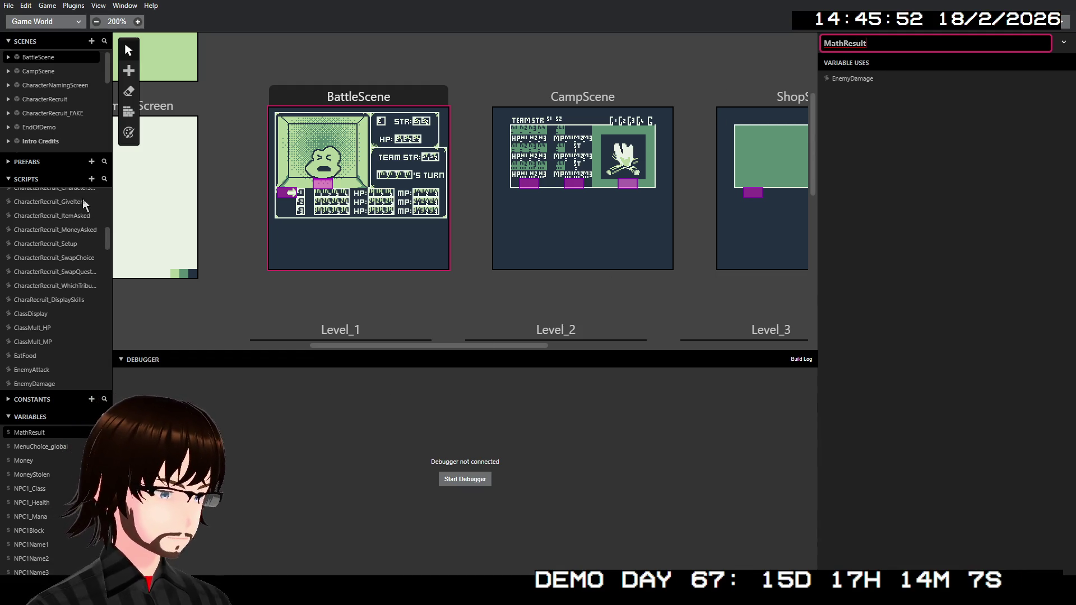
pyautogui.scroll(5, 51, 294)
pyautogui.scroll(-5, 52, 294)
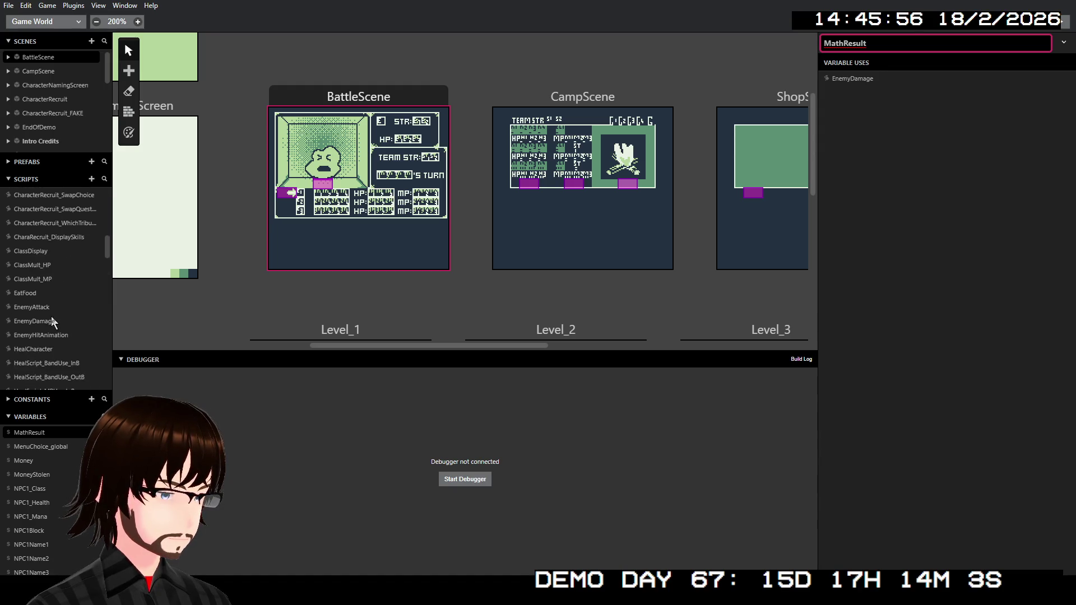
pyautogui.click(33, 321)
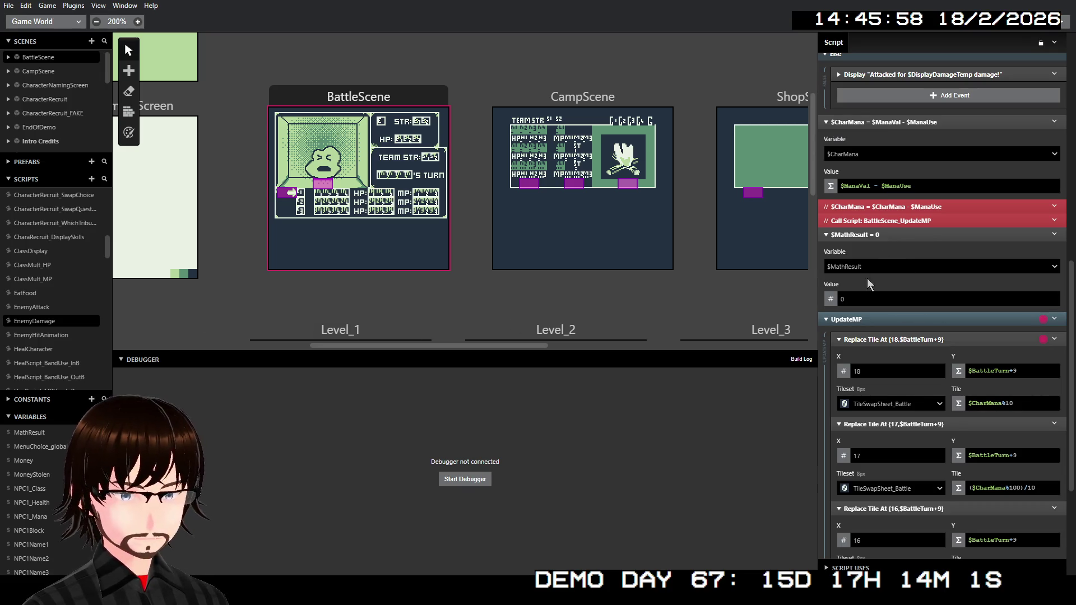
pyautogui.click(855, 300)
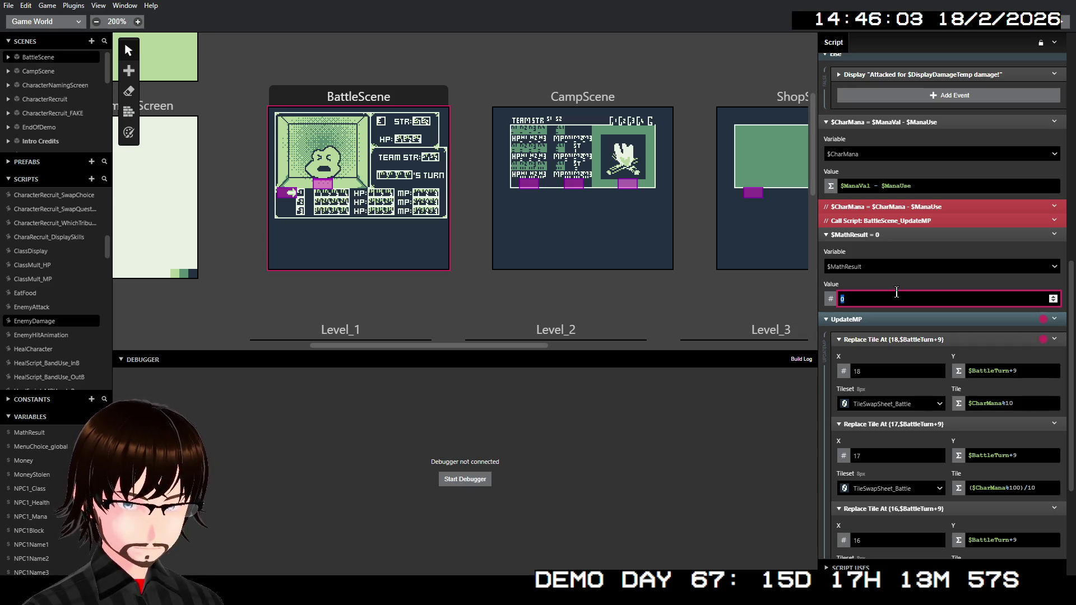
# Change the $MathResult value to the Expression $BattleTurn+9
pyautogui.hotkey('shift', '4')
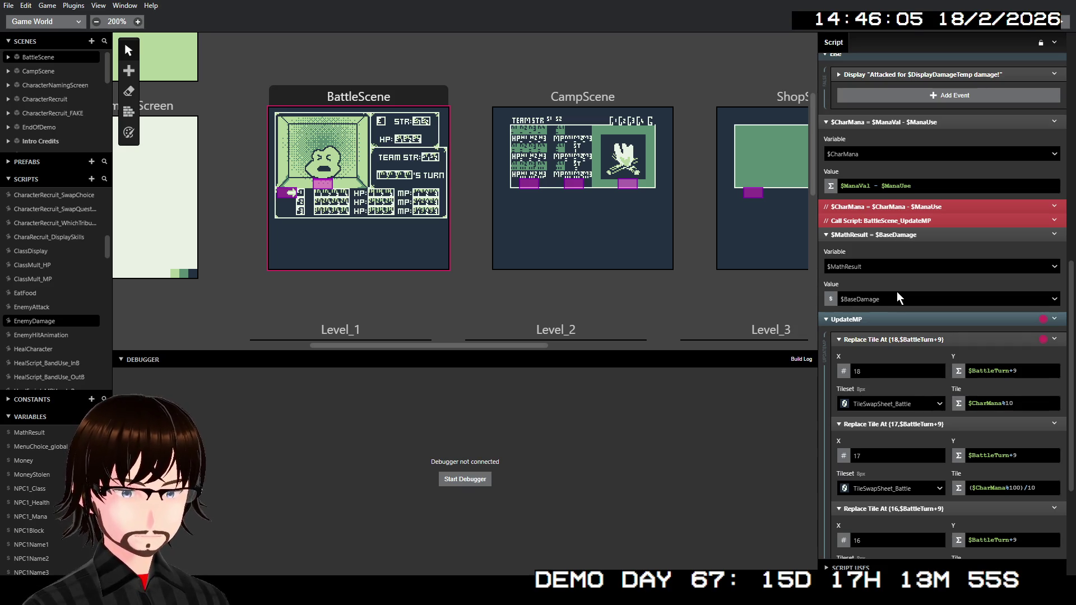
pyautogui.click(830, 299)
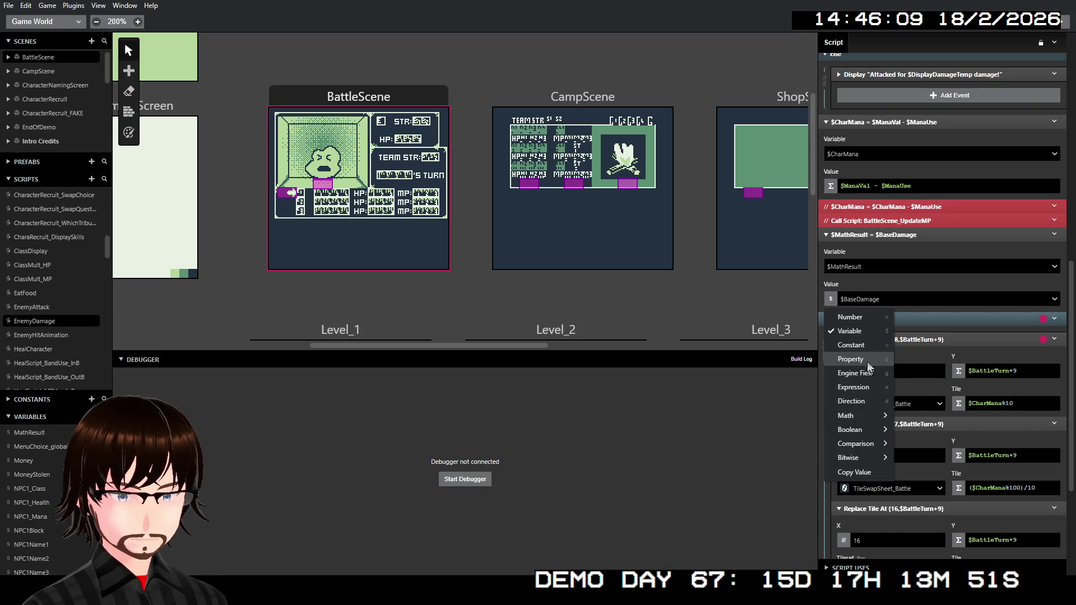
pyautogui.click(870, 391)
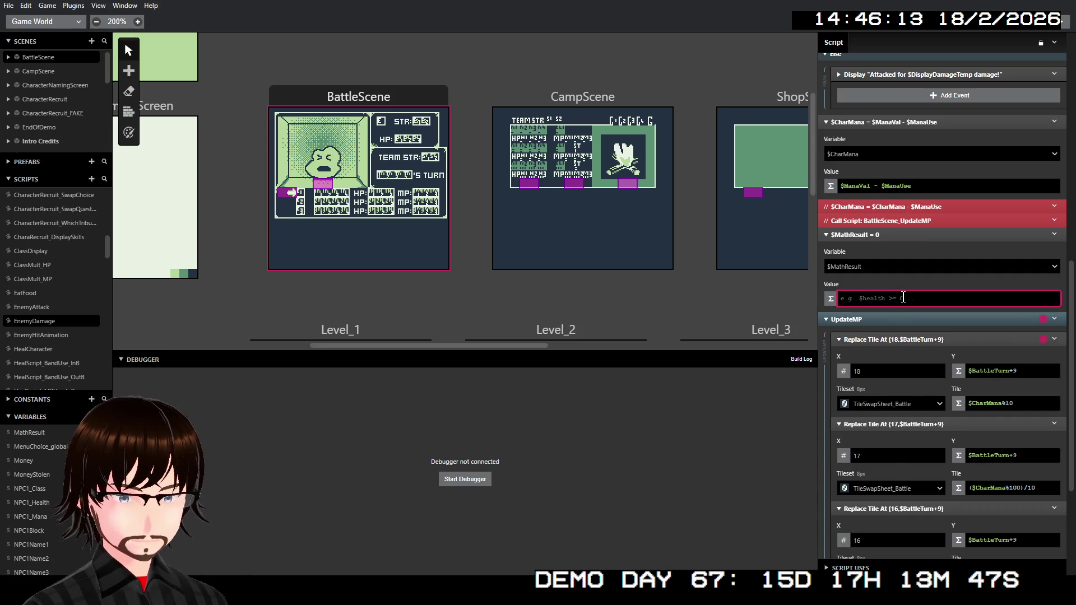
pyautogui.write('$Ba')
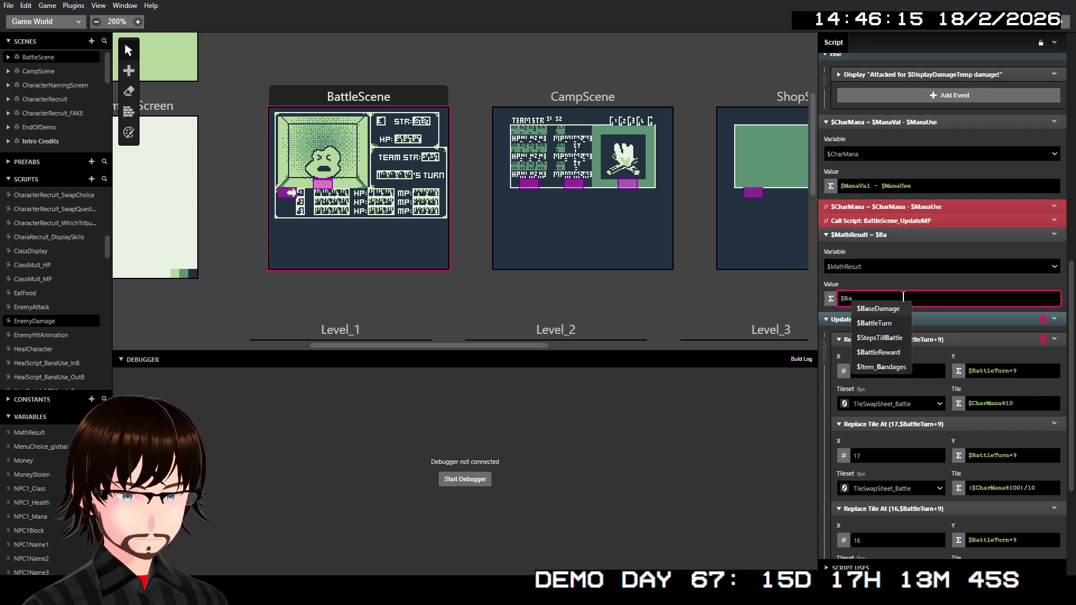
pyautogui.press('Down')
pyautogui.press('Return')
pyautogui.write('+9')
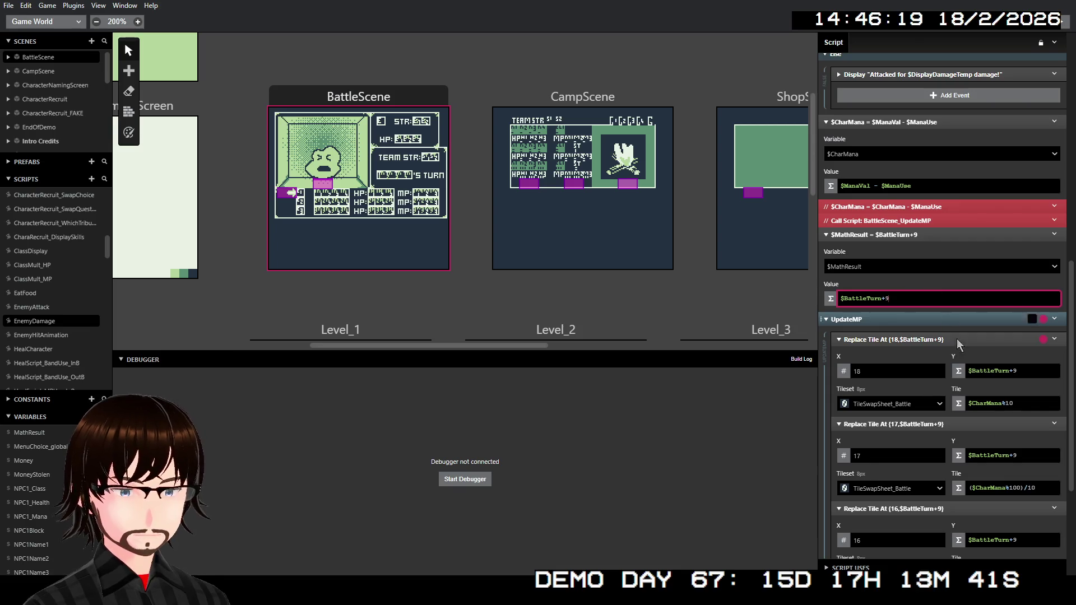
pyautogui.click(967, 370)
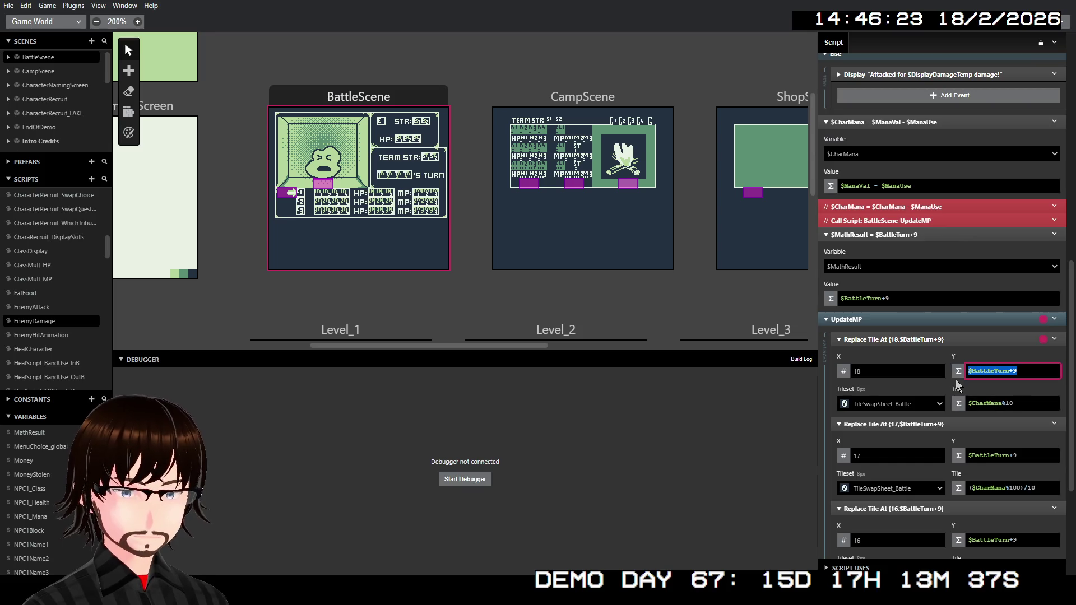
# Set the first and second Replace Tile At Y positions to the variable $MathResult
pyautogui.click(960, 372)
pyautogui.click(970, 401)
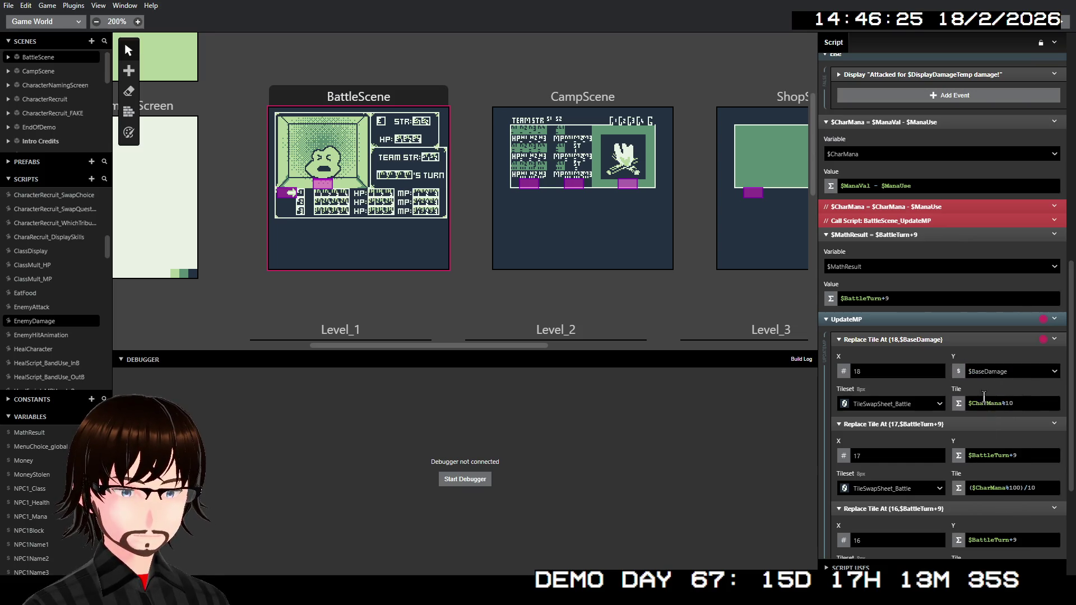
pyautogui.click(991, 373)
pyautogui.write('math')
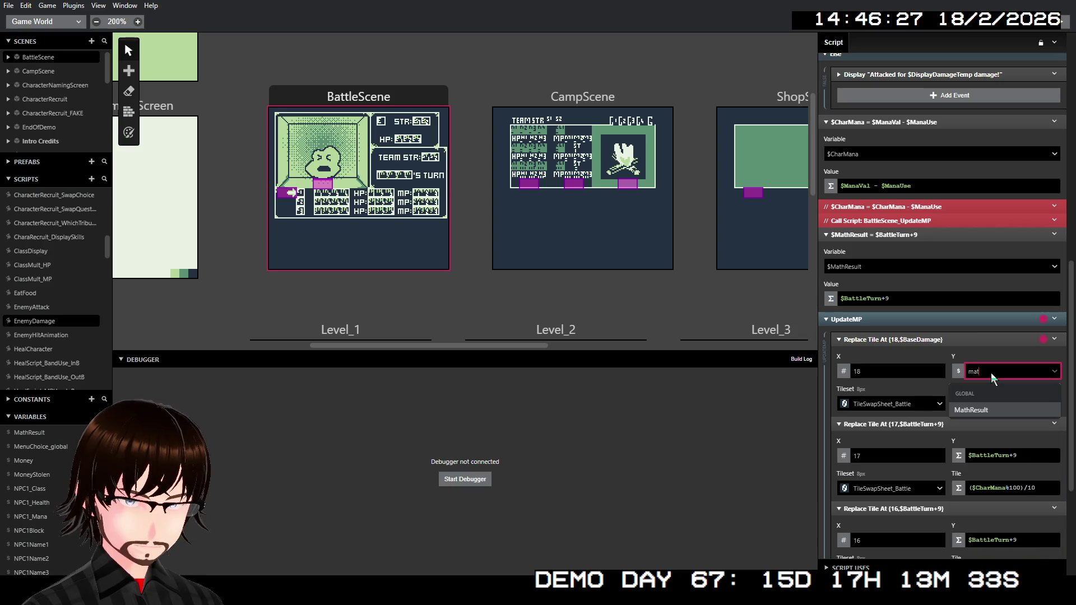
pyautogui.click(983, 410)
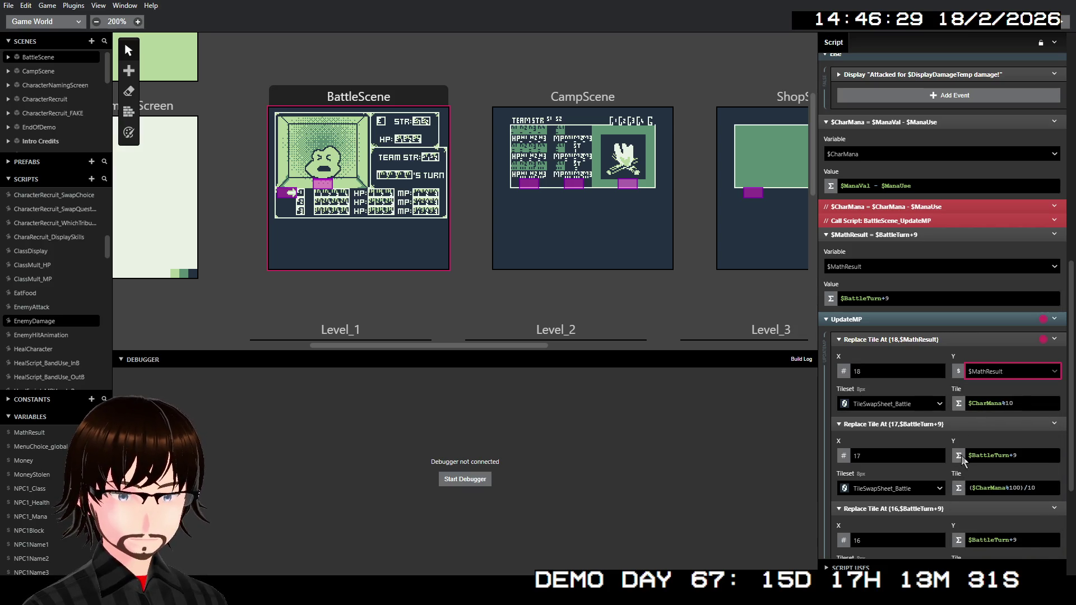
pyautogui.click(961, 455)
pyautogui.click(990, 421)
pyautogui.click(991, 456)
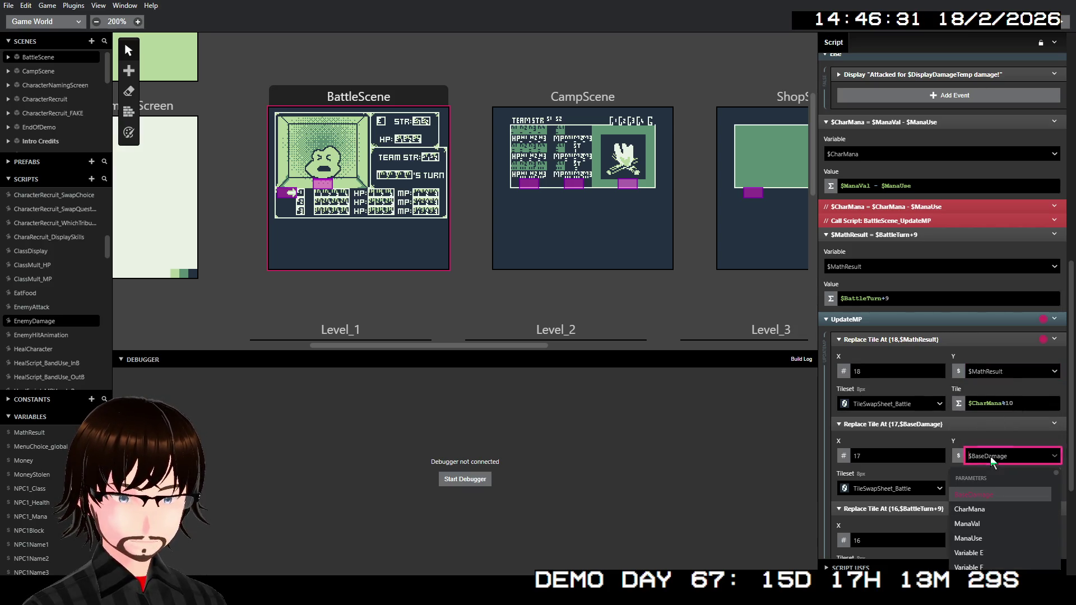
pyautogui.write('math')
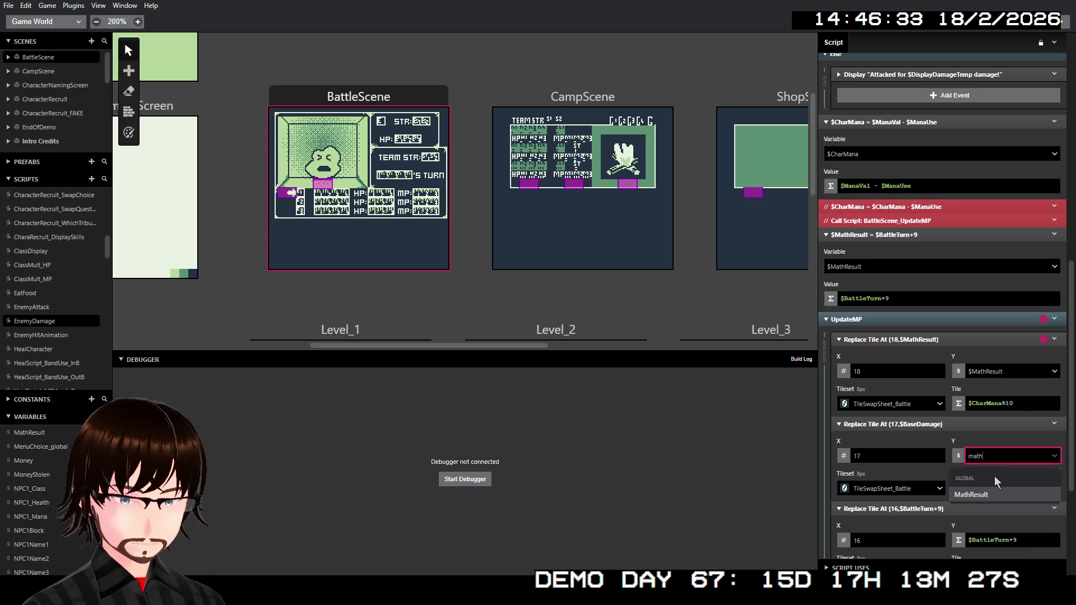
pyautogui.click(991, 495)
# Set the third tile's Y to $MathResult, collapse the assignment event, and start a debug playtest
pyautogui.click(959, 540)
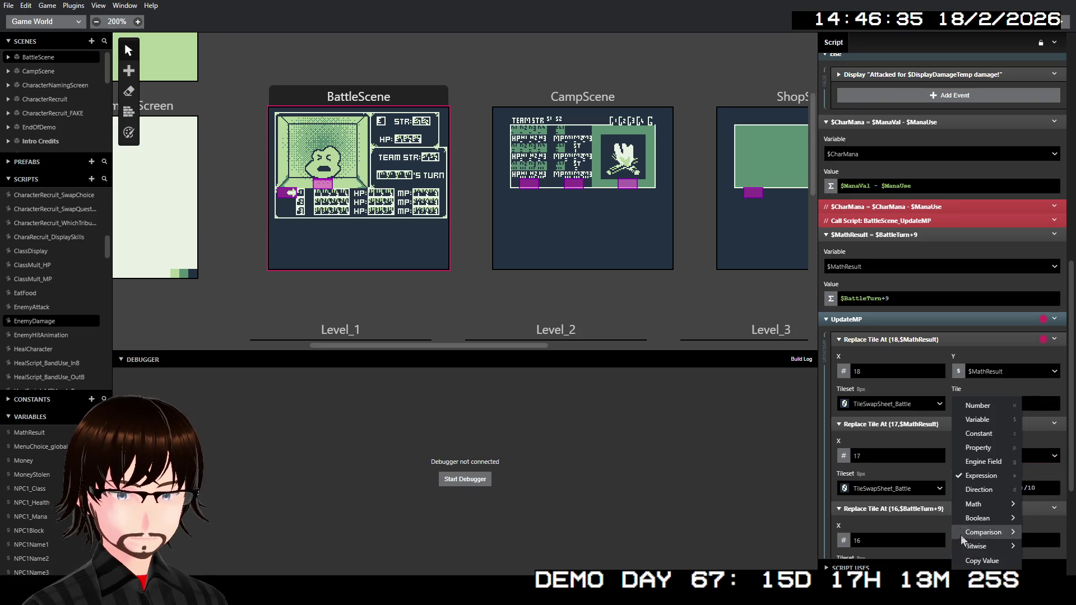
pyautogui.click(983, 429)
pyautogui.click(987, 541)
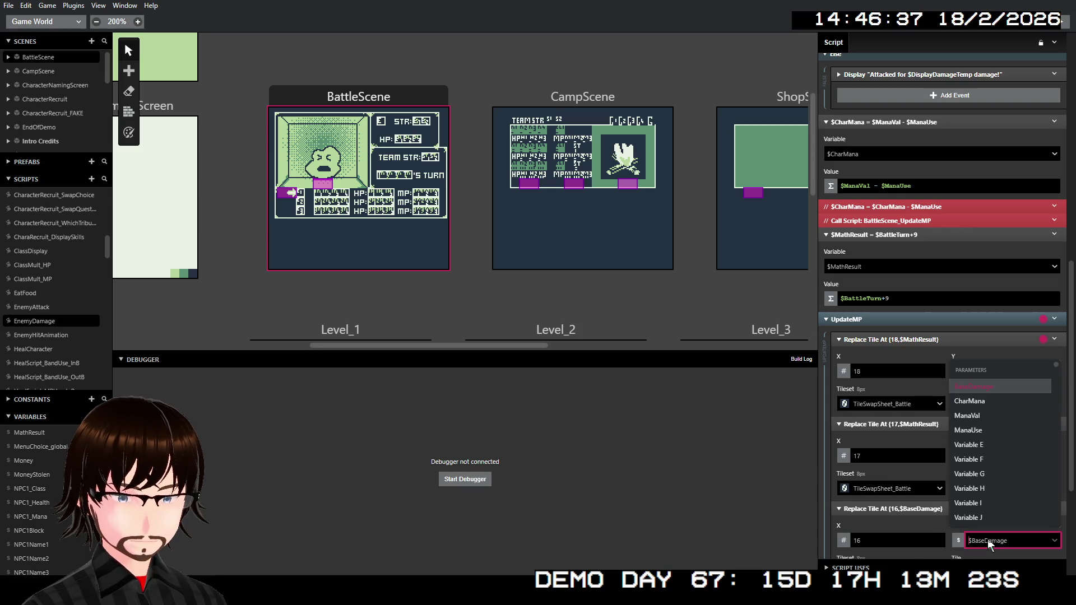
pyautogui.write('math')
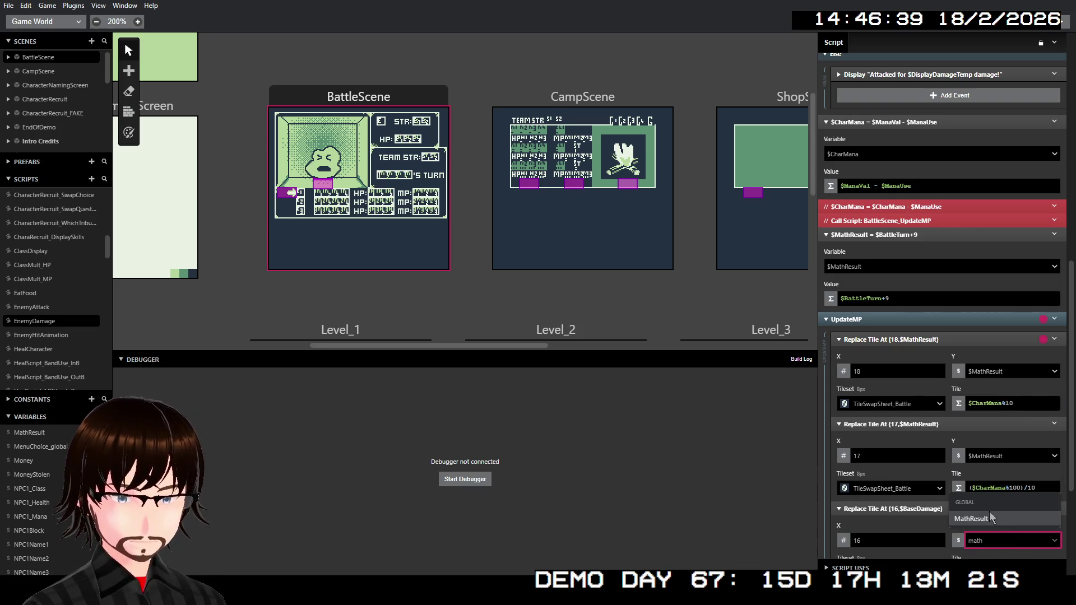
pyautogui.click(990, 517)
pyautogui.scroll(-2, 902, 338)
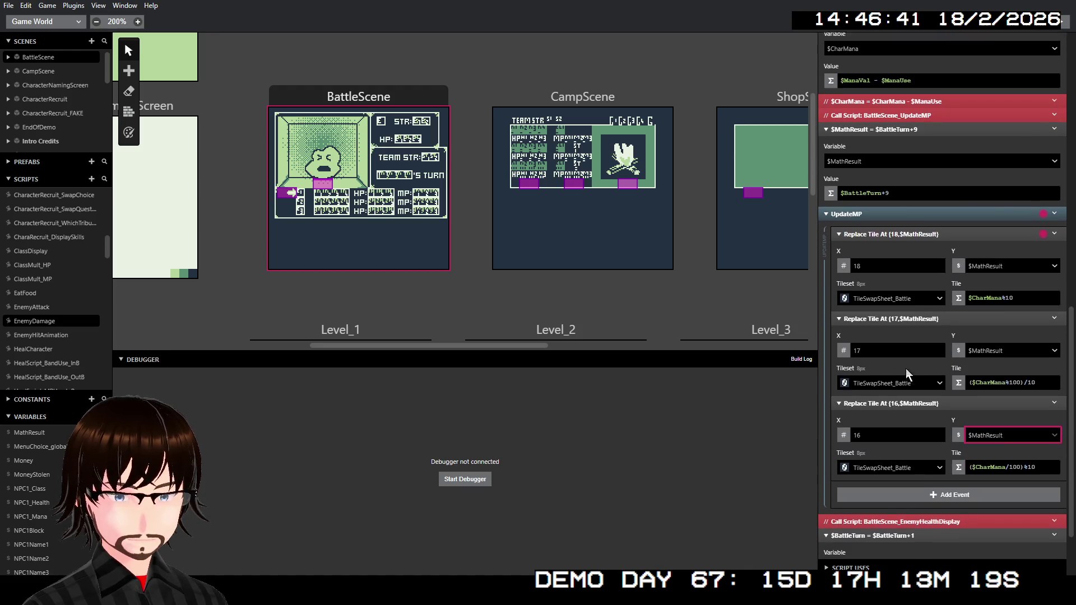
pyautogui.click(902, 182)
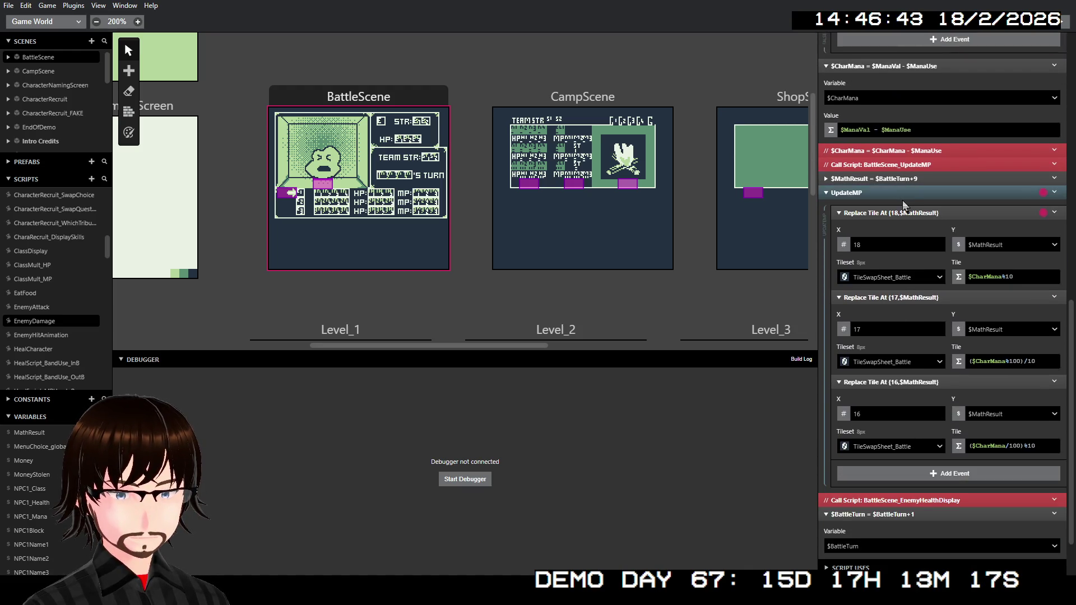
pyautogui.hotkey('ctrl', 'b')
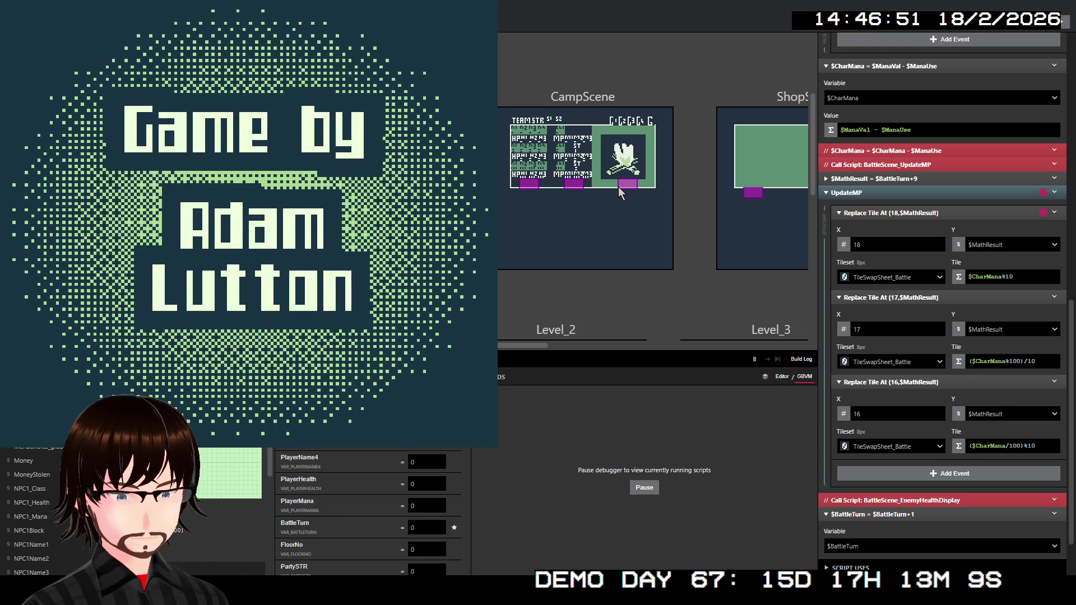
# Skip the title screen, walk up the corridor to the stairs and move on to floor 02
pyautogui.press('Return')
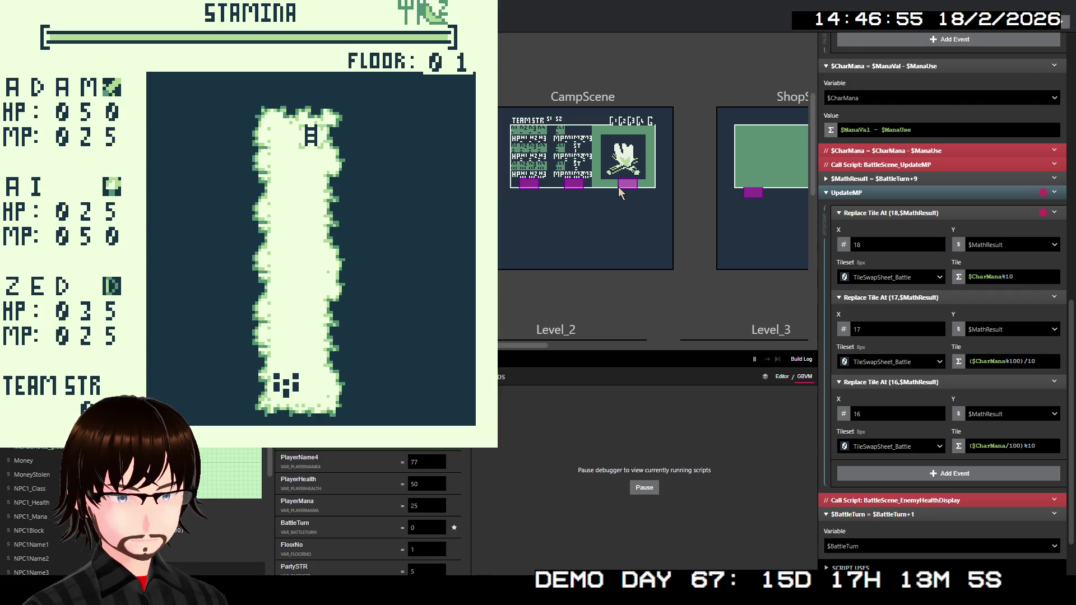
pyautogui.press('Up')
pyautogui.press('Up')
pyautogui.press('Up')
pyautogui.press('Up')
pyautogui.press('Up')
pyautogui.press('Up')
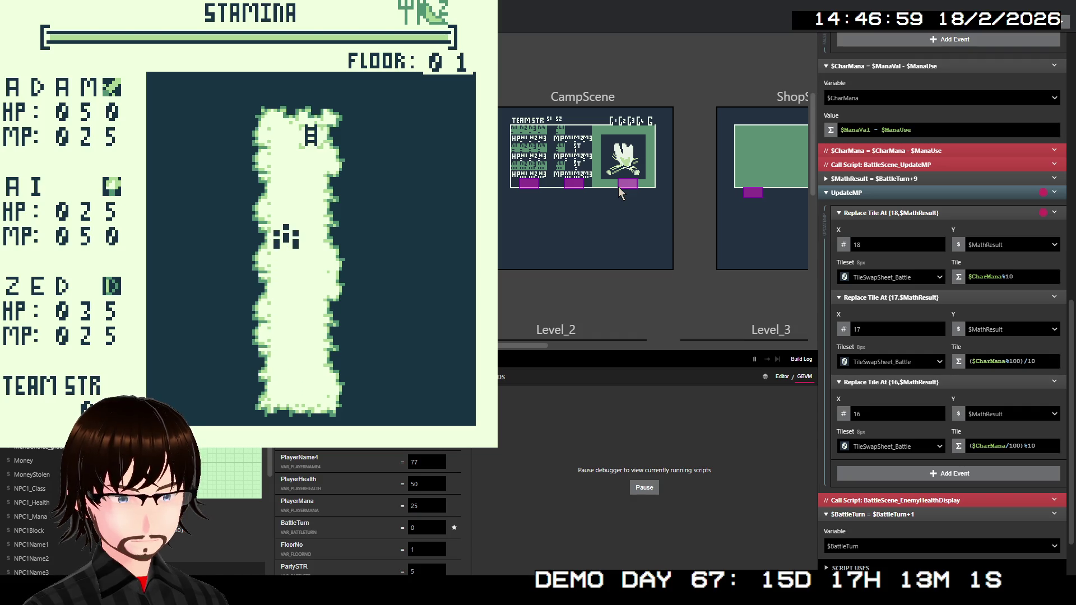
pyautogui.press('Up')
pyautogui.press('Up')
pyautogui.press('Up')
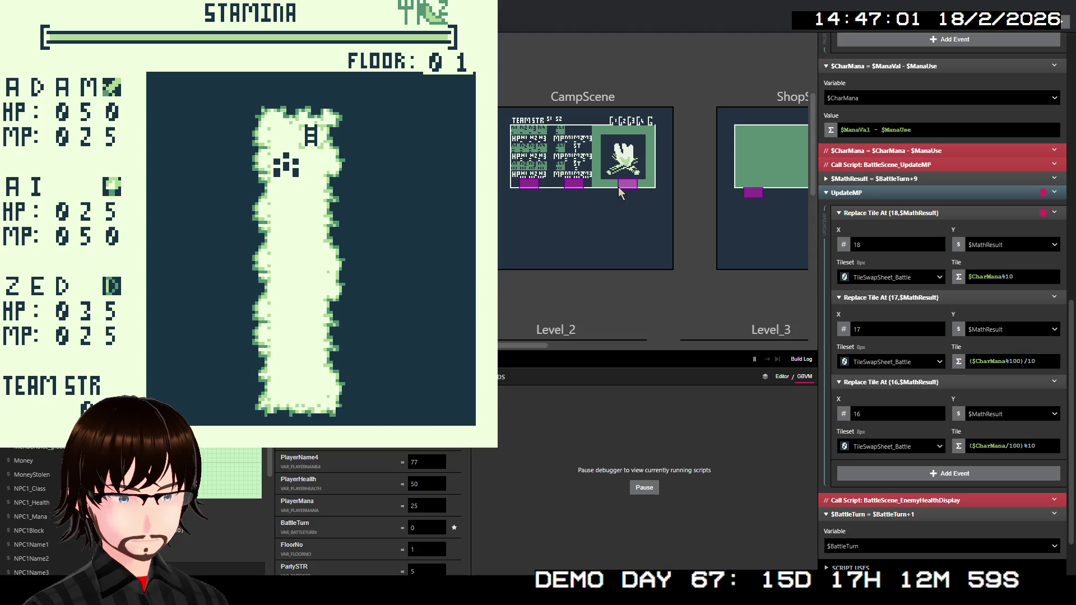
pyautogui.press('Up')
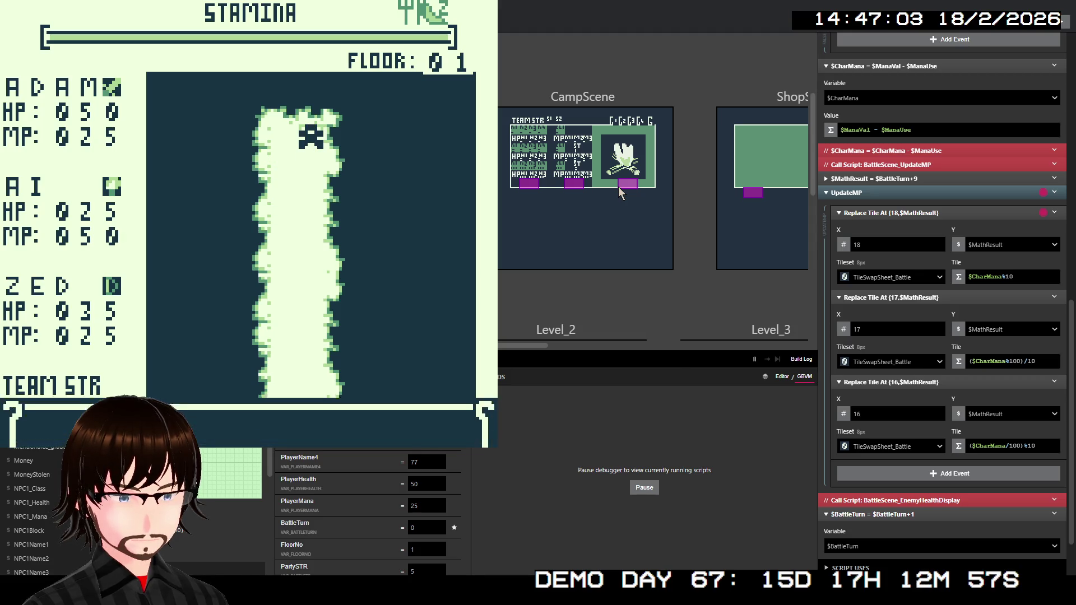
pyautogui.press('z')
pyautogui.press('z')
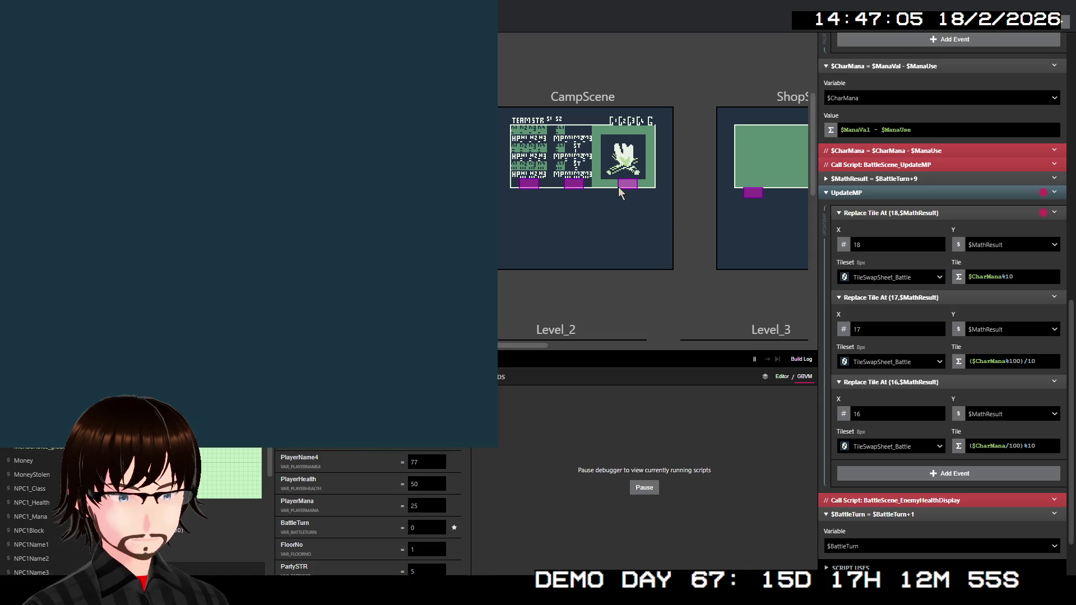
# Walk left on floor 02 until a Slime encounter triggers
pyautogui.press('Left')
pyautogui.press('Left')
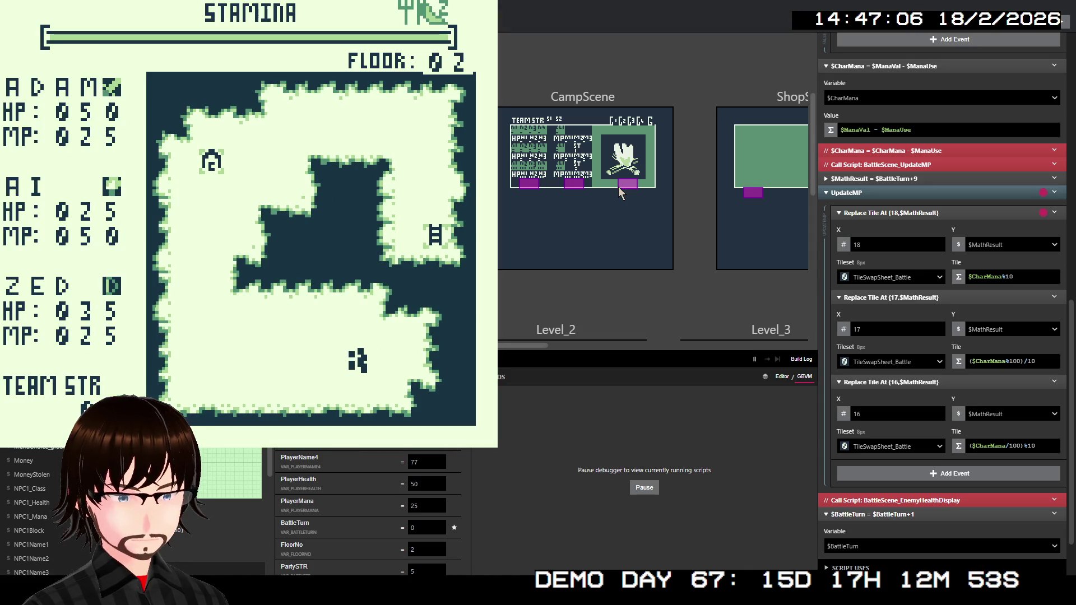
pyautogui.press('Left')
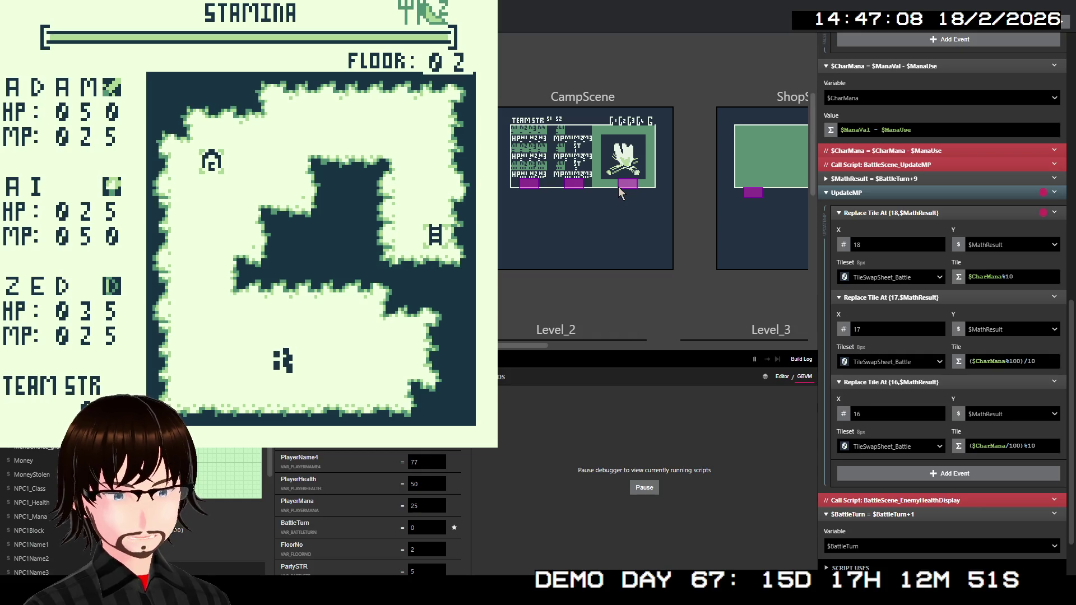
pyautogui.press('Left')
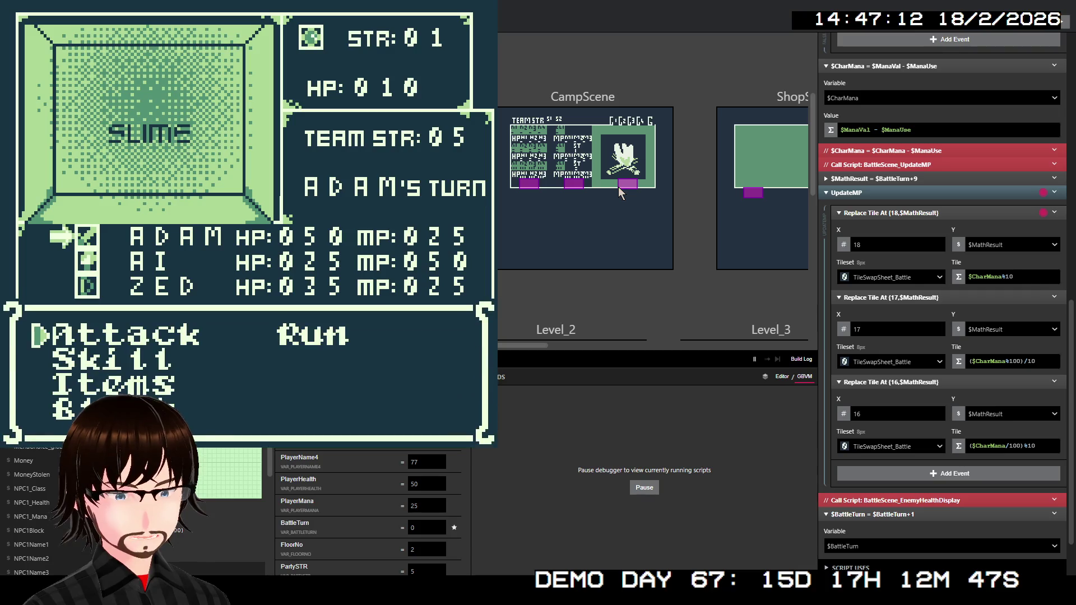
# Have Adam Block and Ai cast Fire on the slime, confirming Yes
pyautogui.press('Down')
pyautogui.press('Down')
pyautogui.press('Down')
pyautogui.press('z')
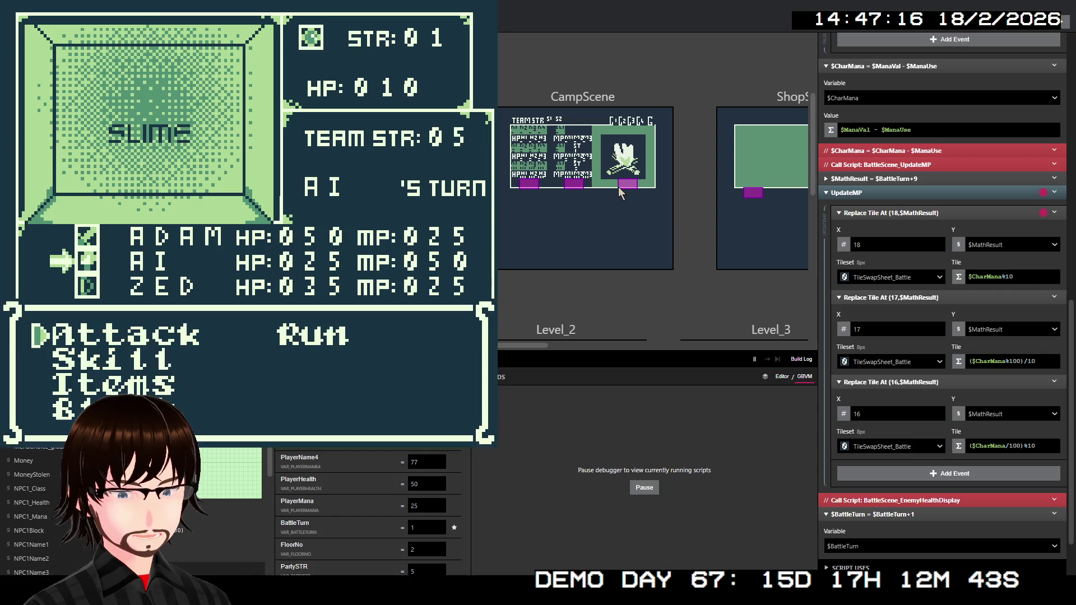
pyautogui.press('Down')
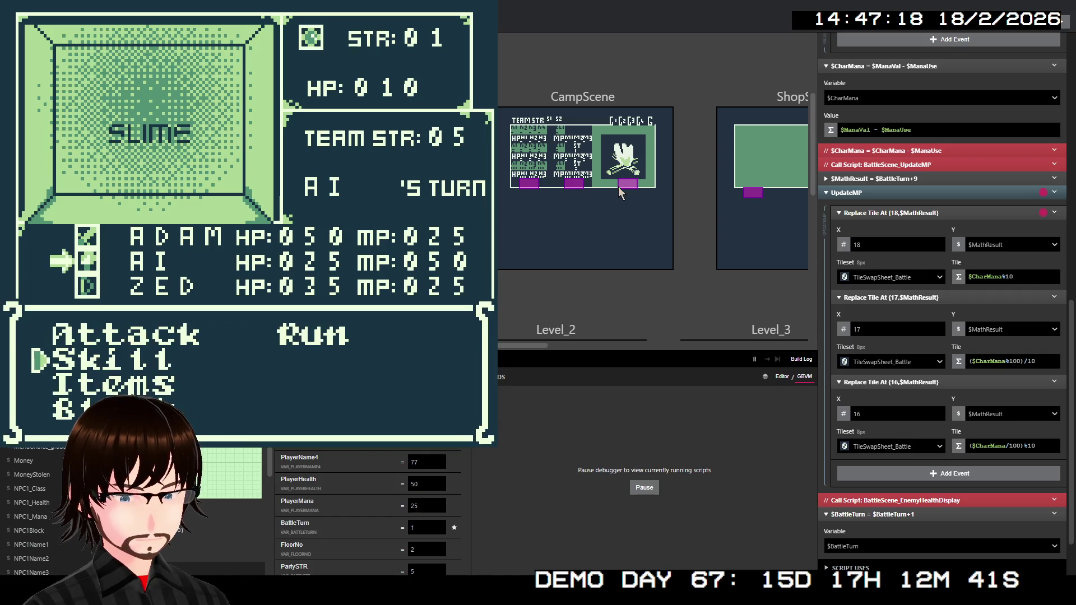
pyautogui.press('z')
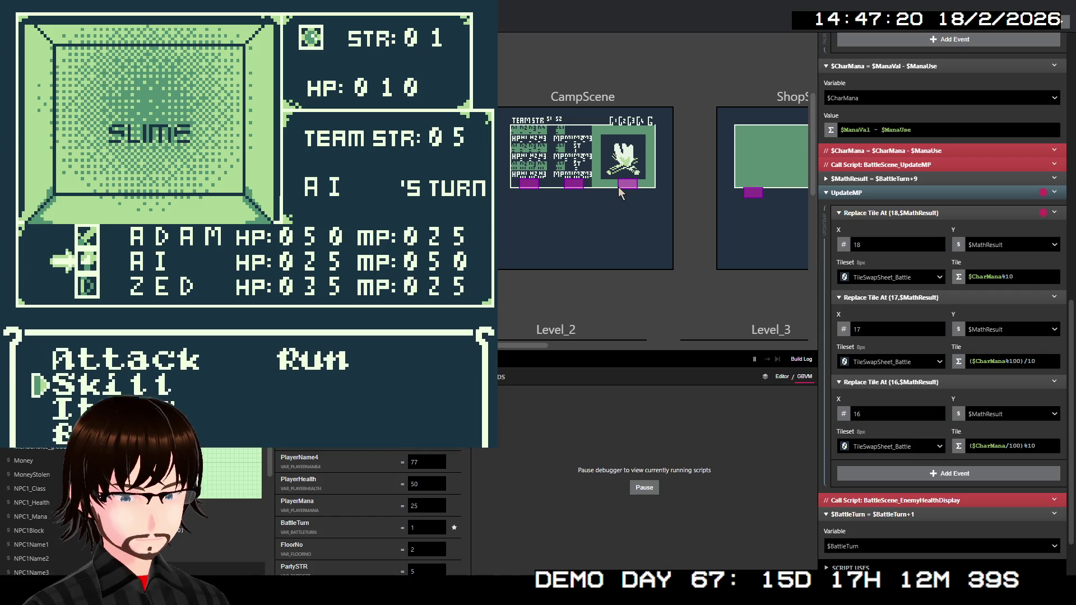
pyautogui.press('z')
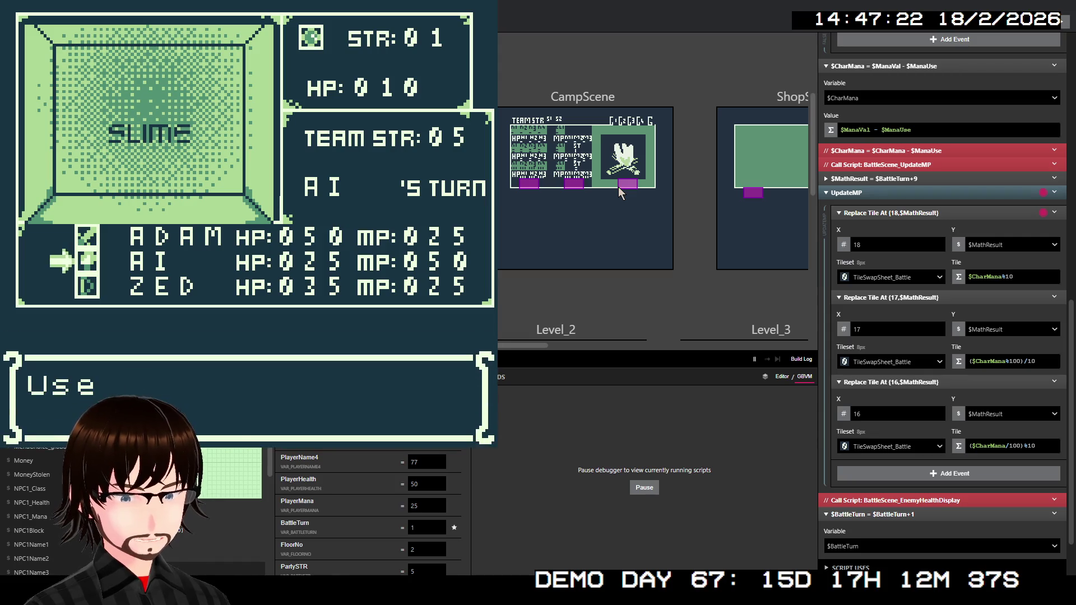
pyautogui.press('z')
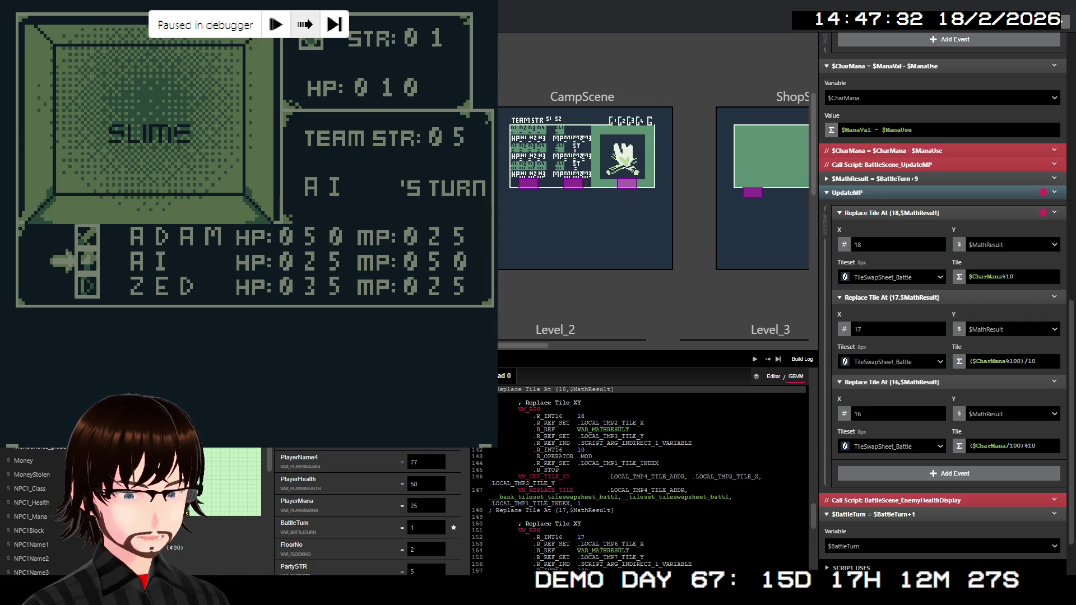
# Step over the remaining tile replacements in UpdateMP
pyautogui.press('F10')
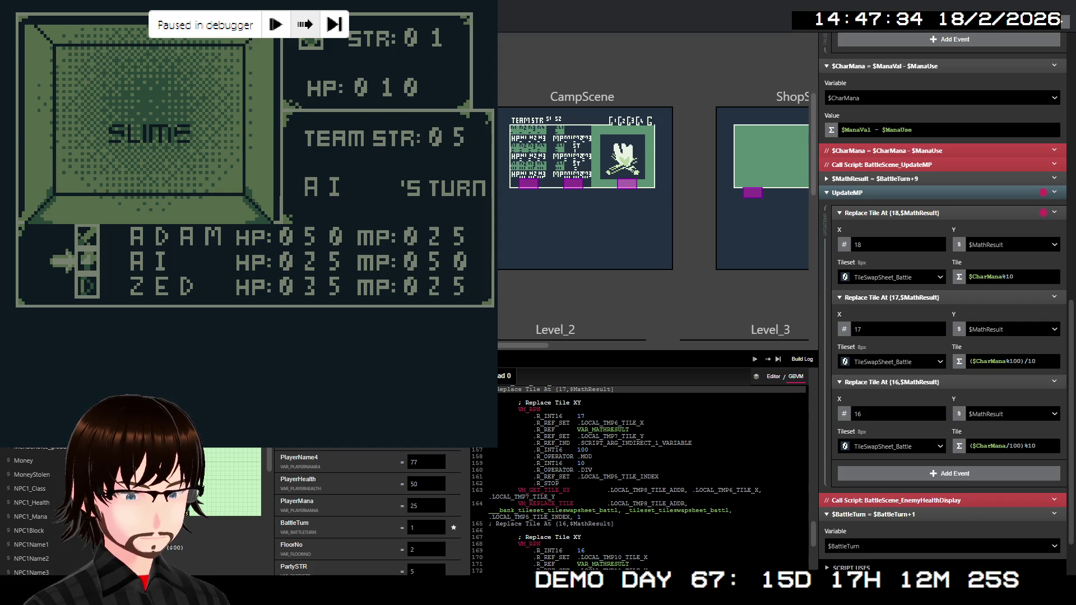
pyautogui.press('F10')
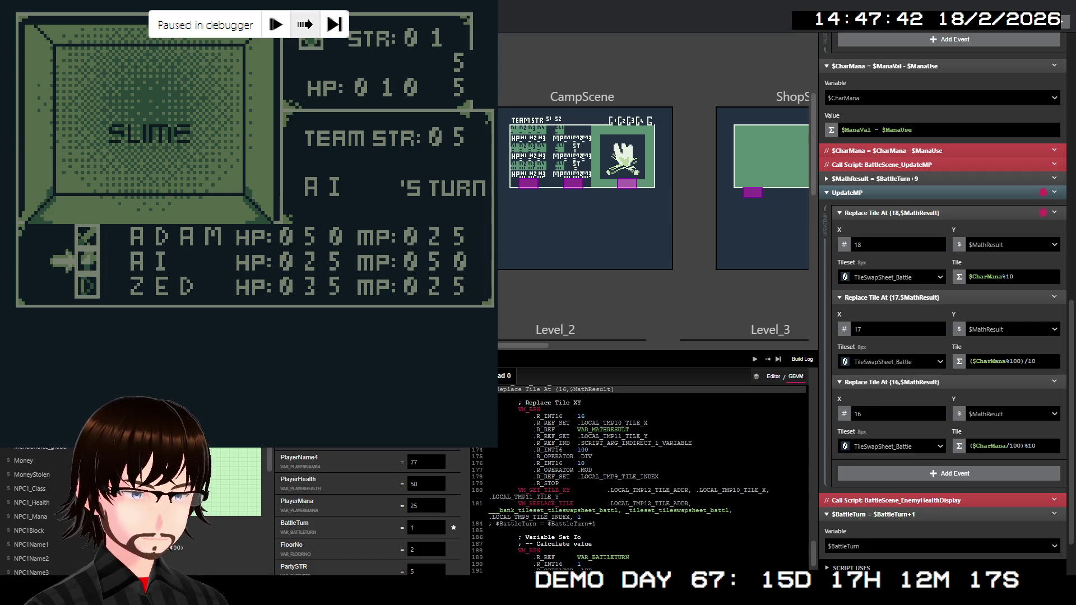
pyautogui.click(305, 25)
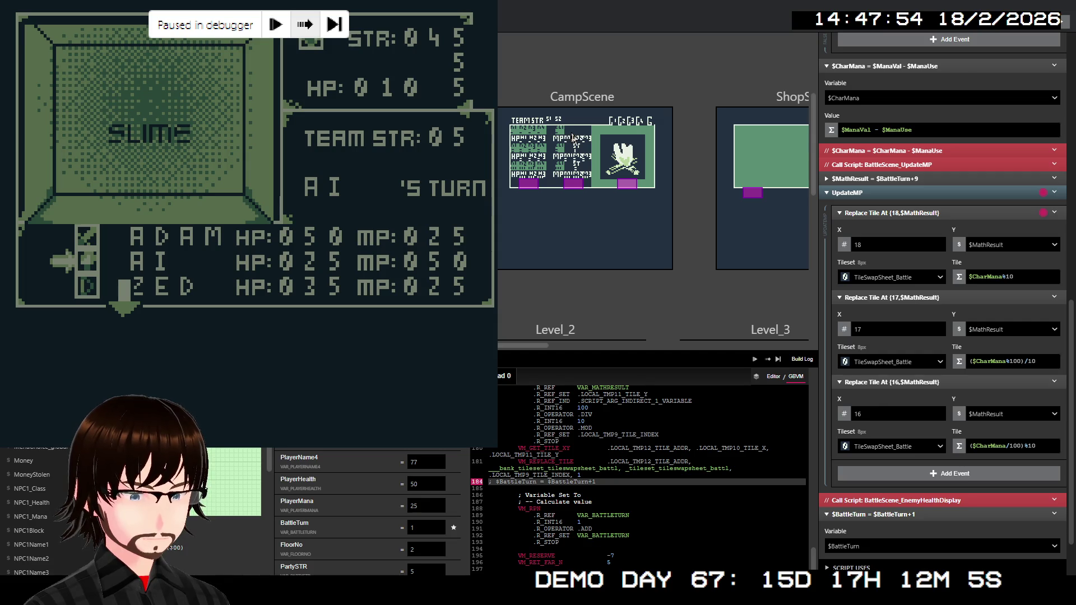
# Step through BattleLoop_Skills, the BattleTurn >= 3 check and the turn arrow to BattleSceneUpdateName
pyautogui.press('F10')
pyautogui.press('F10')
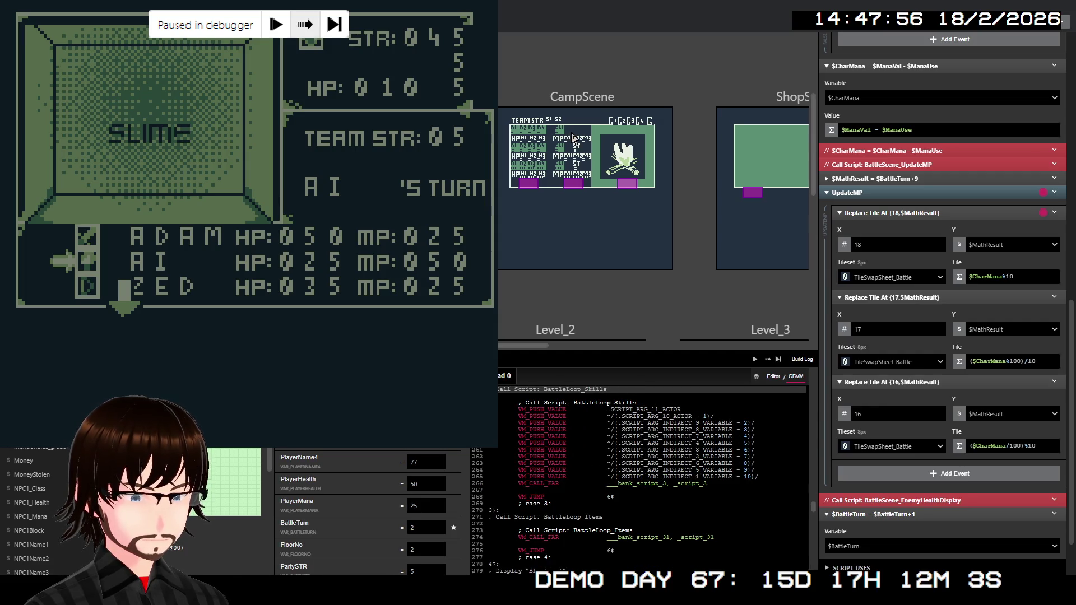
pyautogui.press('F10')
pyautogui.press('F10')
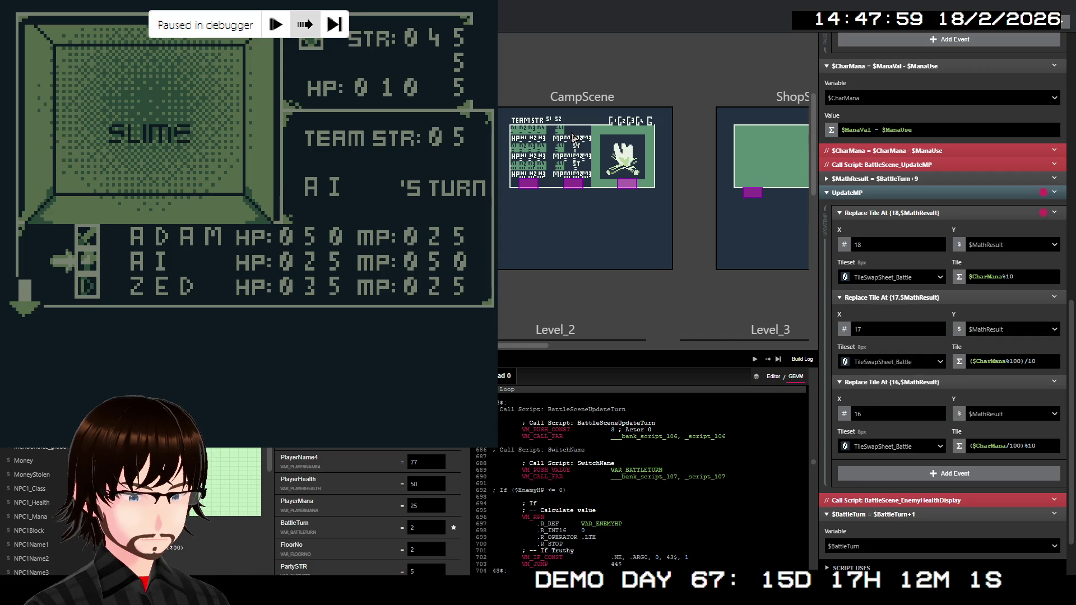
pyautogui.press('F10')
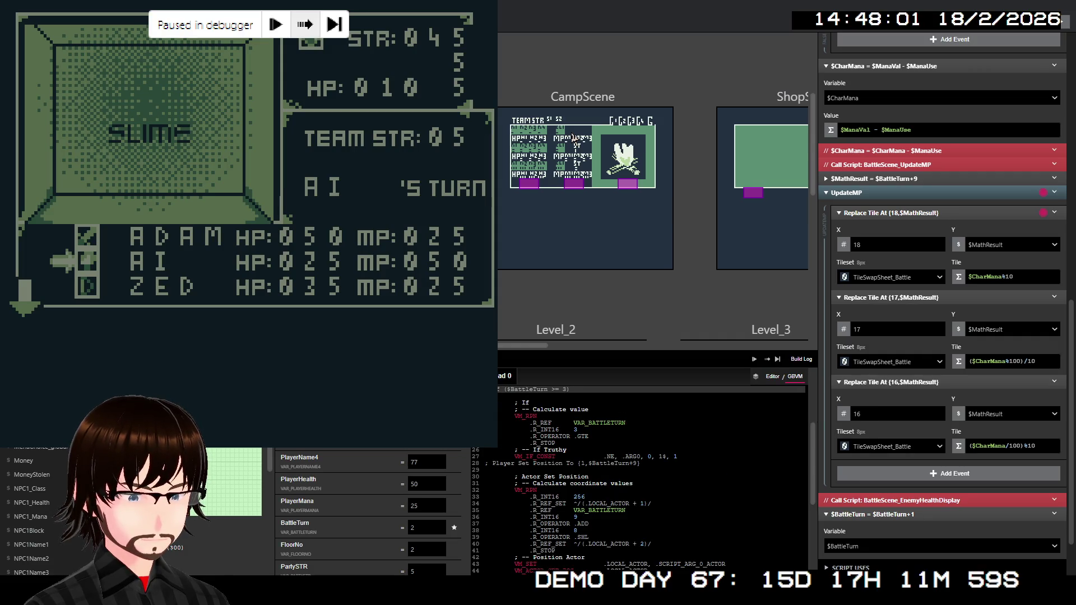
pyautogui.press('F10')
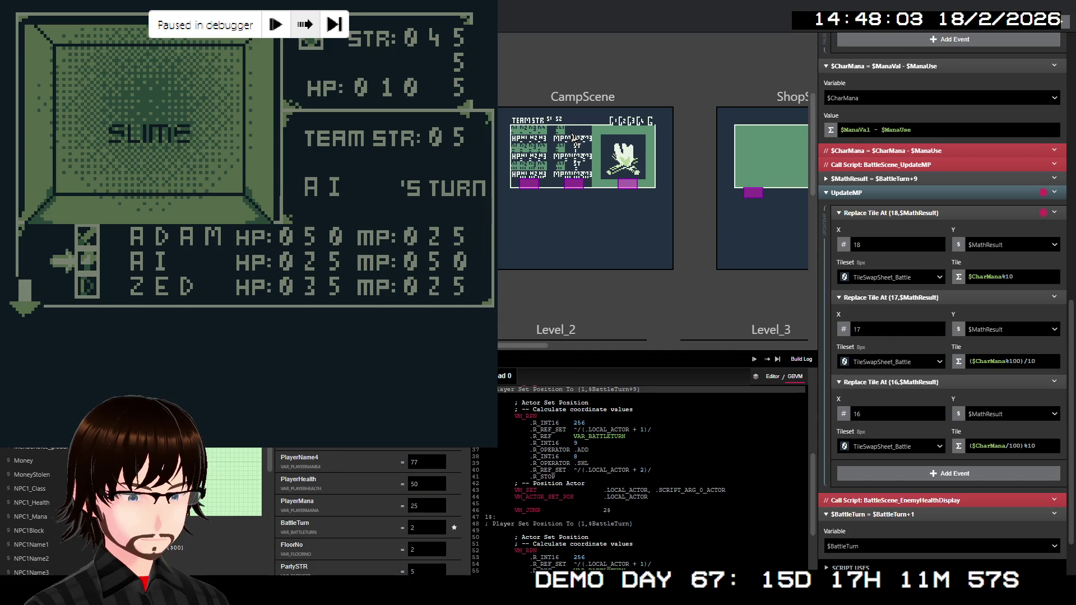
pyautogui.press('F10')
pyautogui.press('F10')
pyautogui.press('F10')
pyautogui.press('F10')
pyautogui.press('F10')
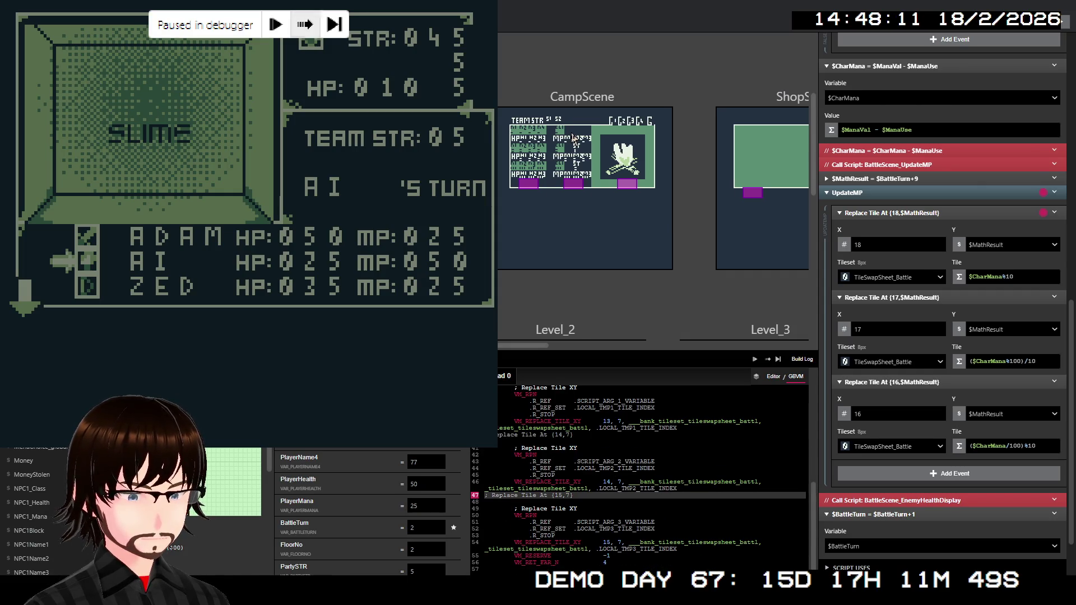
# Step through EnemyHealthDisplay to the enemy HP tile replacement at 14,3
pyautogui.press('F10')
pyautogui.press('F10')
pyautogui.press('F10')
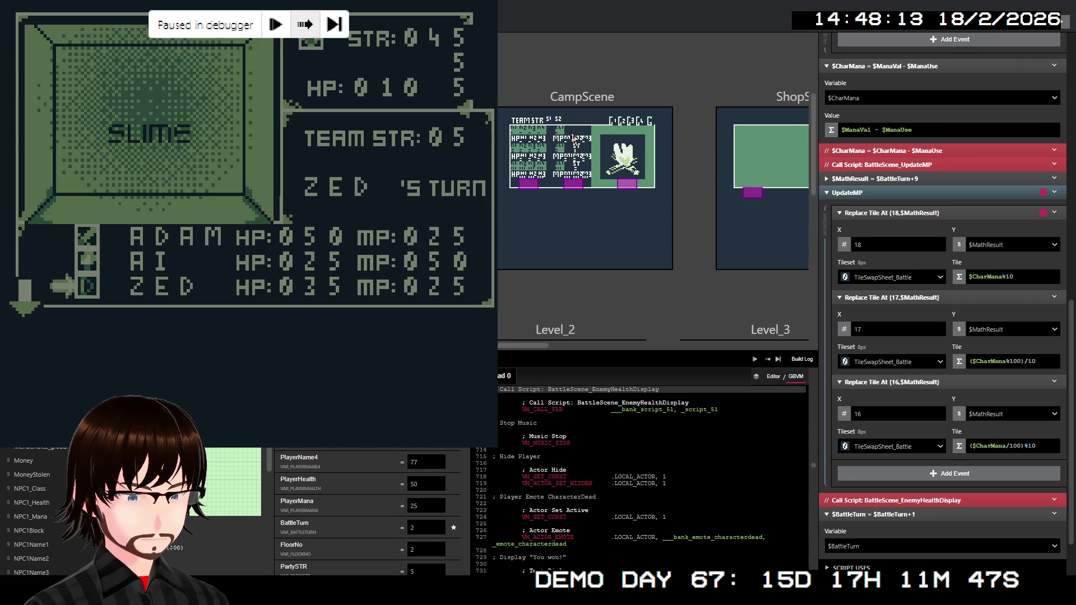
pyautogui.press('F10')
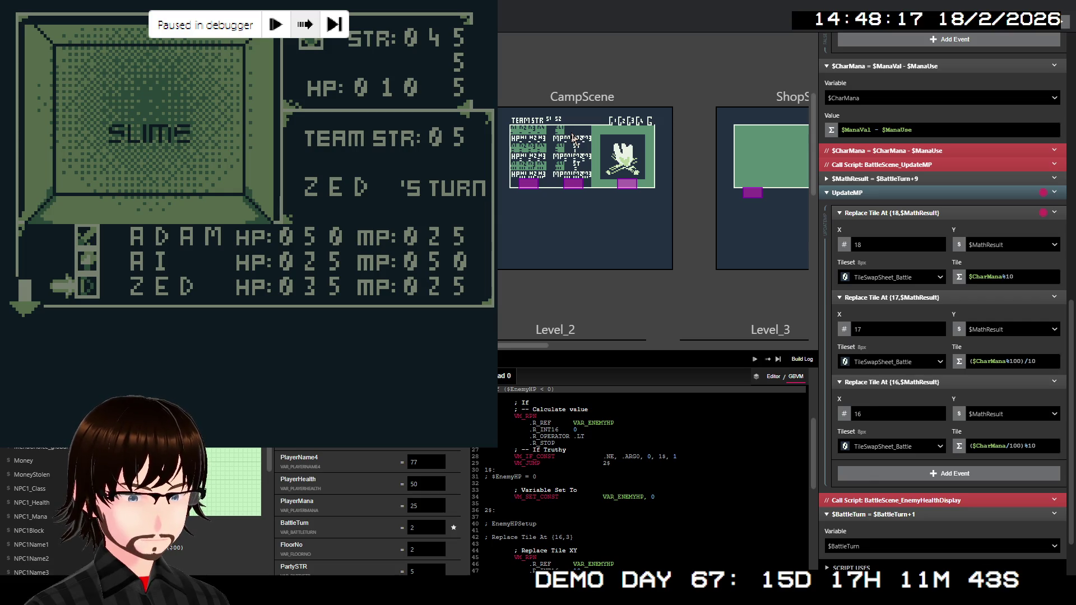
pyautogui.press('F10')
pyautogui.press('F10')
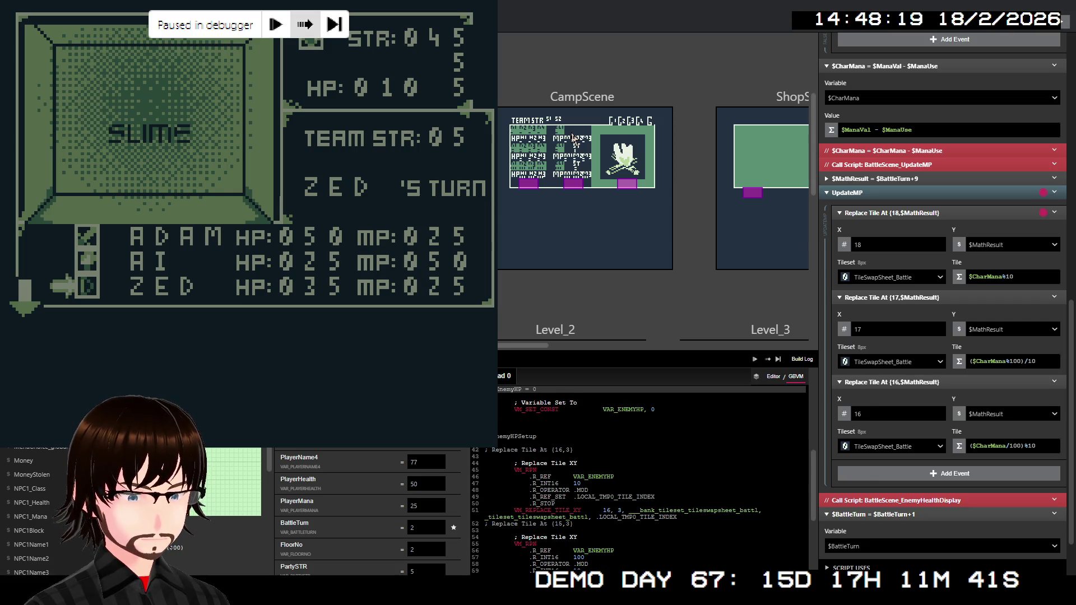
pyautogui.press('F10')
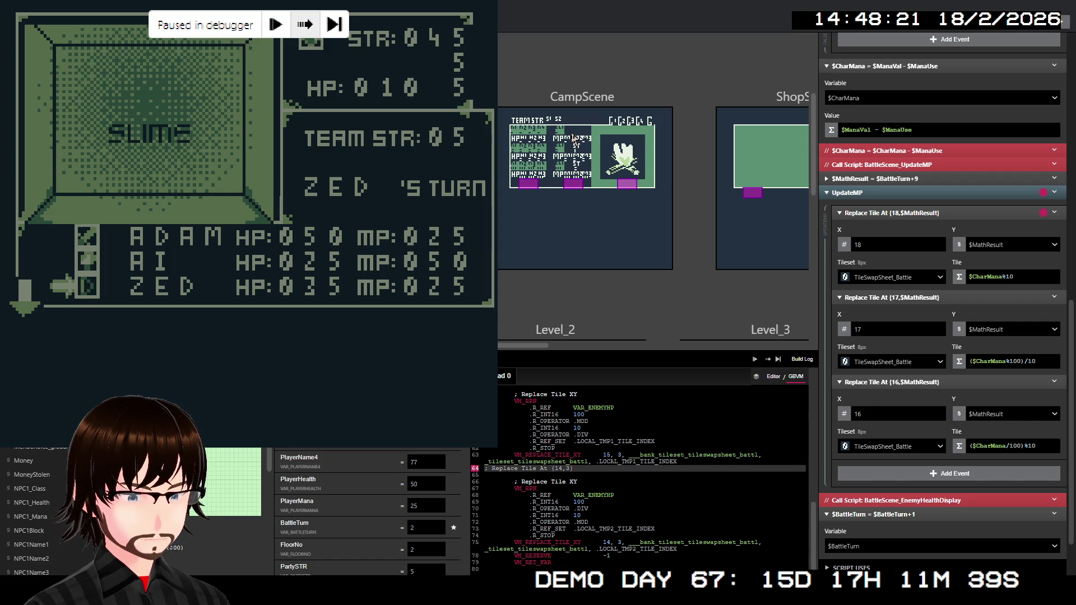
# Step past hiding the slime to the You won! message, then resume the game
pyautogui.press('F10')
pyautogui.press('F10')
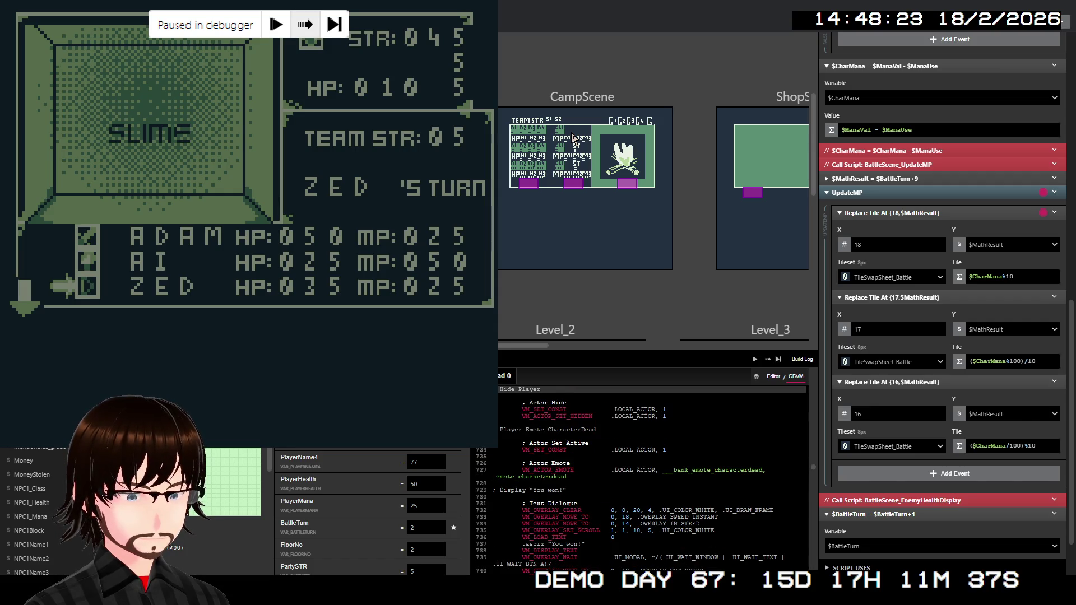
pyautogui.press('F10')
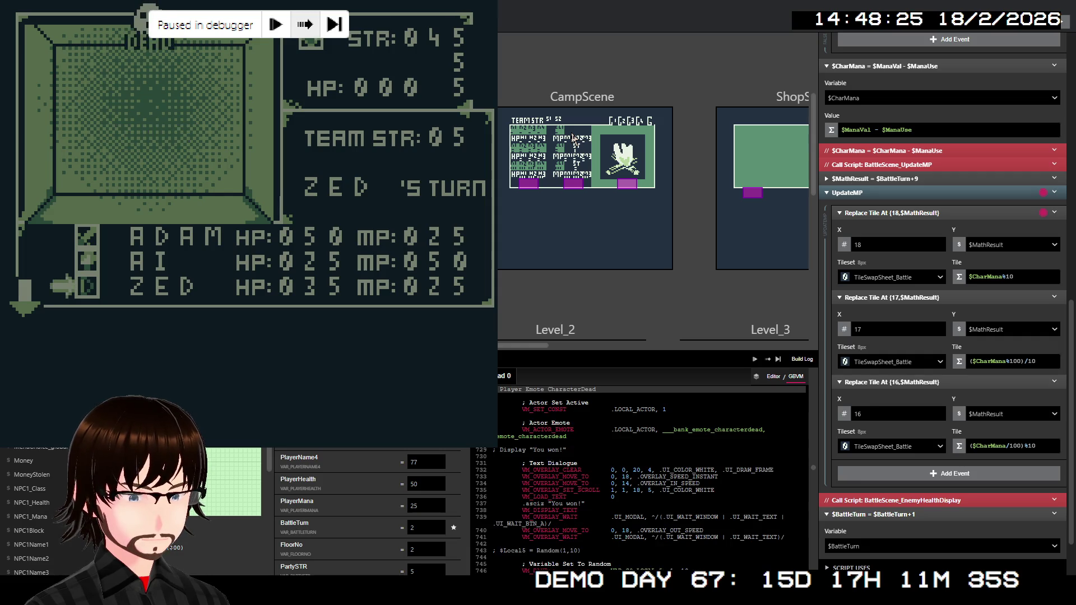
pyautogui.press('F10')
pyautogui.press('F10')
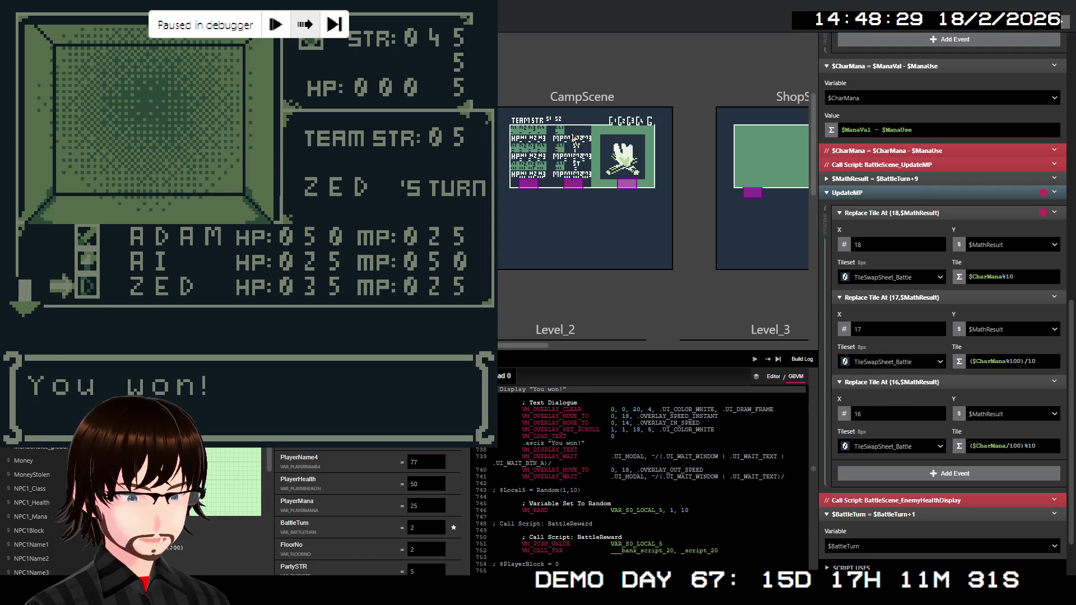
pyautogui.press('F8')
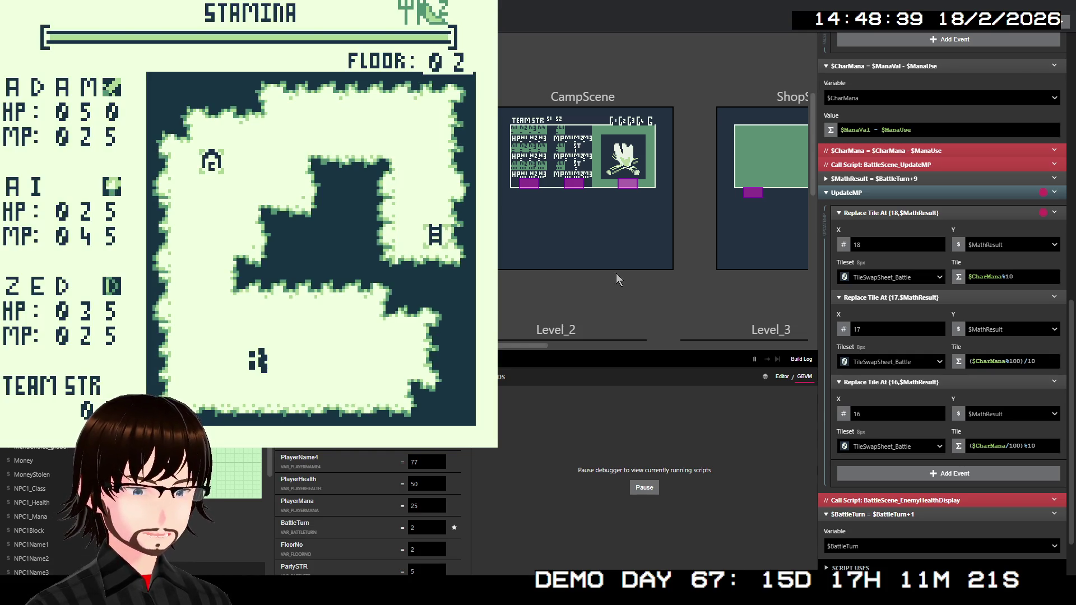
# Walk the party around the dungeon until a battle against the Living Armour starts
pyautogui.press('Left')
pyautogui.press('Right')
pyautogui.press('Right')
pyautogui.press('Up')
pyautogui.press('Left')
pyautogui.press('Down')
pyautogui.press('Left')
pyautogui.press('Up')
pyautogui.press('Right')
pyautogui.press('Down')
pyautogui.press('Left')
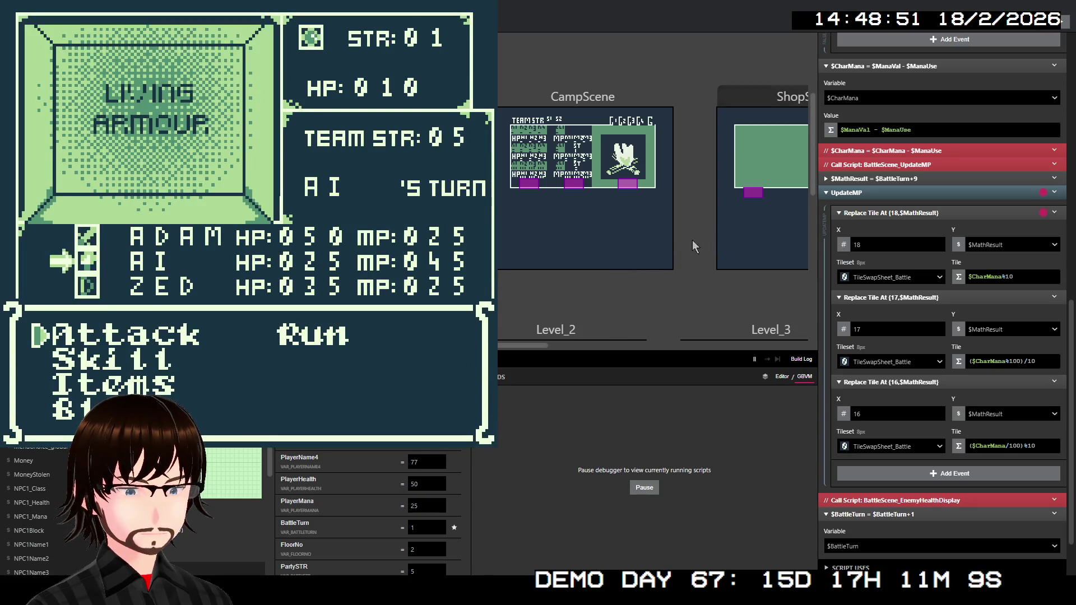
# Have Ai cast the Fire skill from the Skill menu
pyautogui.press('Down')
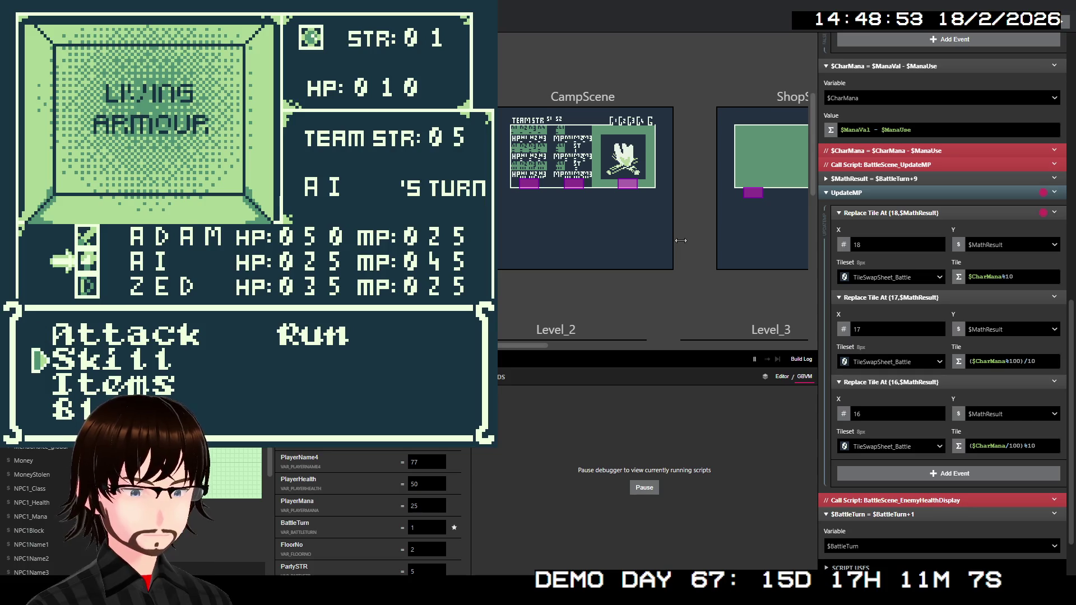
pyautogui.press('z')
pyautogui.press('z')
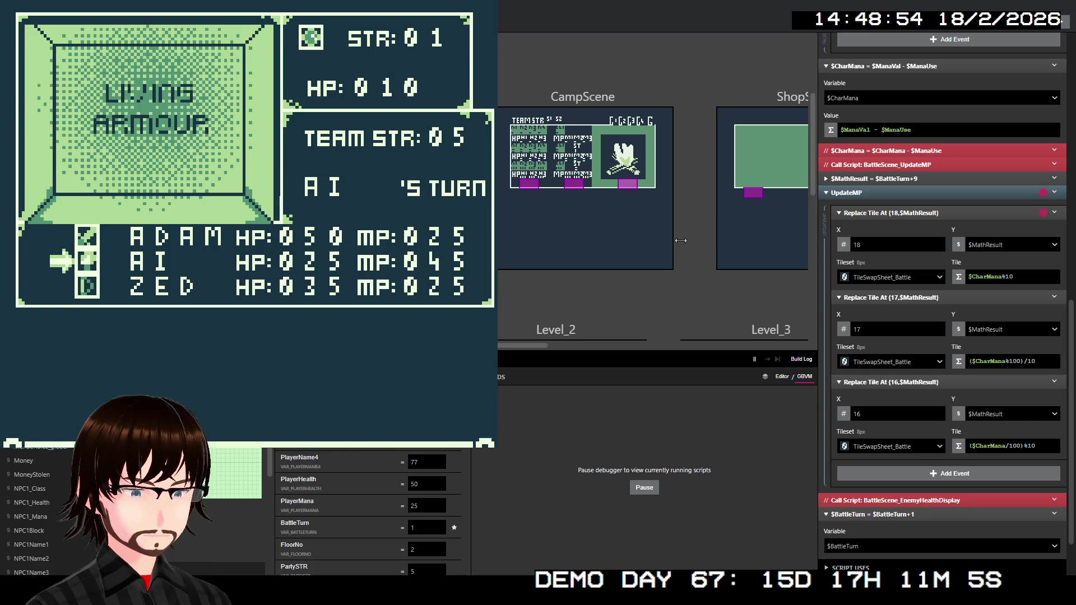
pyautogui.press('z')
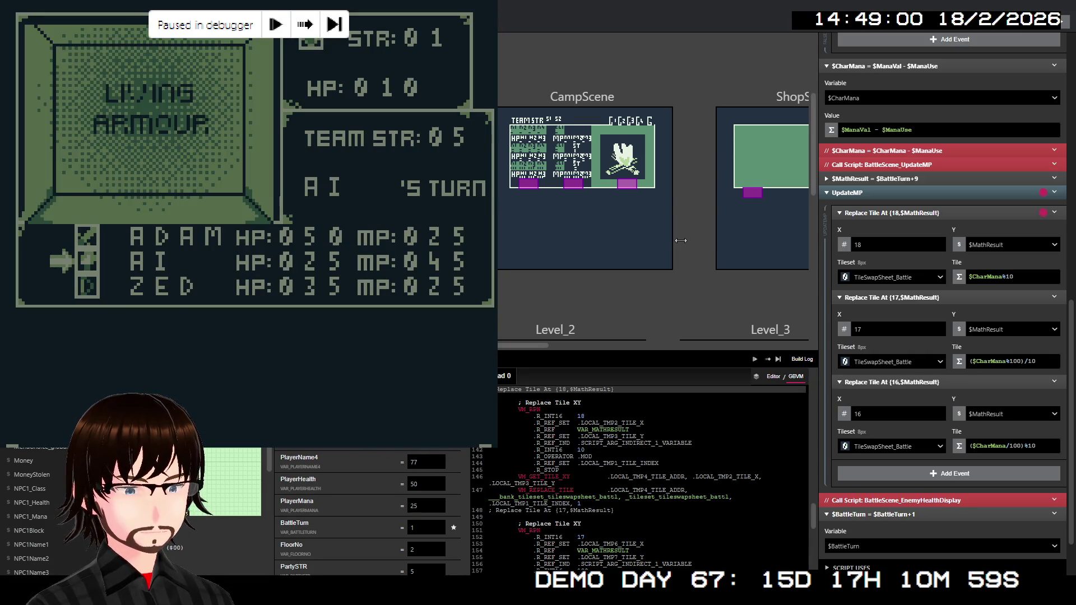
# Step through the MP tile updates, BattleTurn increment and battle turn check in the debugger
pyautogui.press('F10')
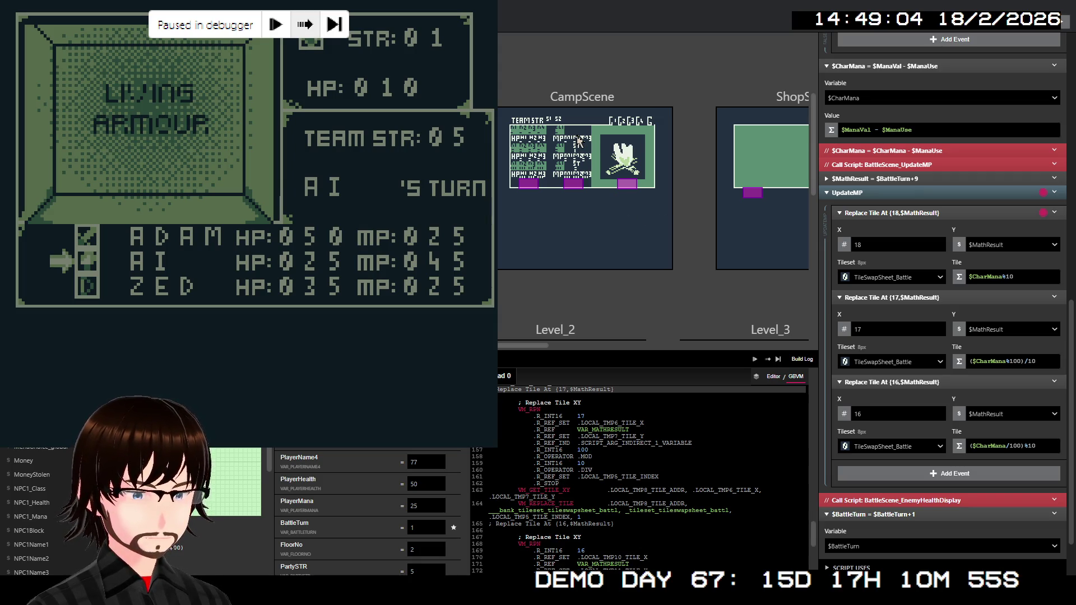
pyautogui.press('F10')
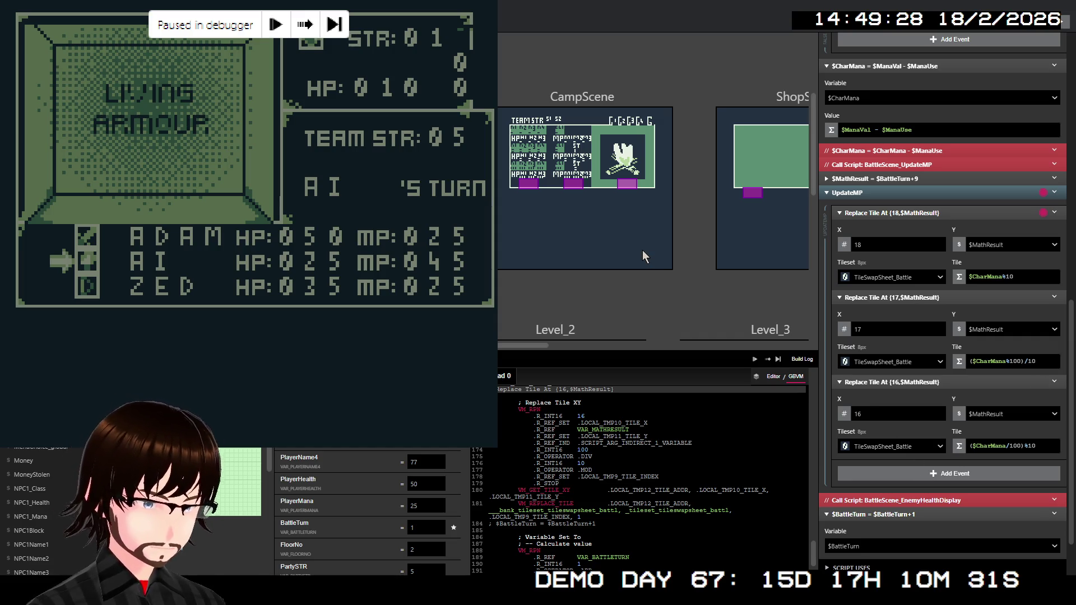
pyautogui.press('F10')
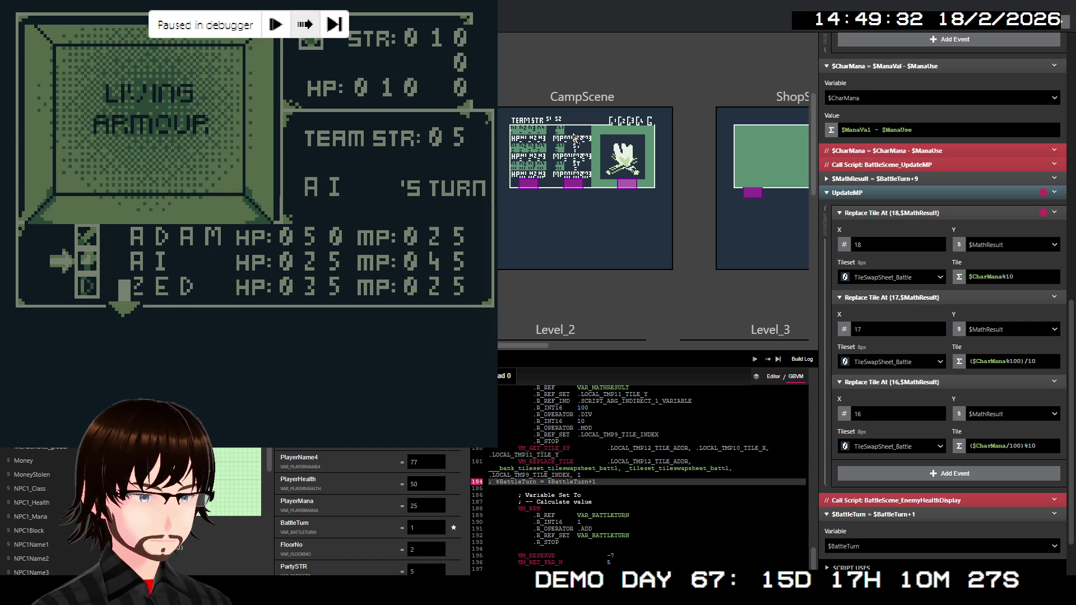
pyautogui.press('F10')
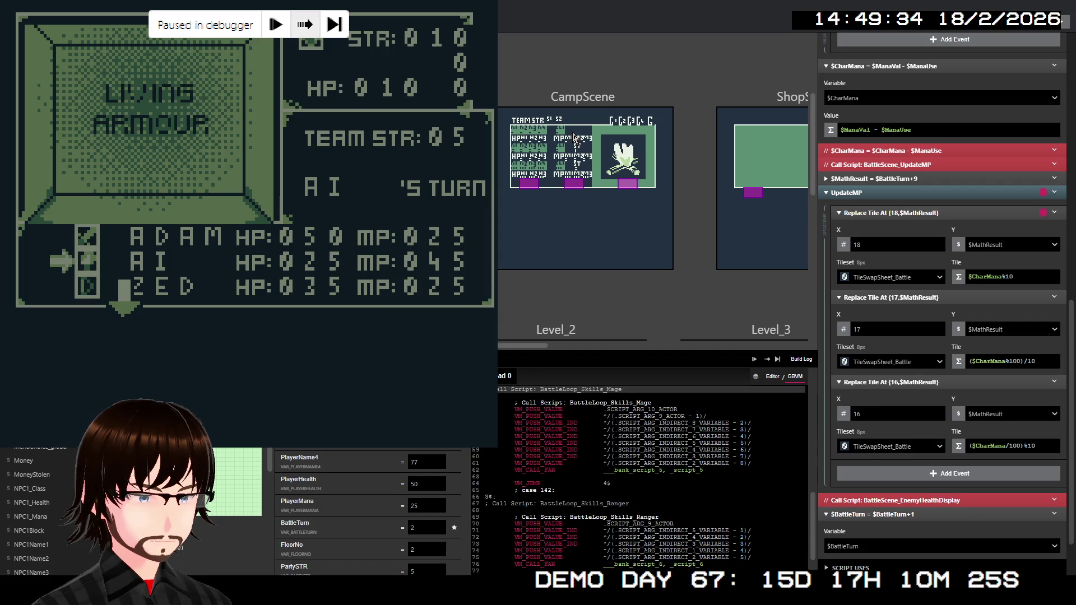
pyautogui.press('F10')
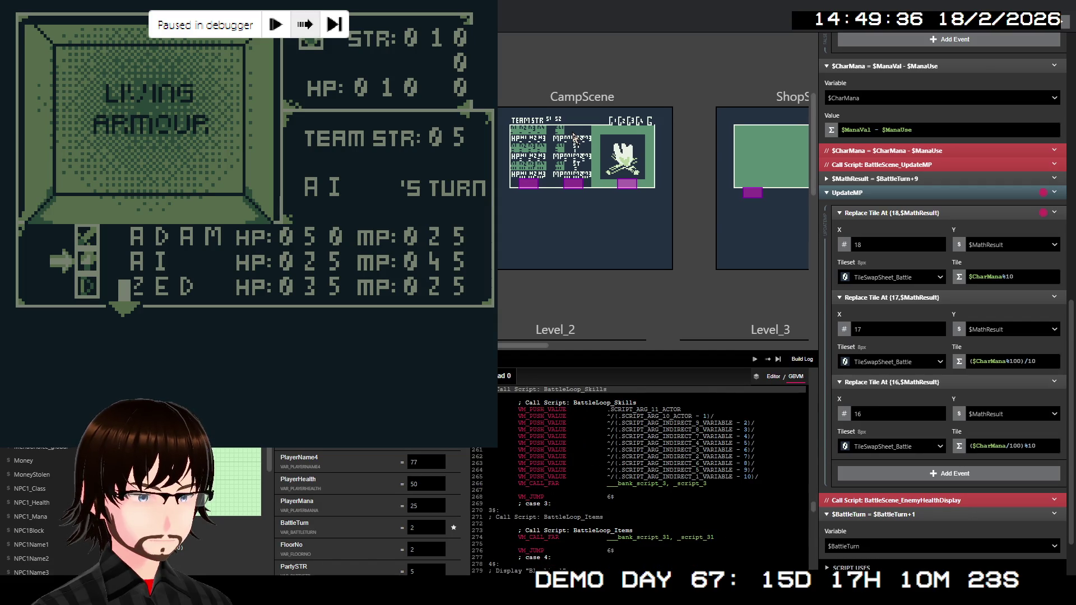
pyautogui.press('F10')
pyautogui.press('F10')
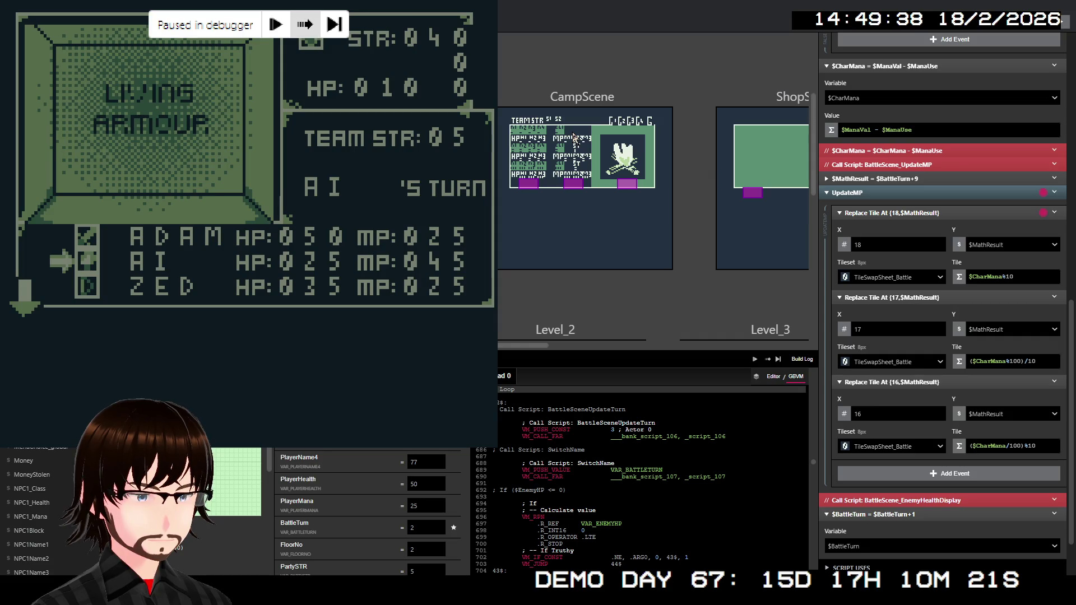
pyautogui.press('F10')
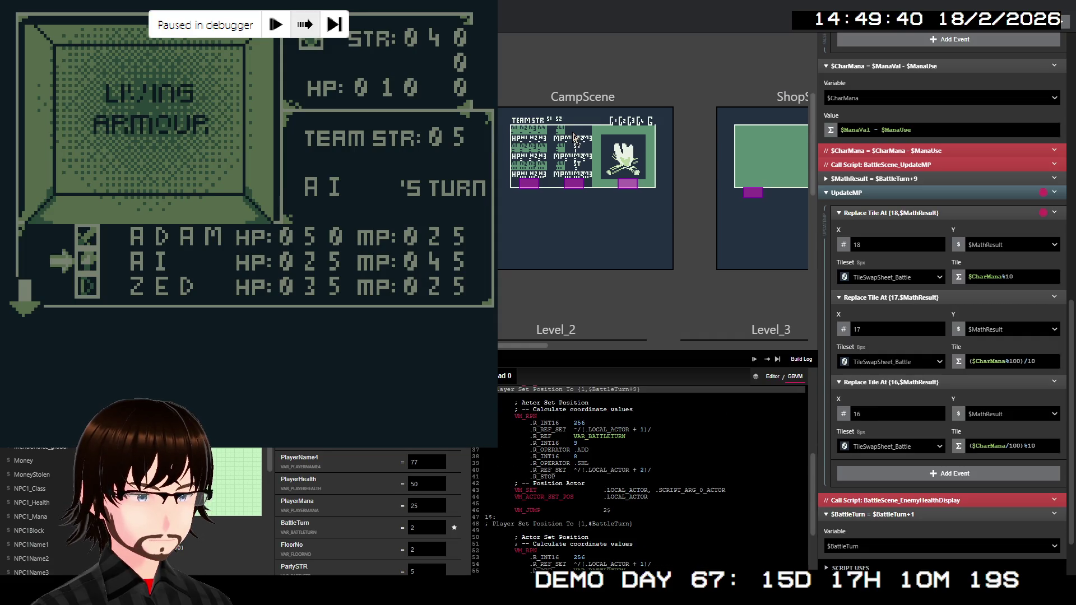
pyautogui.press('F10')
pyautogui.press('F10')
pyautogui.press('F10')
# Step through the enemy health check and HP tile display, then close the paused playtest
pyautogui.press('F10')
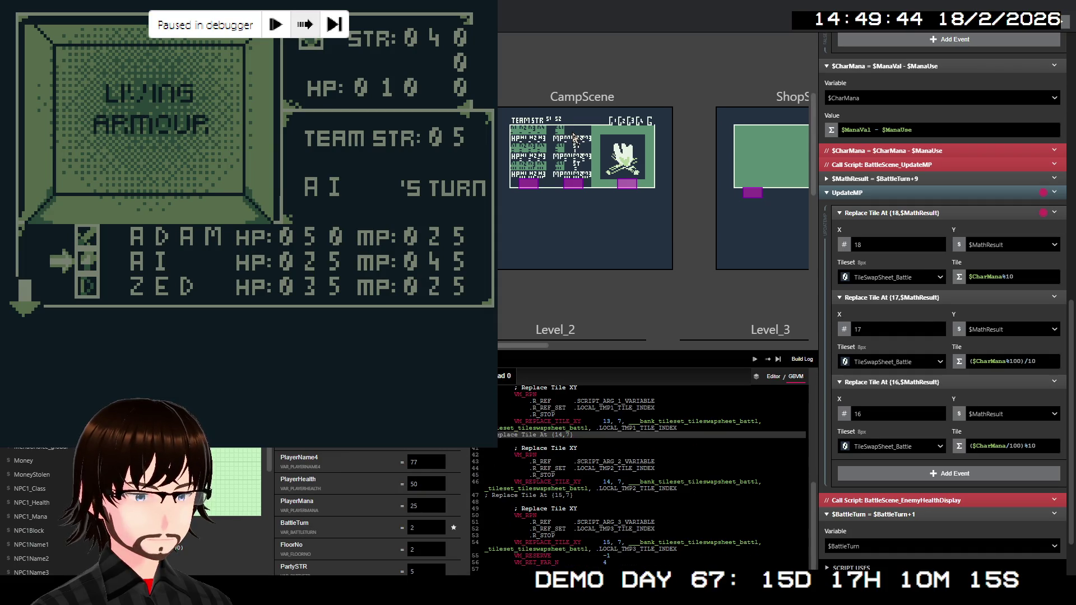
pyautogui.press('F10')
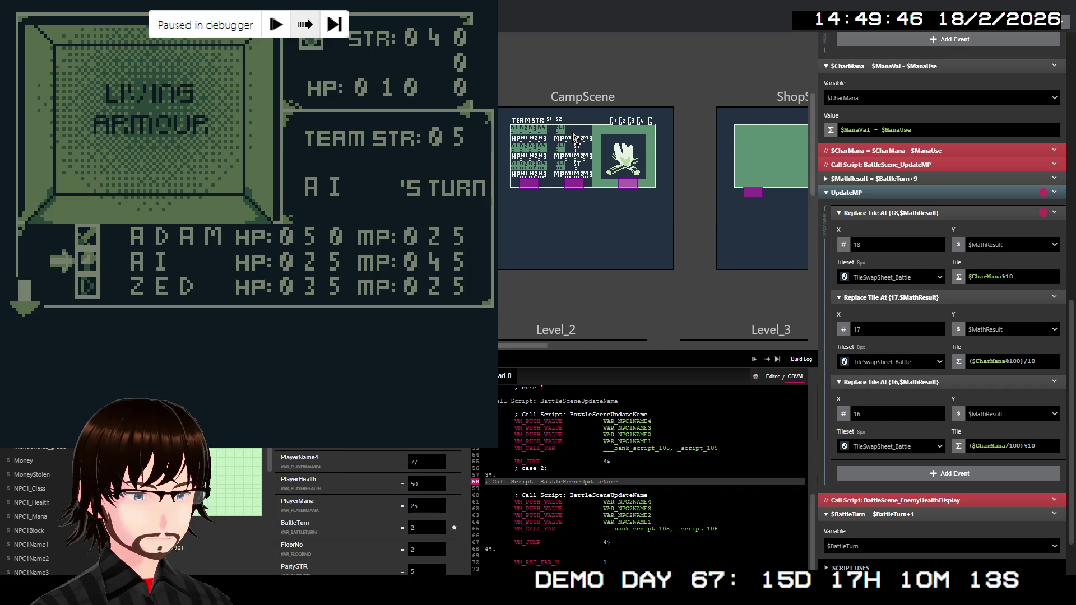
pyautogui.press('F10')
pyautogui.press('F10')
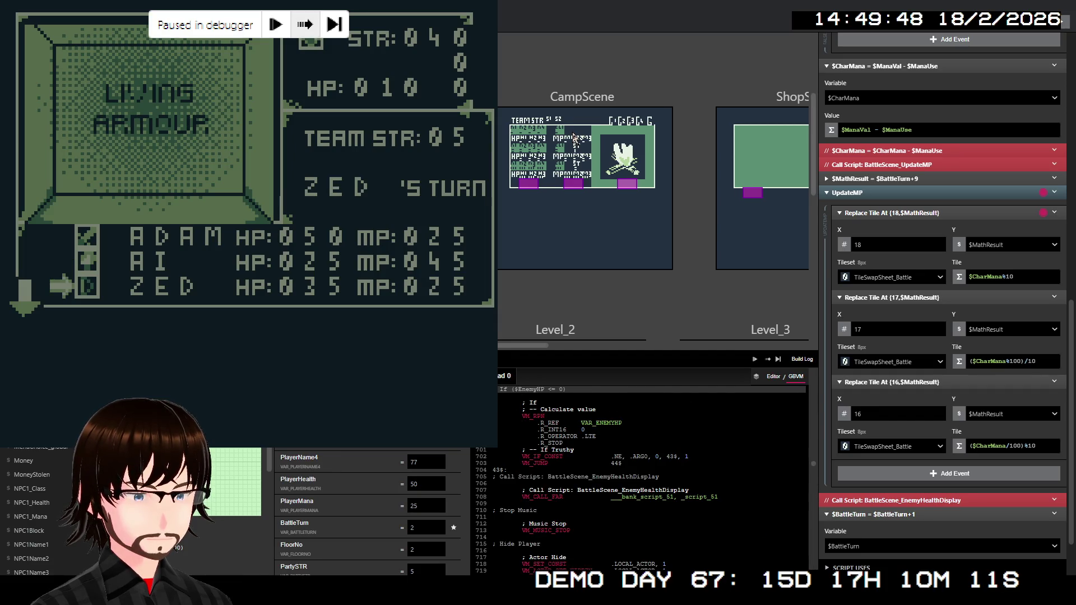
pyautogui.press('F10')
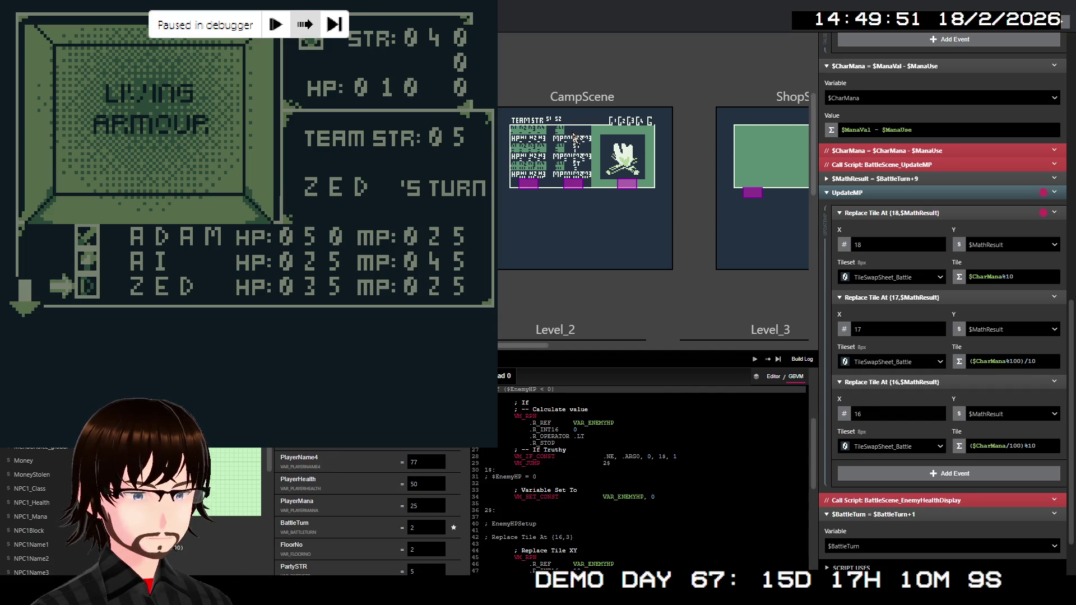
pyautogui.press('F10')
pyautogui.press('F10')
pyautogui.press('F10')
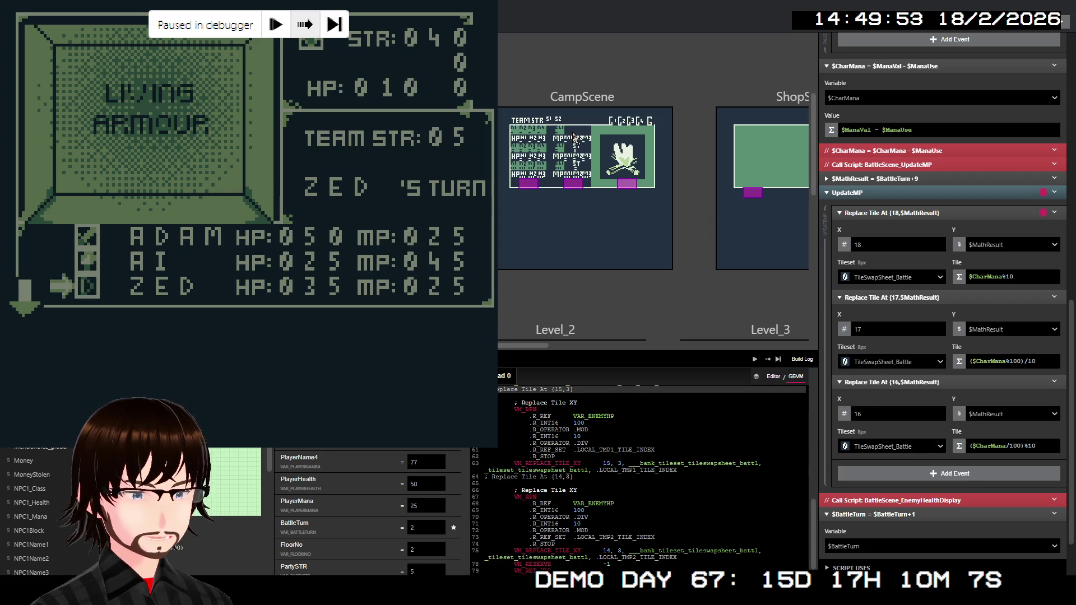
pyautogui.press('F10')
pyautogui.press('F10')
pyautogui.press('F10')
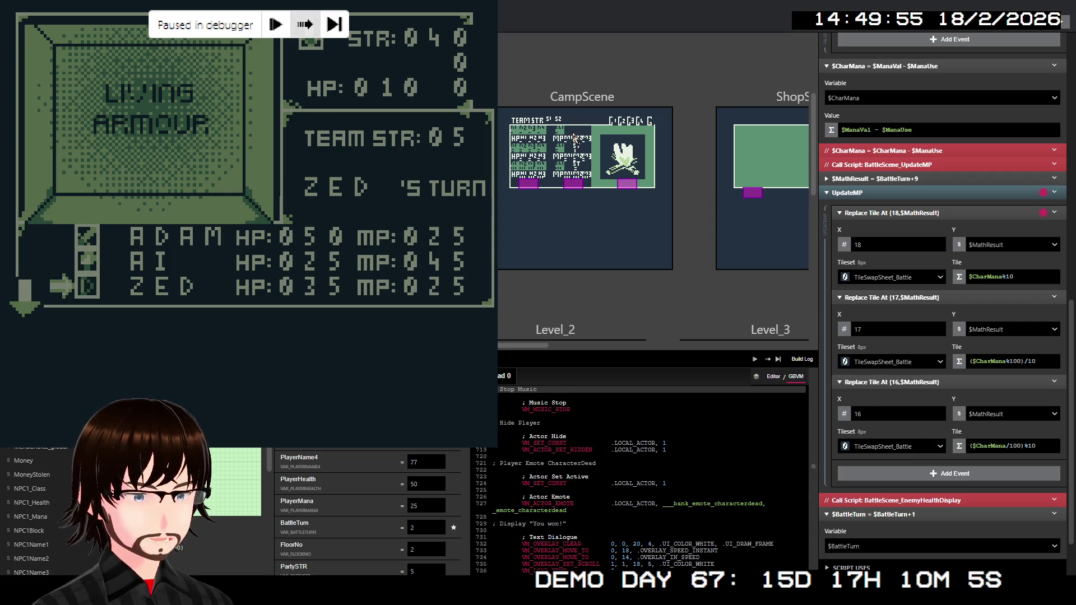
pyautogui.press('F10')
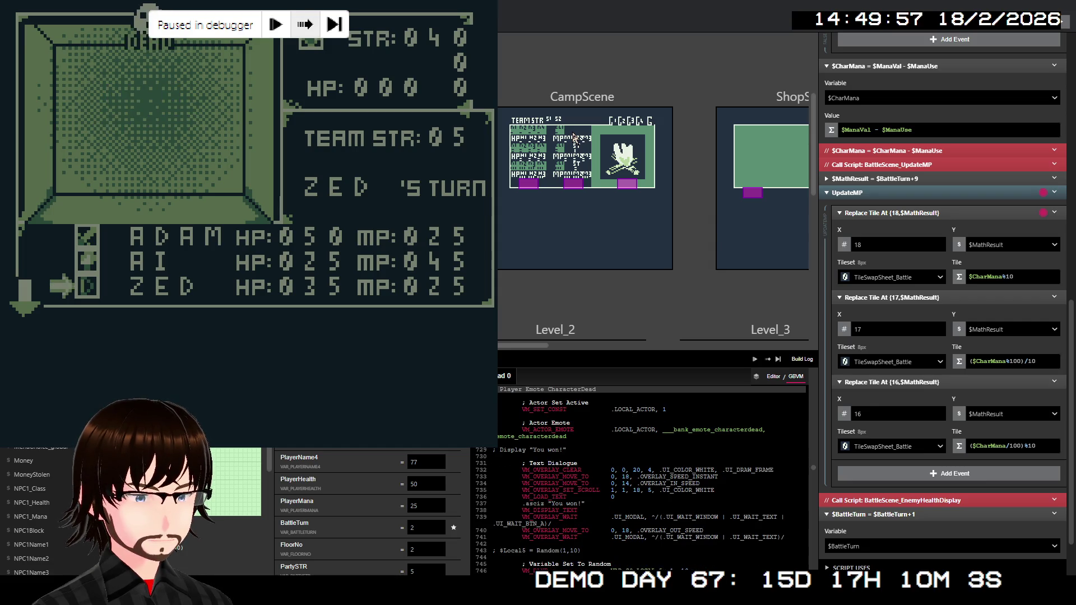
pyautogui.press('F10')
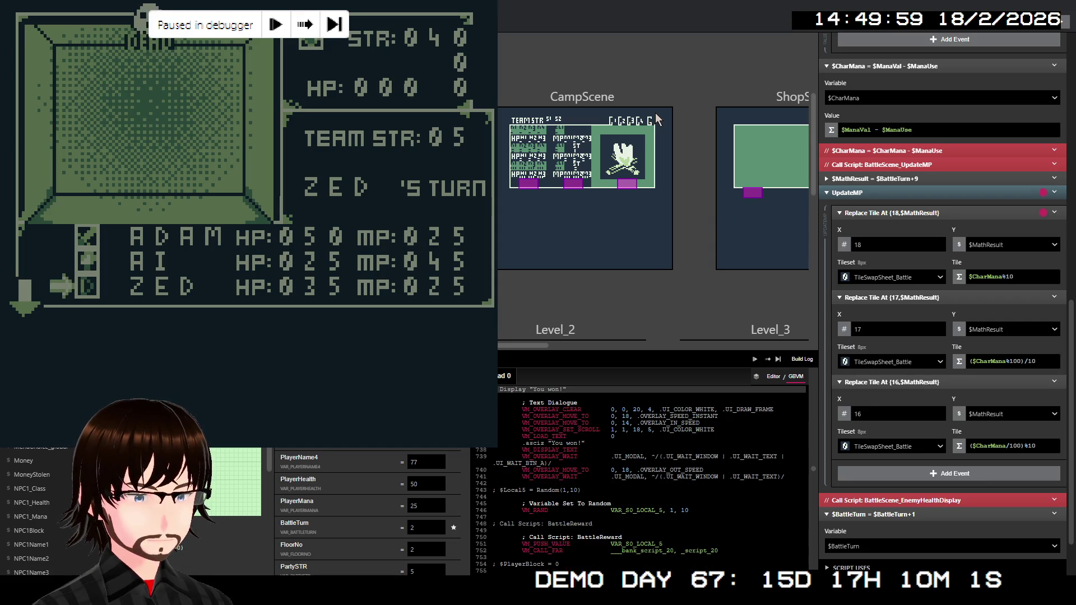
pyautogui.hotkey('alt', 'F4')
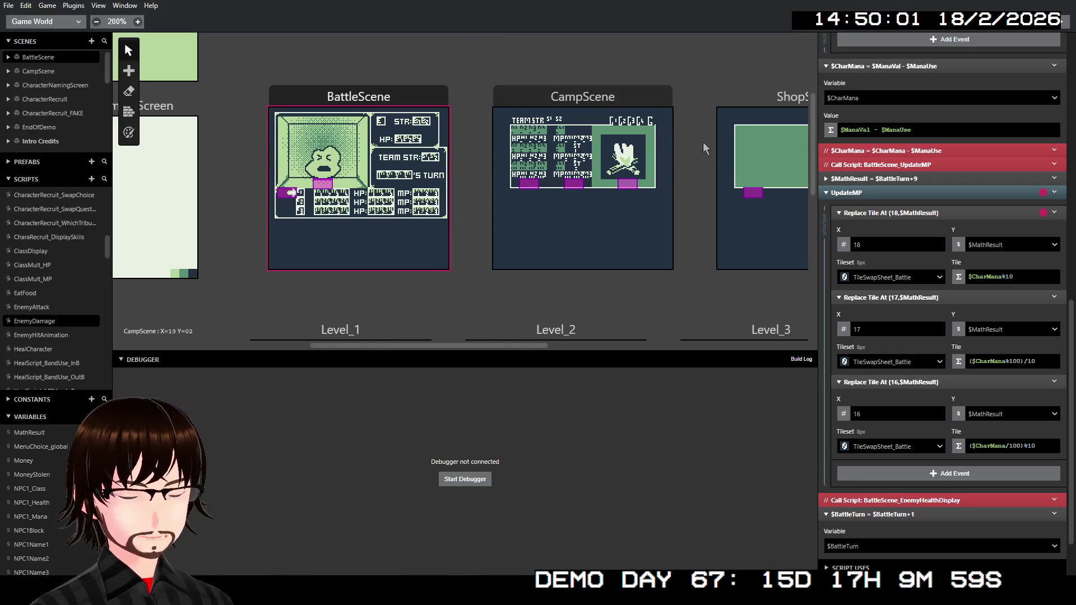
# Re-enable the BattleScene_EnemyHealthDisplay call in EnemyDamage
pyautogui.rightClick(921, 500)
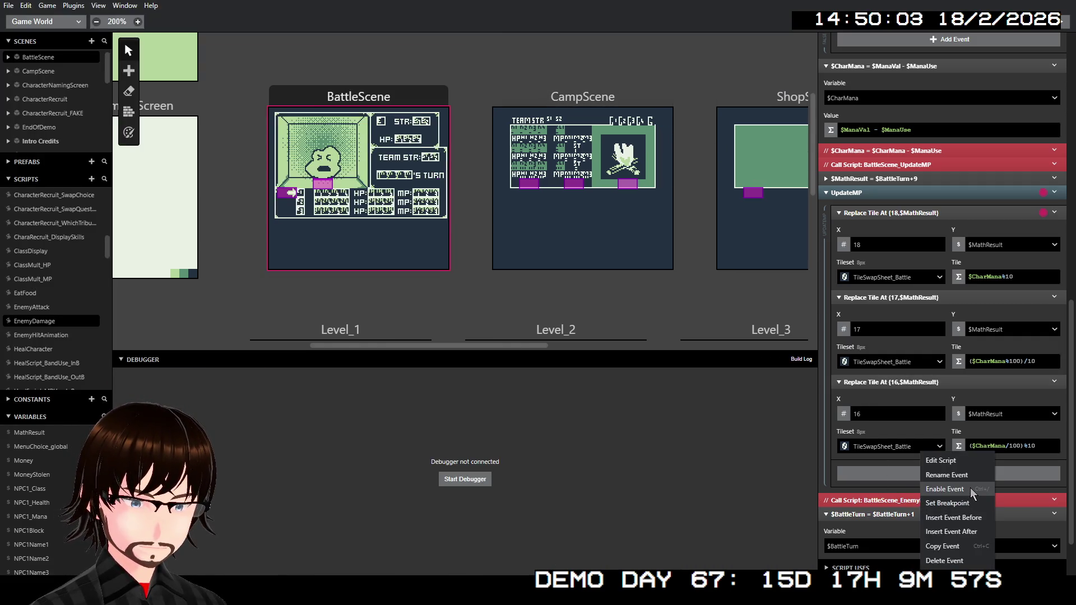
pyautogui.click(969, 491)
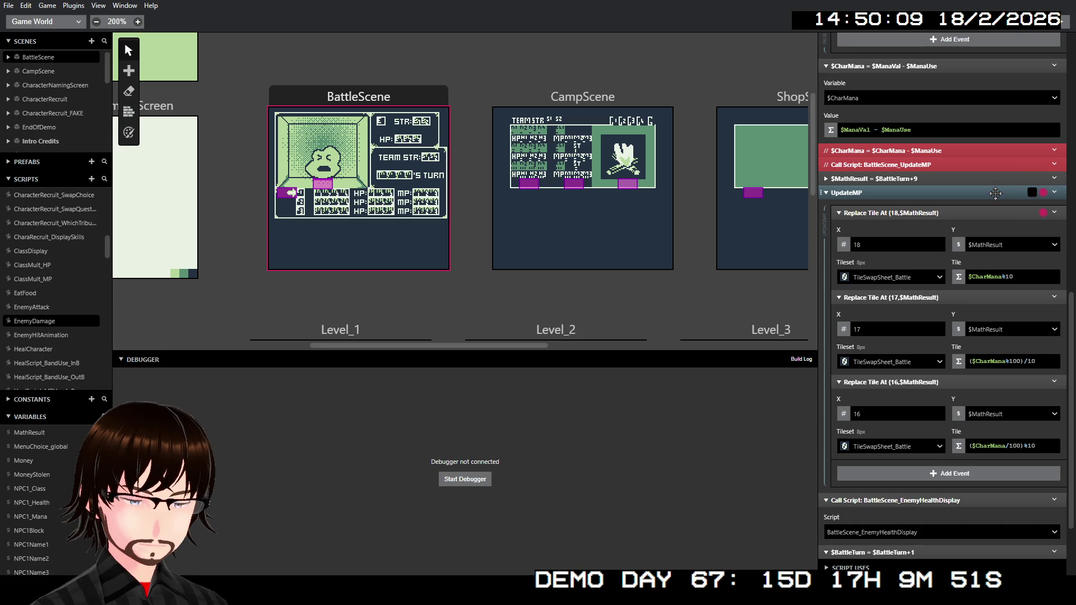
pyautogui.rightClick(995, 193)
pyautogui.click(987, 240)
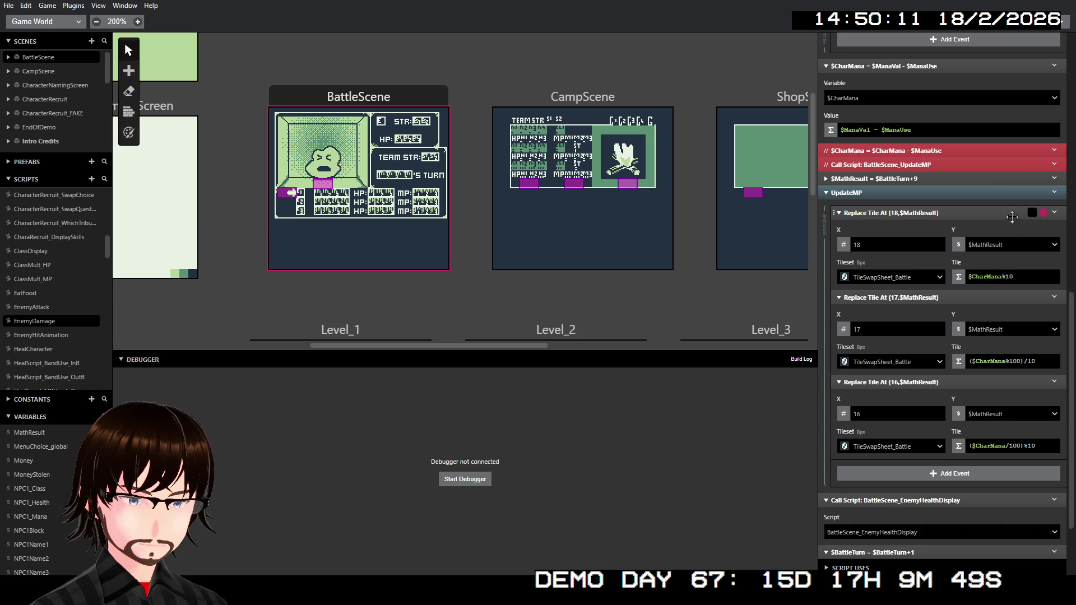
# Delete the UpdateMP group together with its tile replacements
pyautogui.rightClick(1012, 217)
pyautogui.click(999, 276)
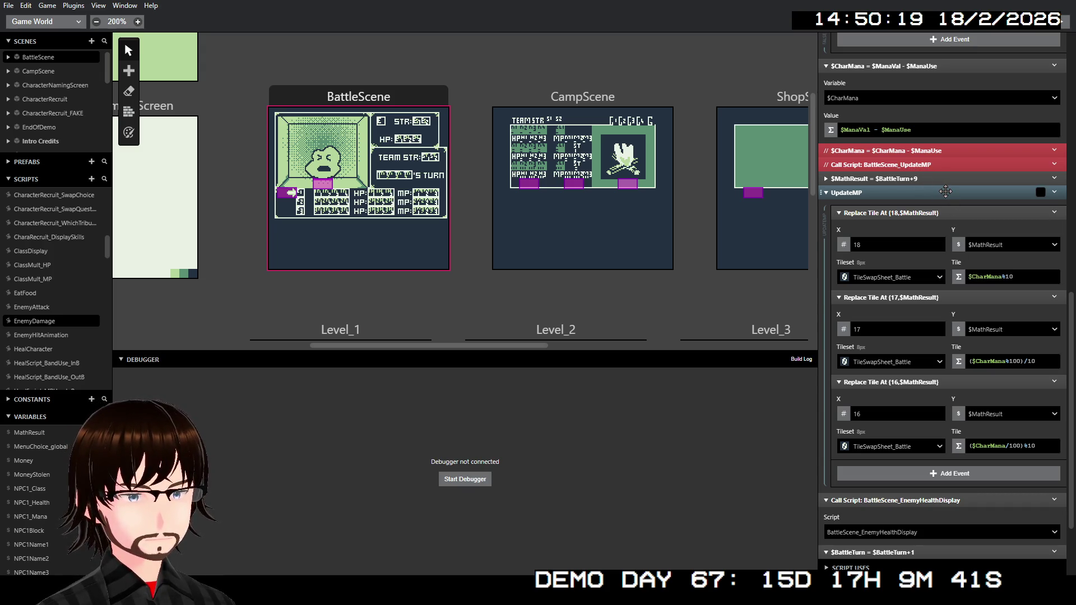
pyautogui.rightClick(946, 193)
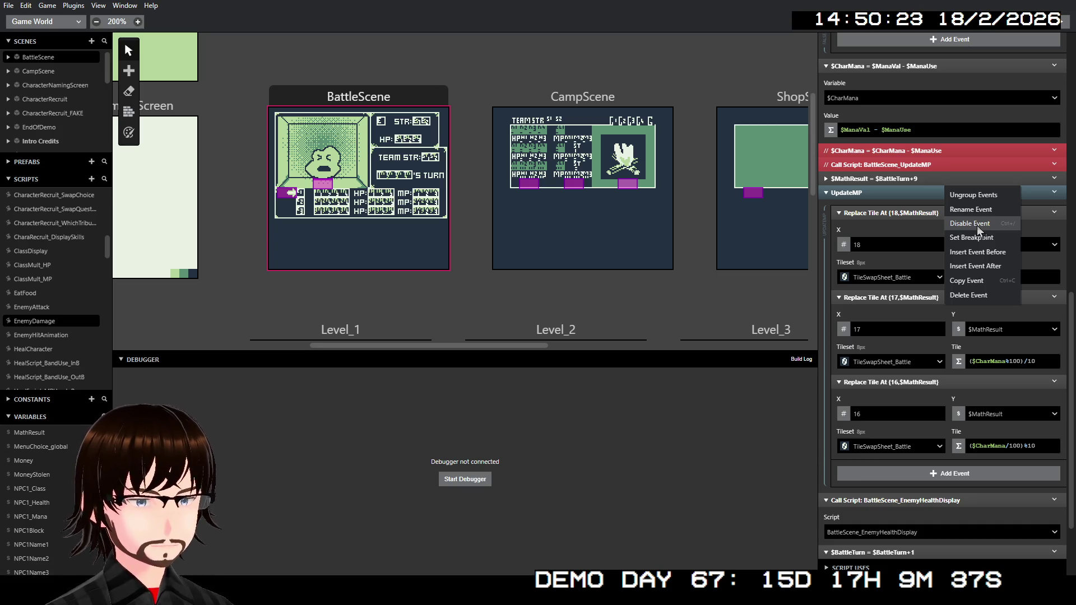
pyautogui.click(991, 294)
# Re-enable the BattleScene_UpdateMP call and move the $MathResult = $BattleTurn+9 event above it
pyautogui.rightClick(936, 373)
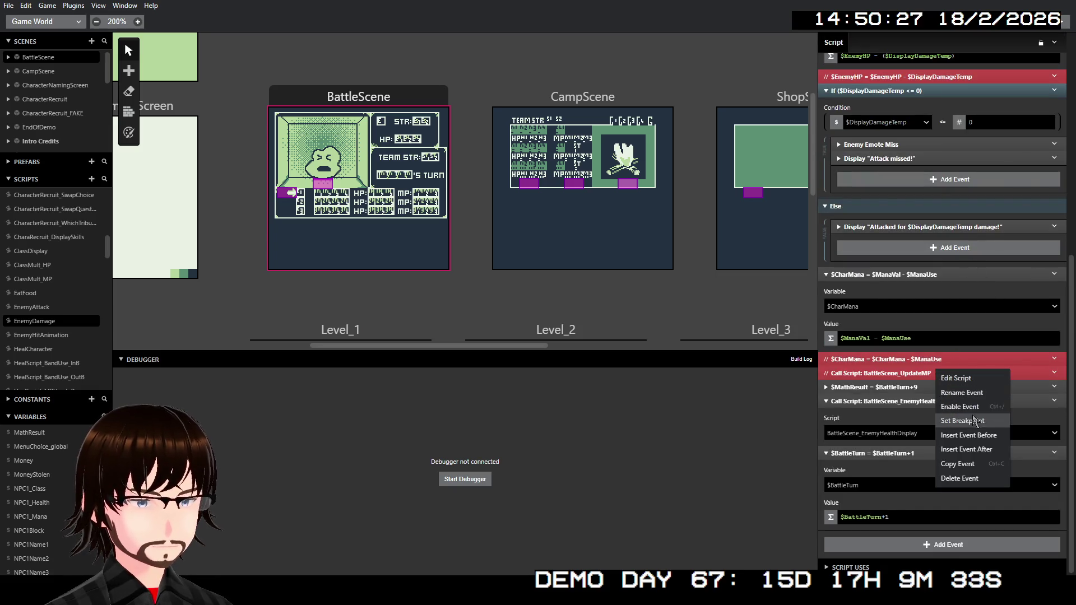
pyautogui.click(974, 406)
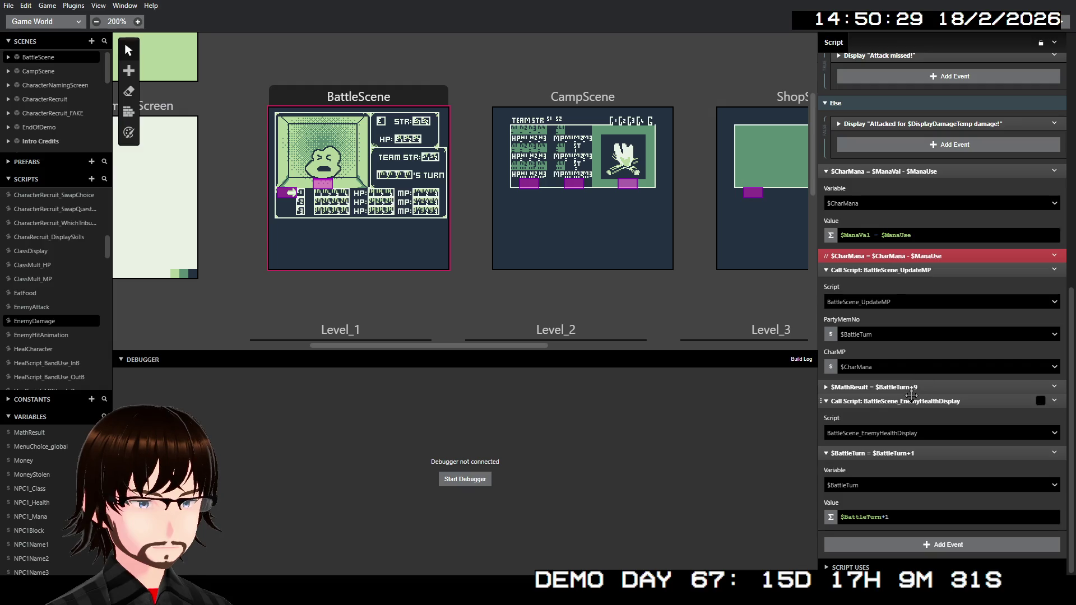
pyautogui.moveTo(913, 385); pyautogui.dragTo(911, 347)
pyautogui.moveTo(922, 270)
pyautogui.mouseDown()
pyautogui.moveTo(917, 297)
pyautogui.moveTo(900, 270)
pyautogui.mouseUp()
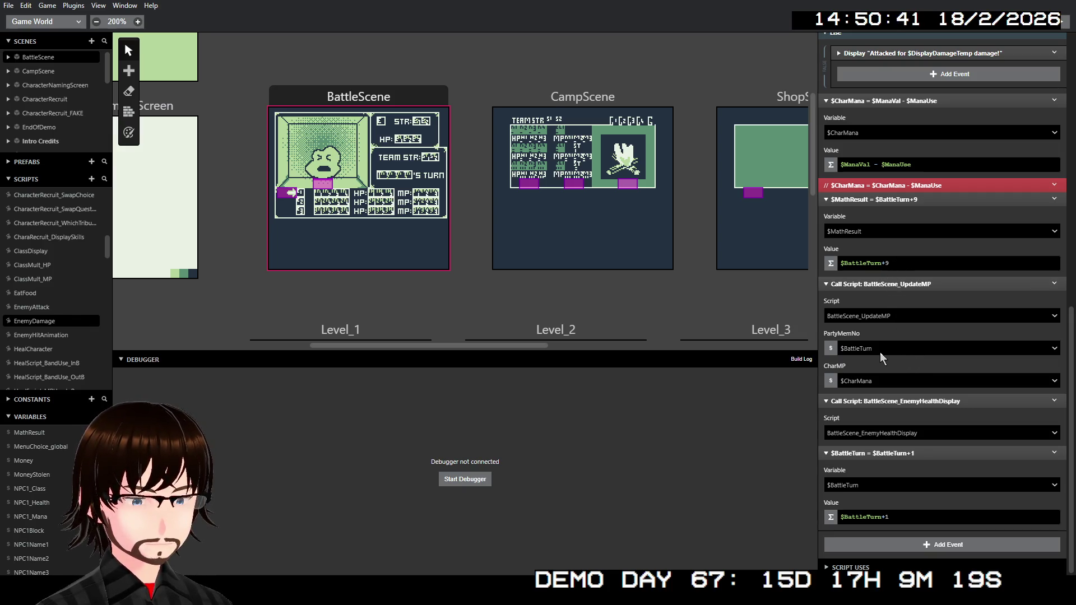
# Copy the $MathResult event, then delete it from EnemyDamage
pyautogui.rightClick(927, 203)
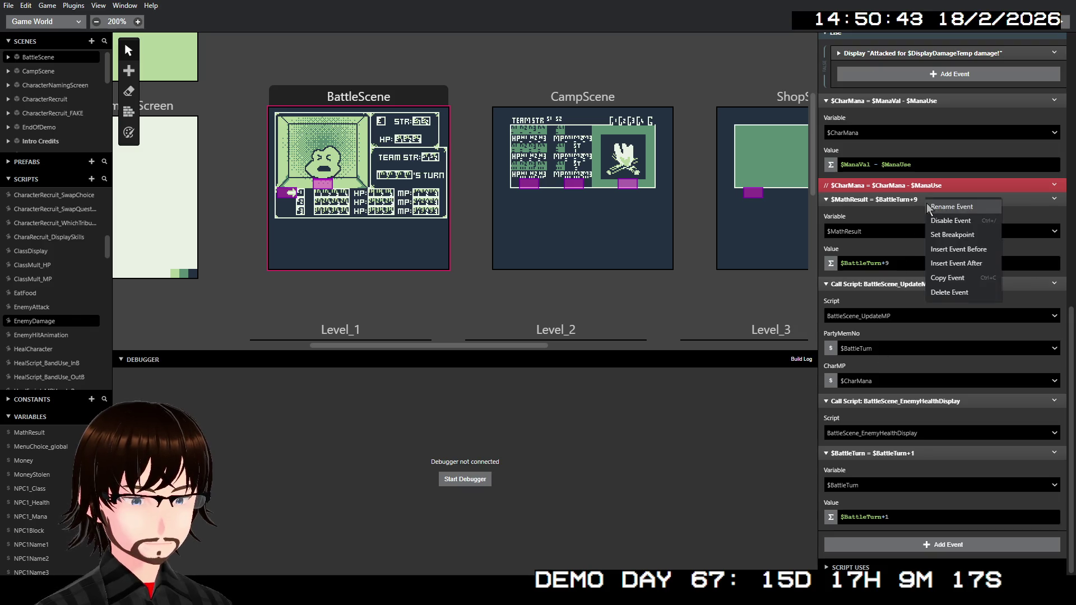
pyautogui.click(949, 282)
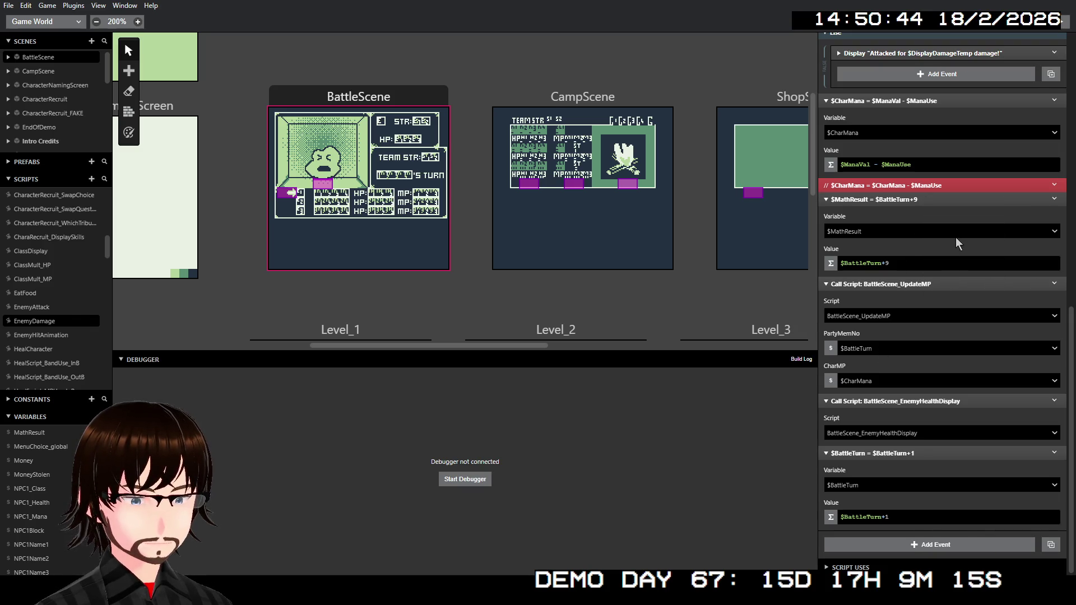
pyautogui.rightClick(951, 202)
pyautogui.click(985, 334)
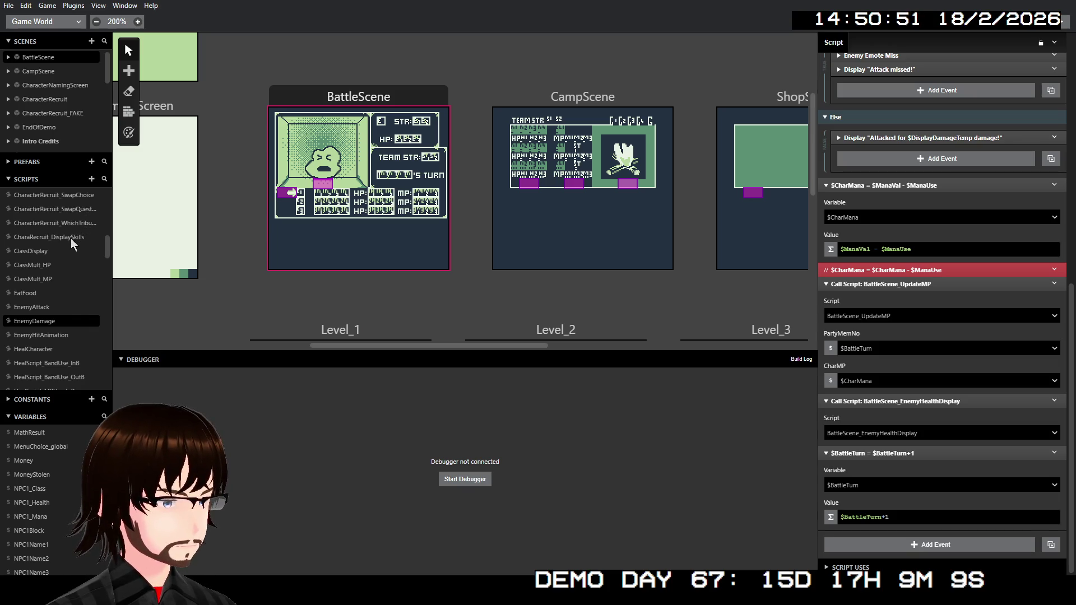
pyautogui.scroll(5, 70, 238)
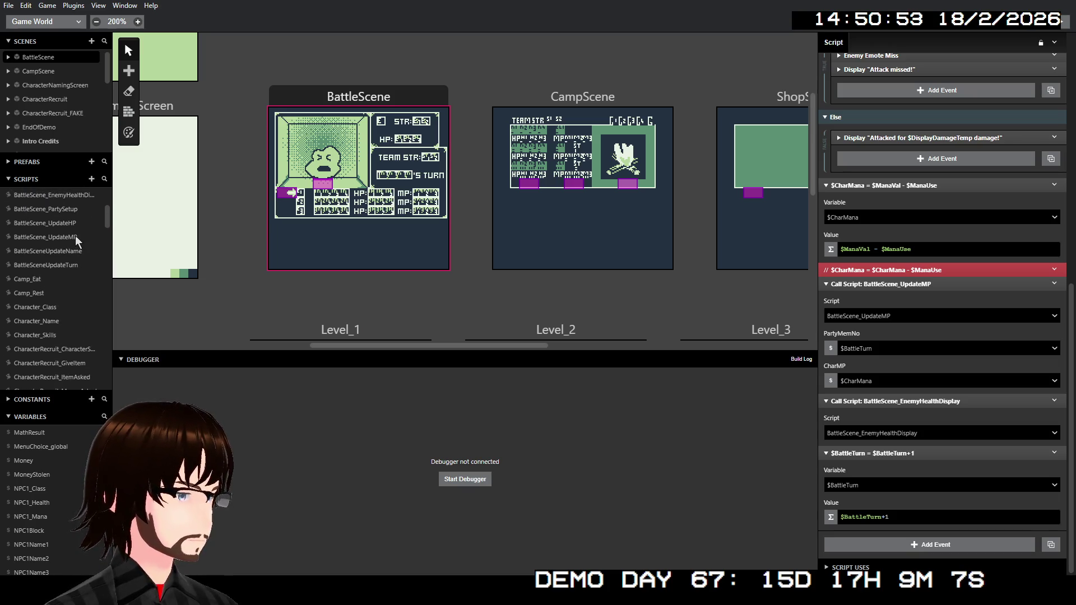
# Open the BattleScene_UpdateMP script and expand its three Replace Tile events
pyautogui.click(62, 236)
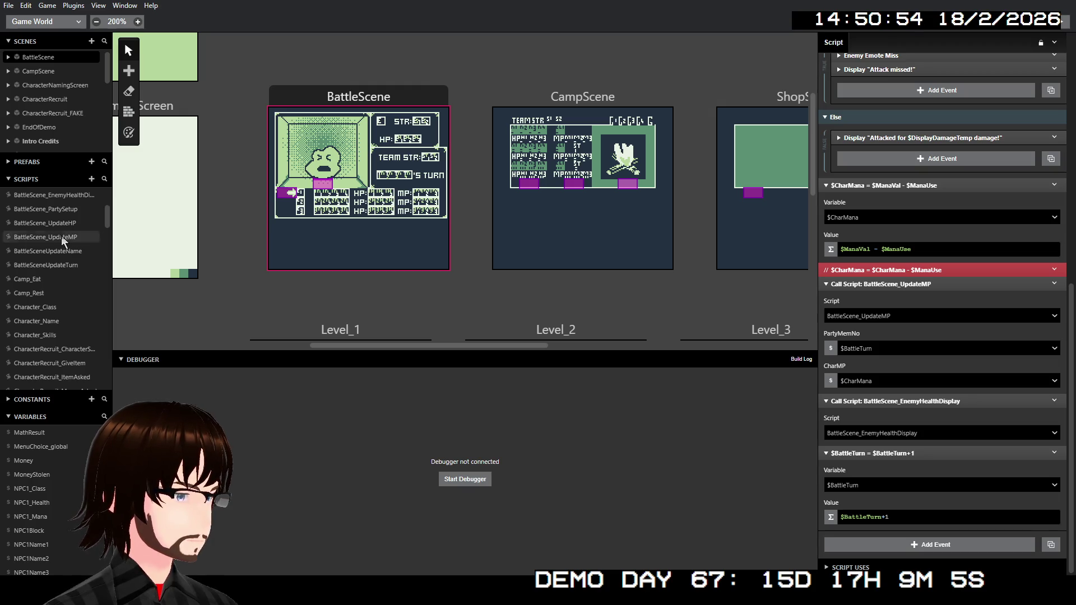
pyautogui.click(915, 224)
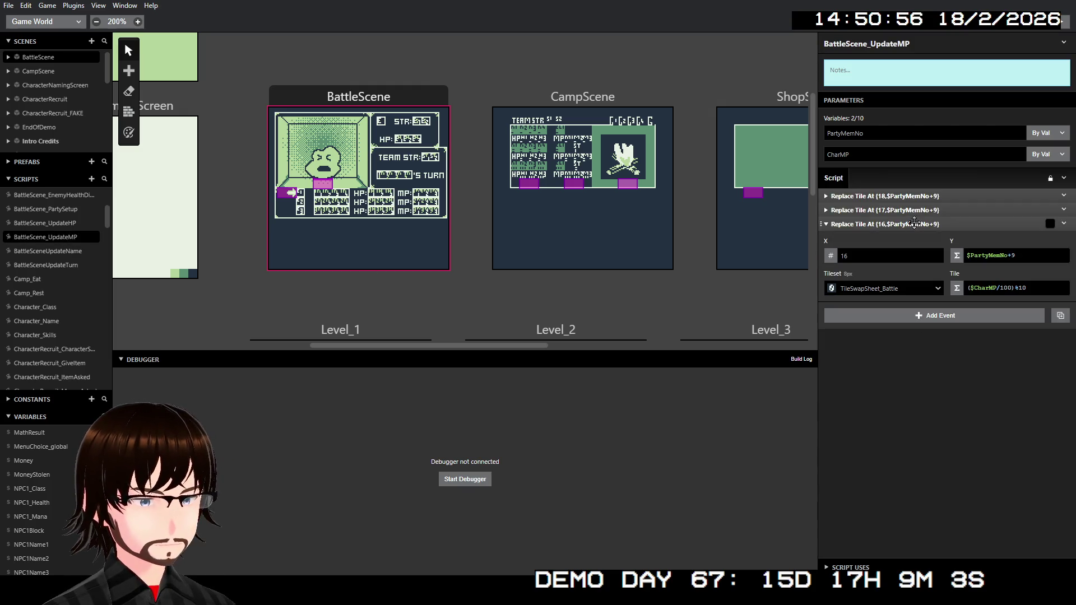
pyautogui.click(919, 210)
pyautogui.click(922, 197)
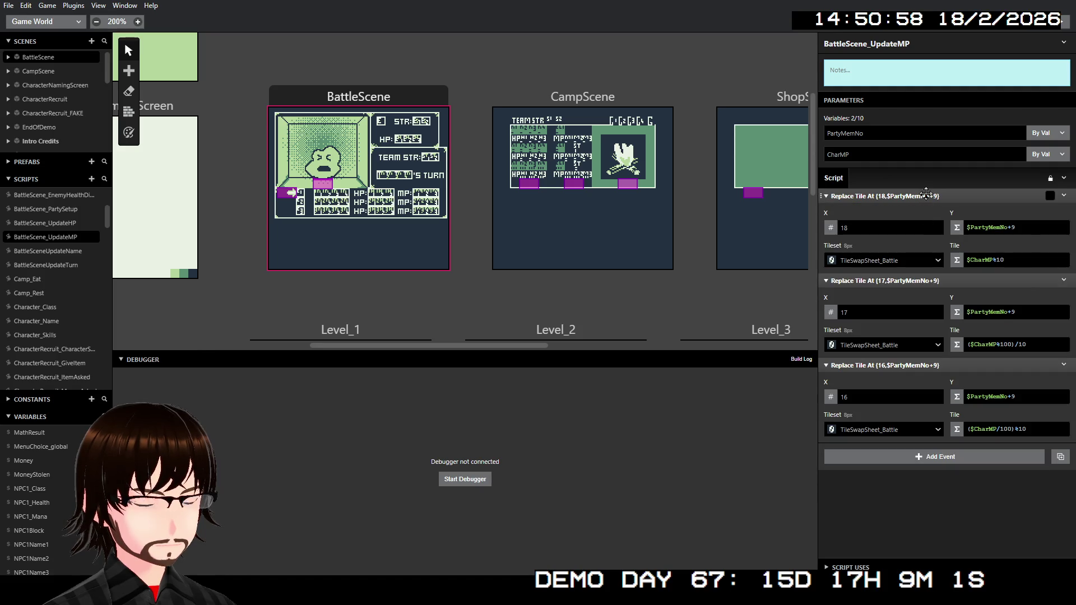
# Paste the copied $MathResult = $BattleTurn+9 event above the first Replace Tile event
pyautogui.rightClick(923, 195)
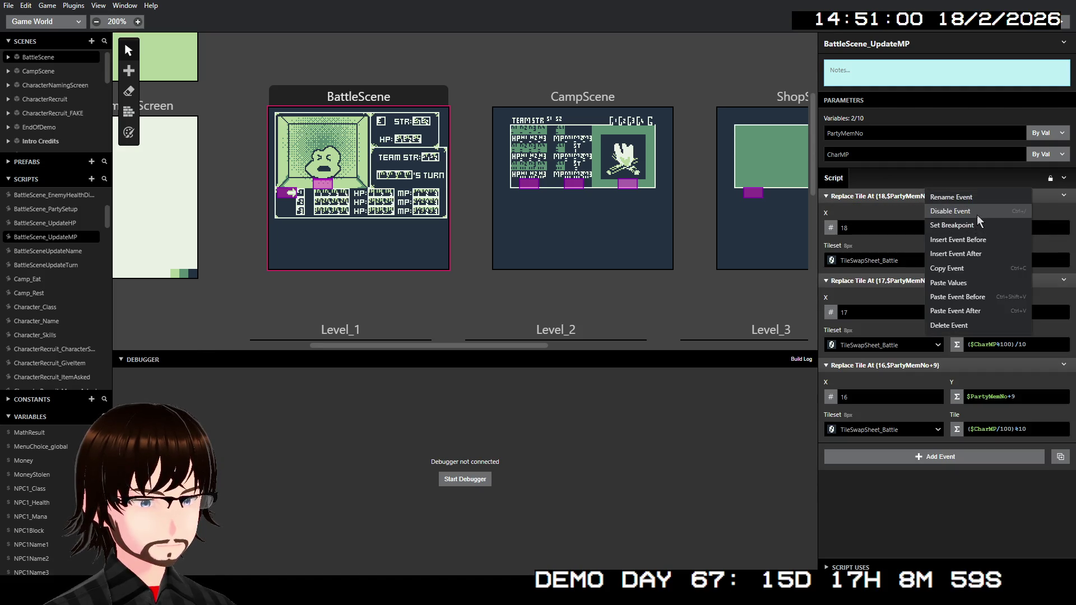
pyautogui.click(982, 244)
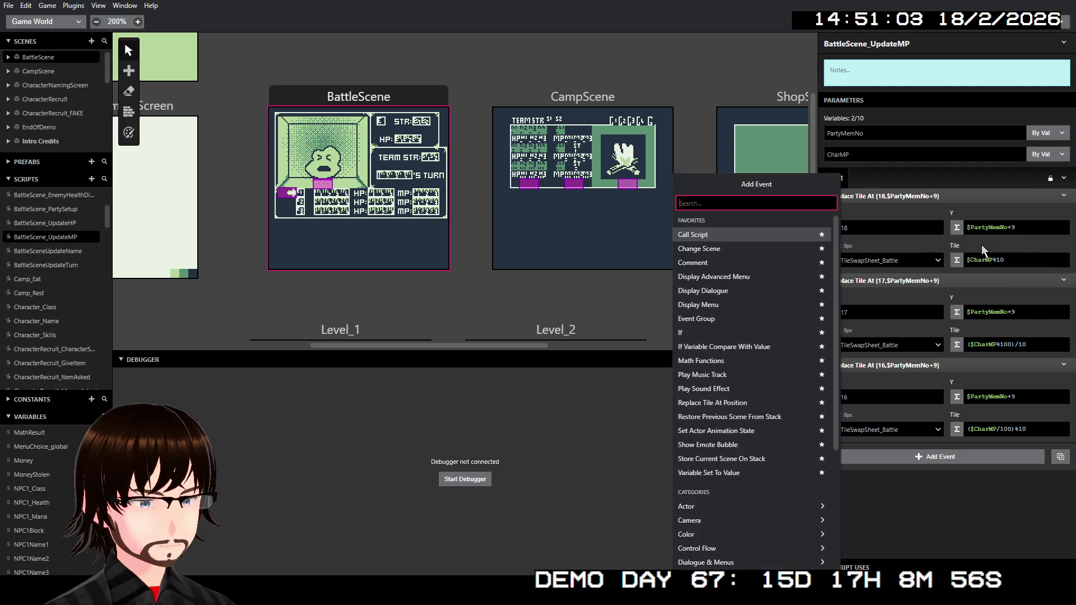
pyautogui.click(955, 203)
pyautogui.rightClick(952, 196)
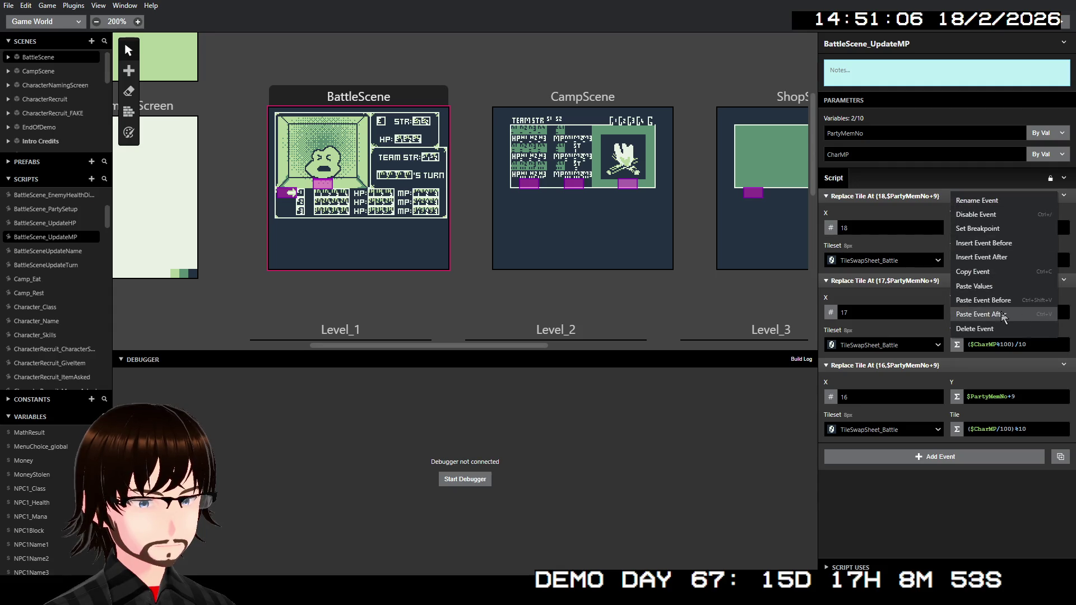
pyautogui.click(985, 301)
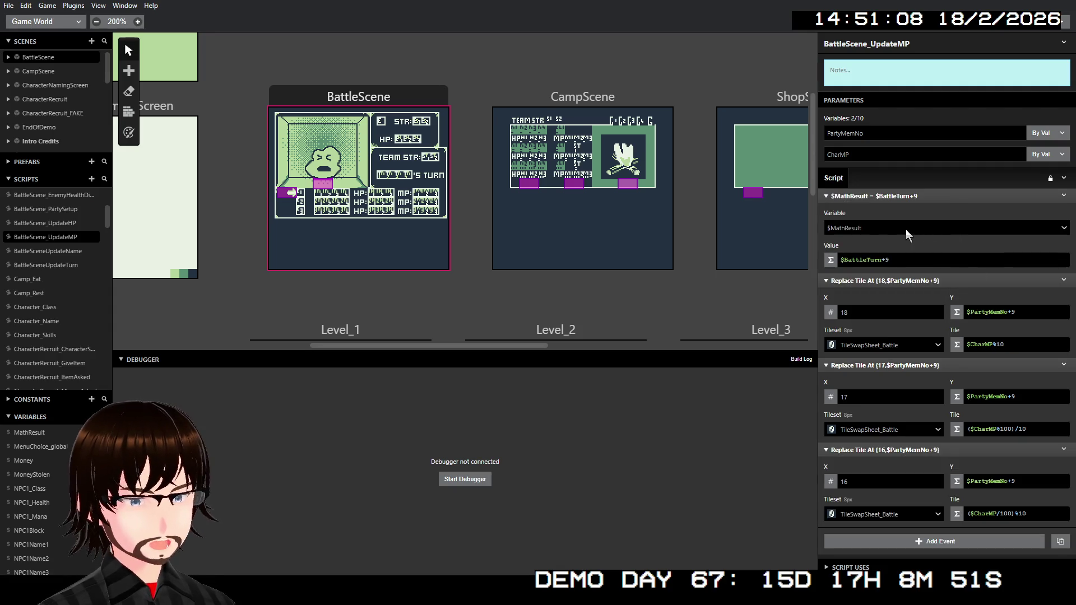
# Change the $MathResult formula from $BattleTurn+9 to $PartyMemNo+9
pyautogui.click(833, 134)
pyautogui.doubleClick(833, 135)
pyautogui.hotkey('ctrl', 'c')
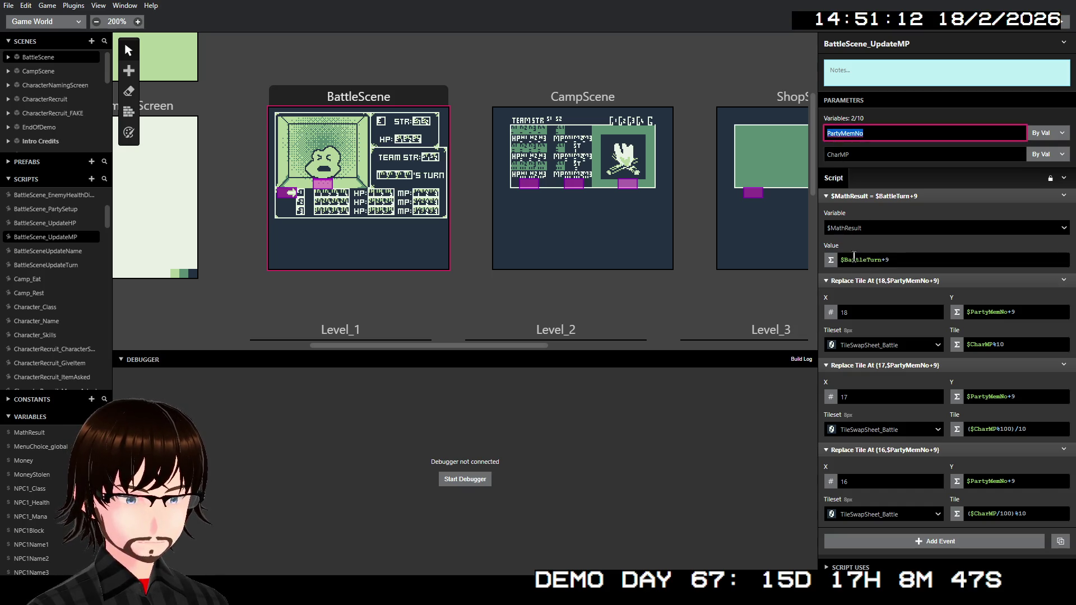
pyautogui.click(855, 260)
pyautogui.hotkey('ctrl', 'v')
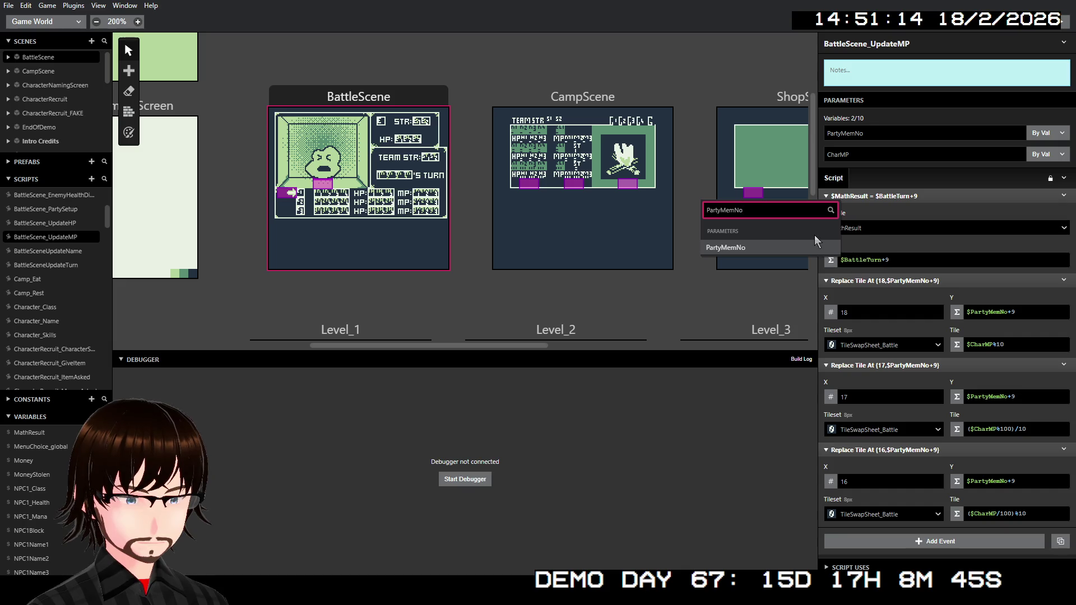
pyautogui.click(802, 247)
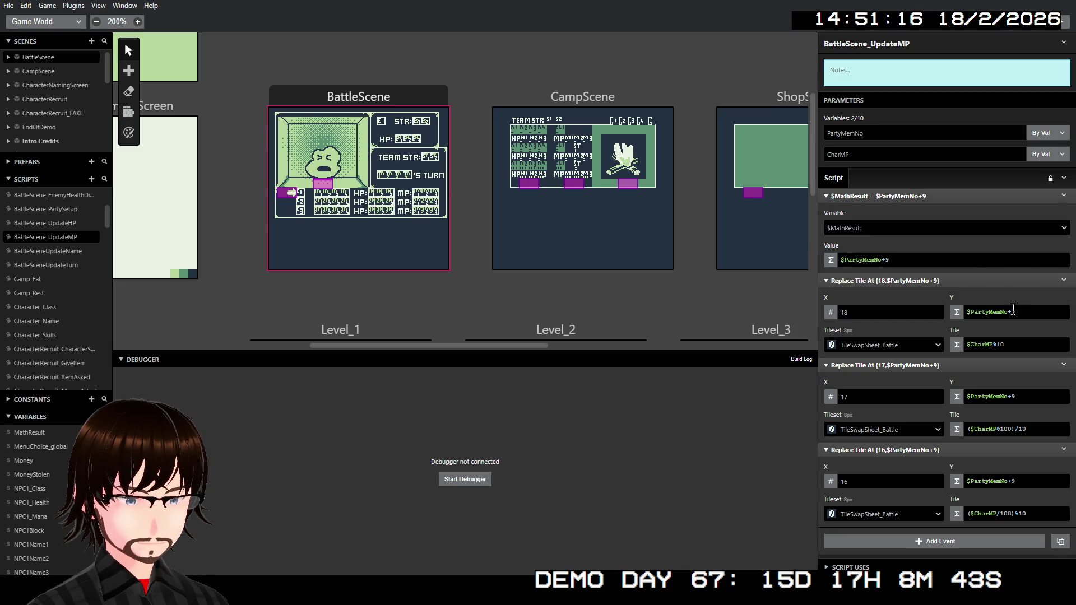
# Set the Y value of the first two Replace Tile events to the $MathResult variable
pyautogui.click(957, 313)
pyautogui.click(975, 344)
pyautogui.click(985, 313)
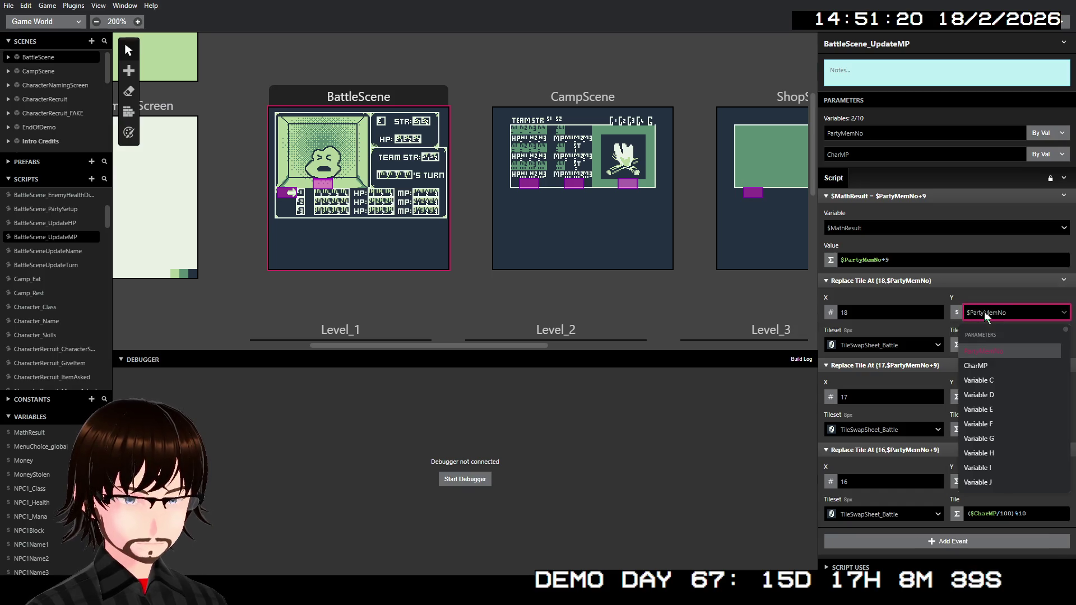
pyautogui.write('math')
pyautogui.click(990, 358)
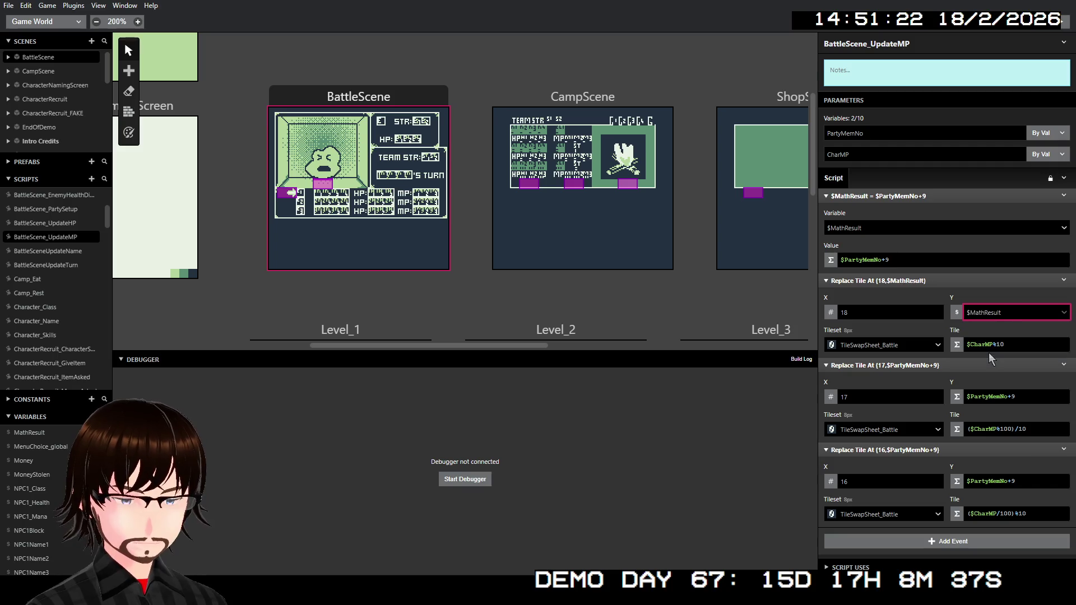
pyautogui.click(957, 397)
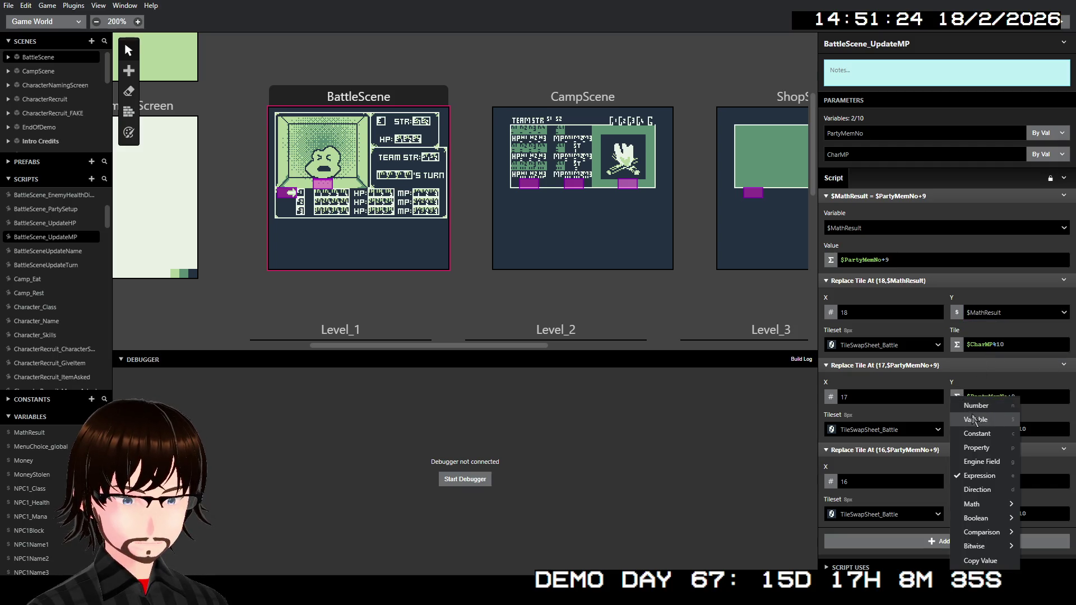
pyautogui.click(974, 419)
pyautogui.click(985, 397)
pyautogui.write('math')
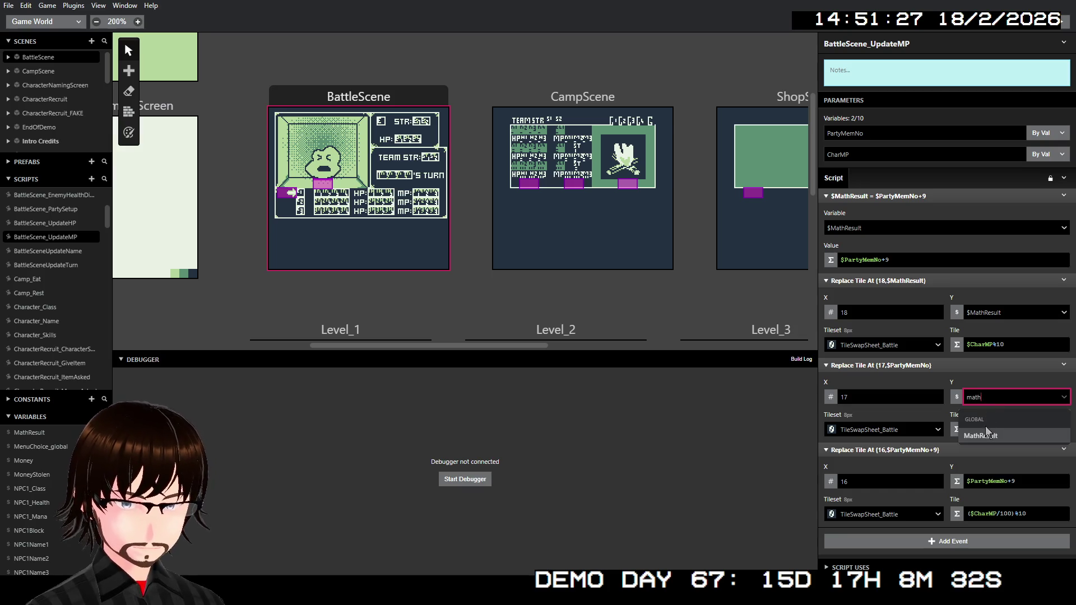
pyautogui.click(990, 436)
# Set the third Replace Tile event's Y value to the $MathResult variable
pyautogui.click(957, 483)
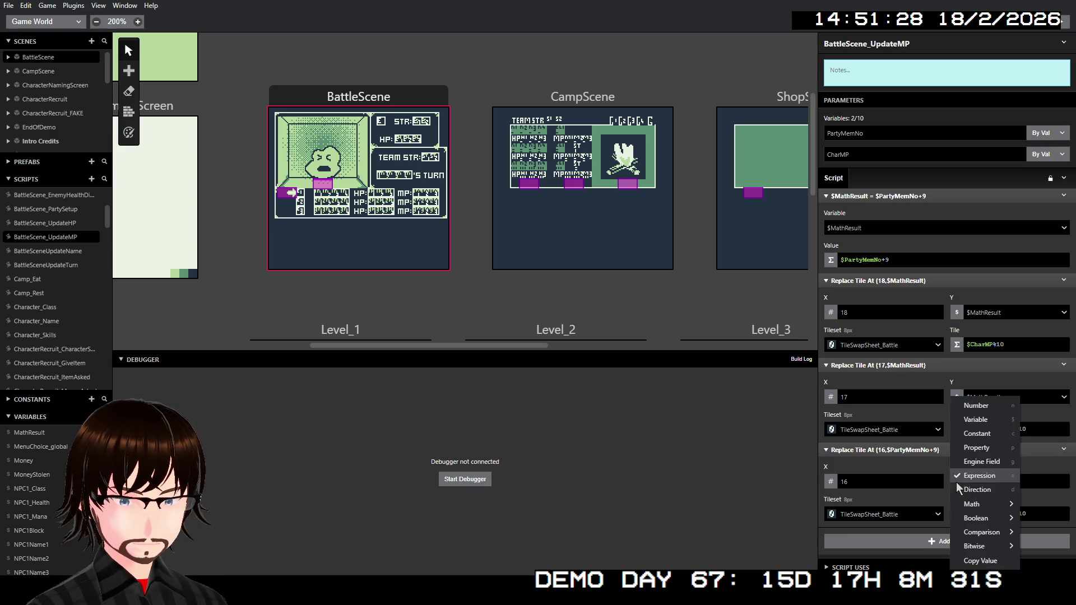
pyautogui.click(976, 420)
pyautogui.click(978, 488)
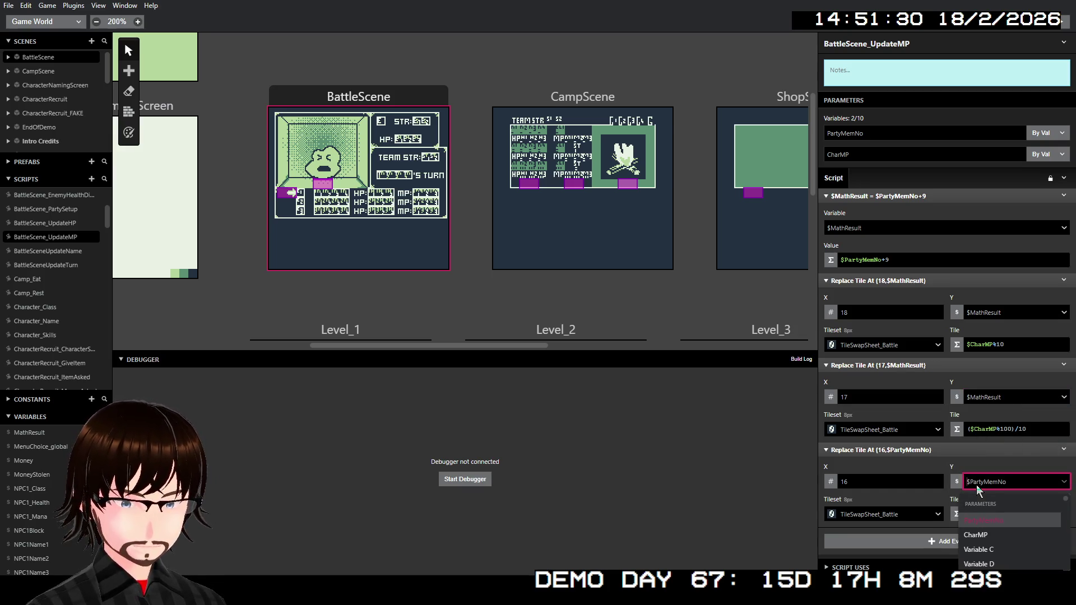
pyautogui.write('math')
pyautogui.click(983, 519)
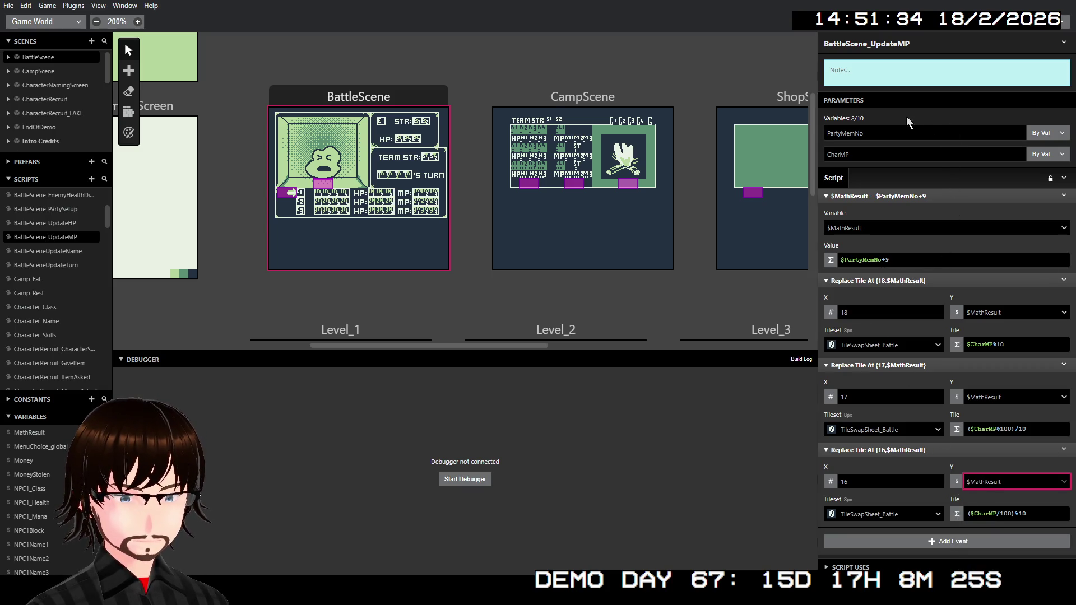
# Collapse the Replace Tile At events for columns 18, 17 and 16, then start the debugger build
pyautogui.click(868, 280)
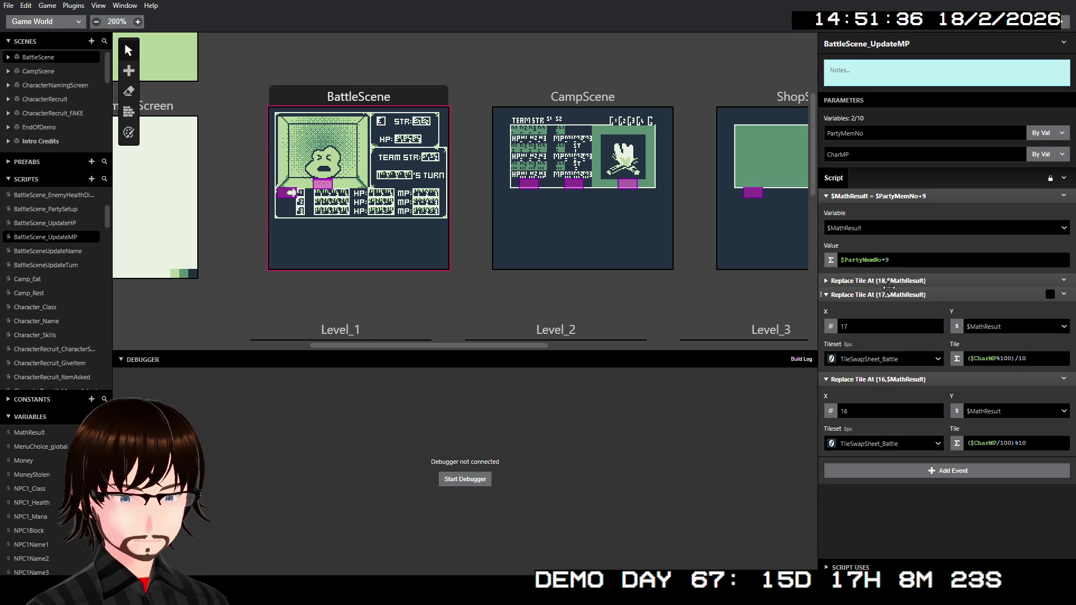
pyautogui.click(891, 294)
pyautogui.click(891, 309)
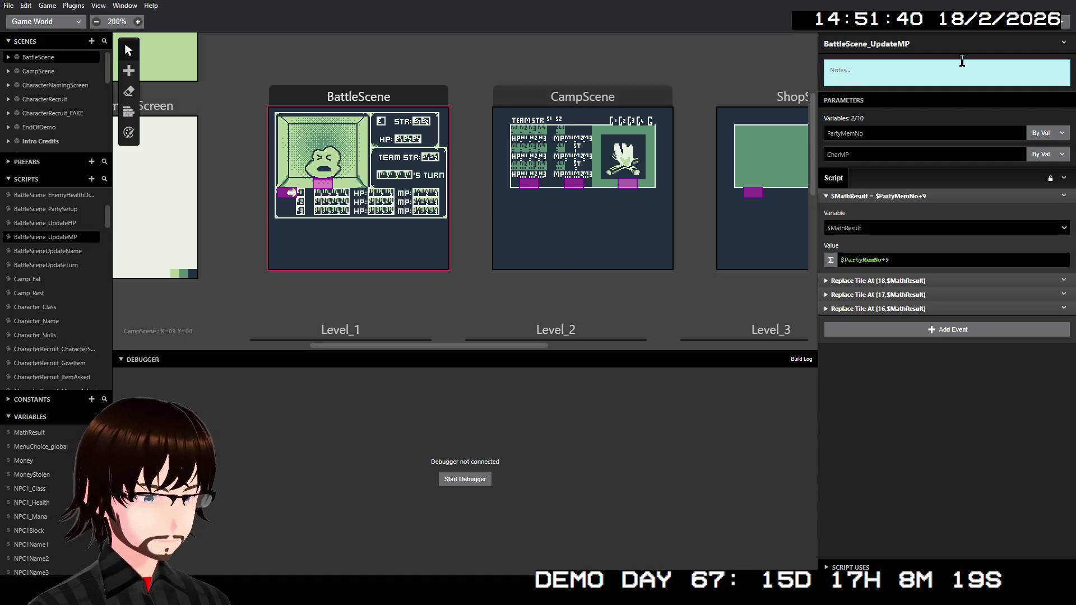
pyautogui.click(1062, 22)
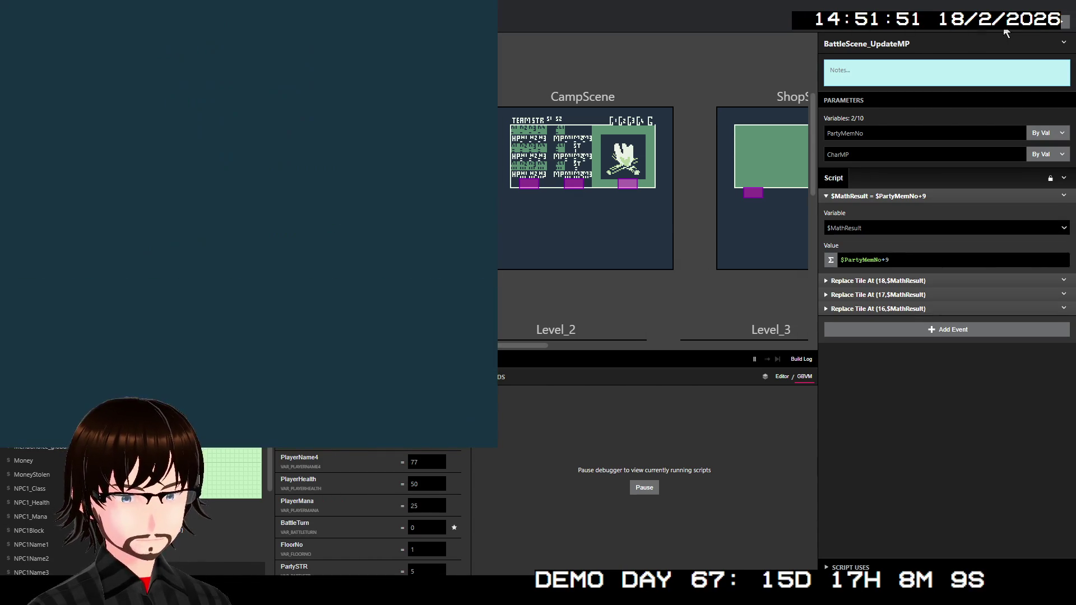
# Walk to the staircase, move on to floor 02, and walk until a battle starts
pyautogui.press('Up')
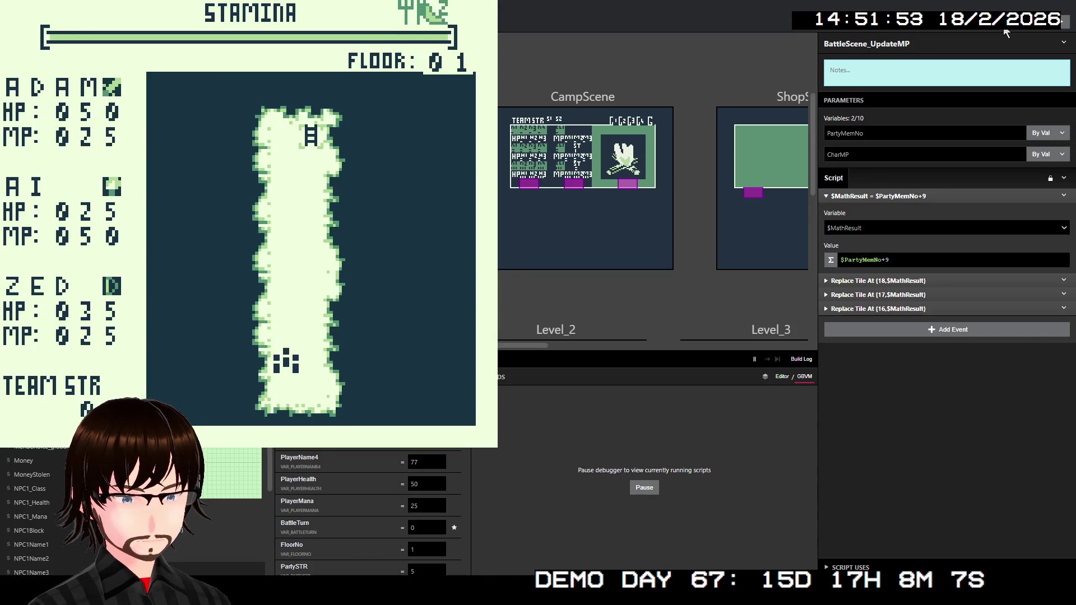
pyautogui.press('Up')
pyautogui.press('Up')
pyautogui.press('Up')
pyautogui.press('Up')
pyautogui.press('Up')
pyautogui.press('Up')
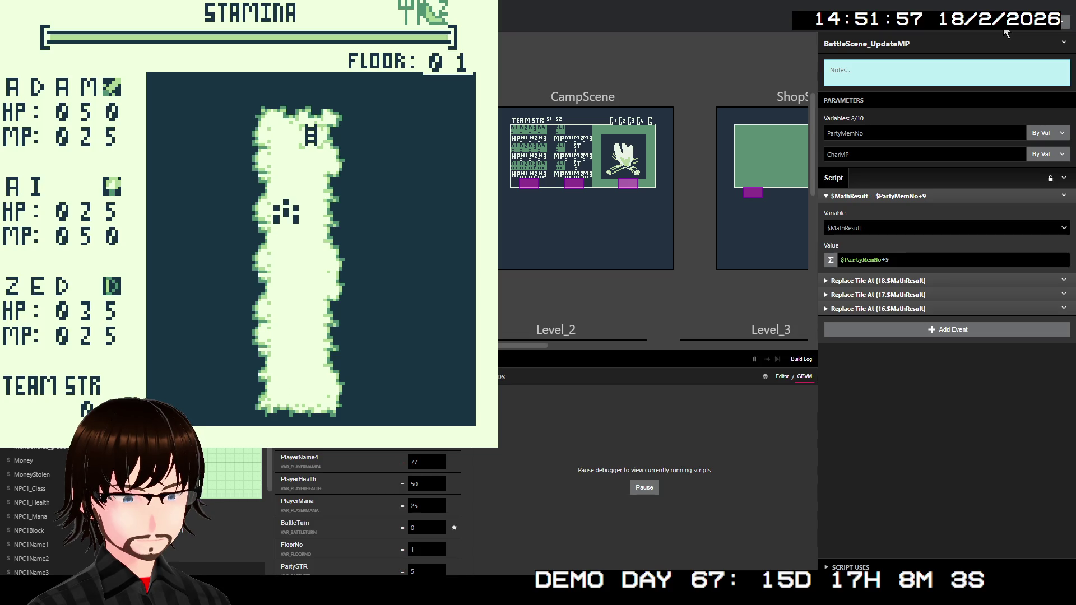
pyautogui.press('Right')
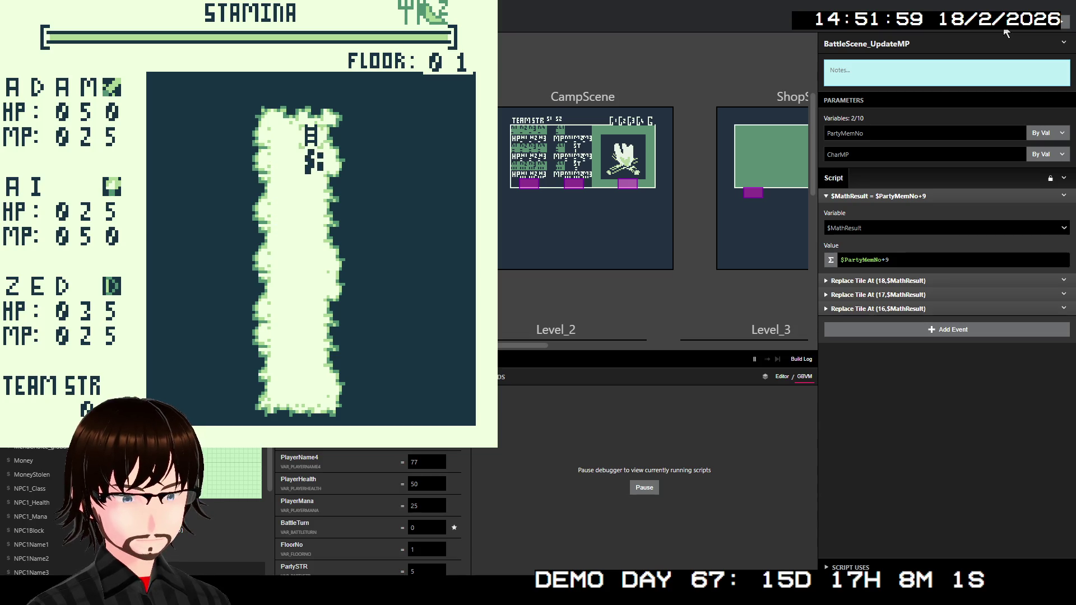
pyautogui.press('Up')
pyautogui.press('z')
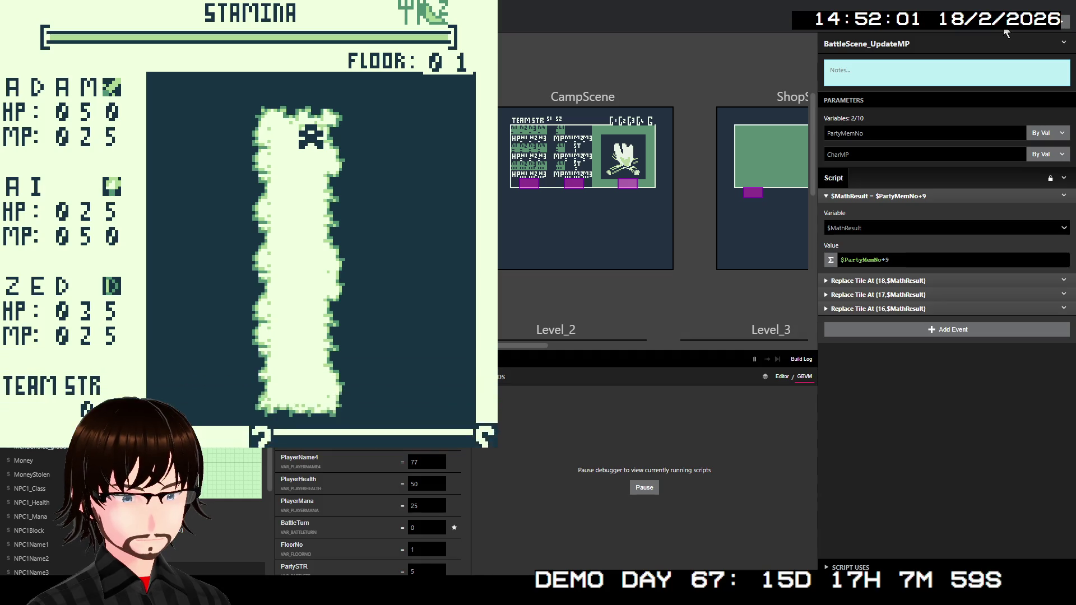
pyautogui.press('z')
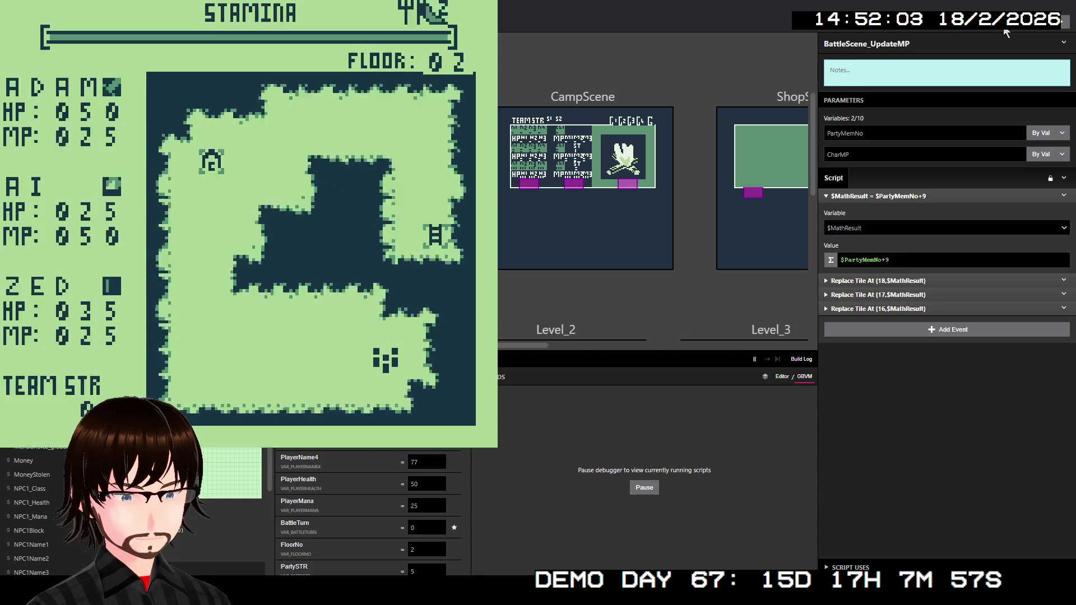
pyautogui.press('Left')
pyautogui.press('Left')
pyautogui.press('Left')
pyautogui.press('Left')
pyautogui.press('Left')
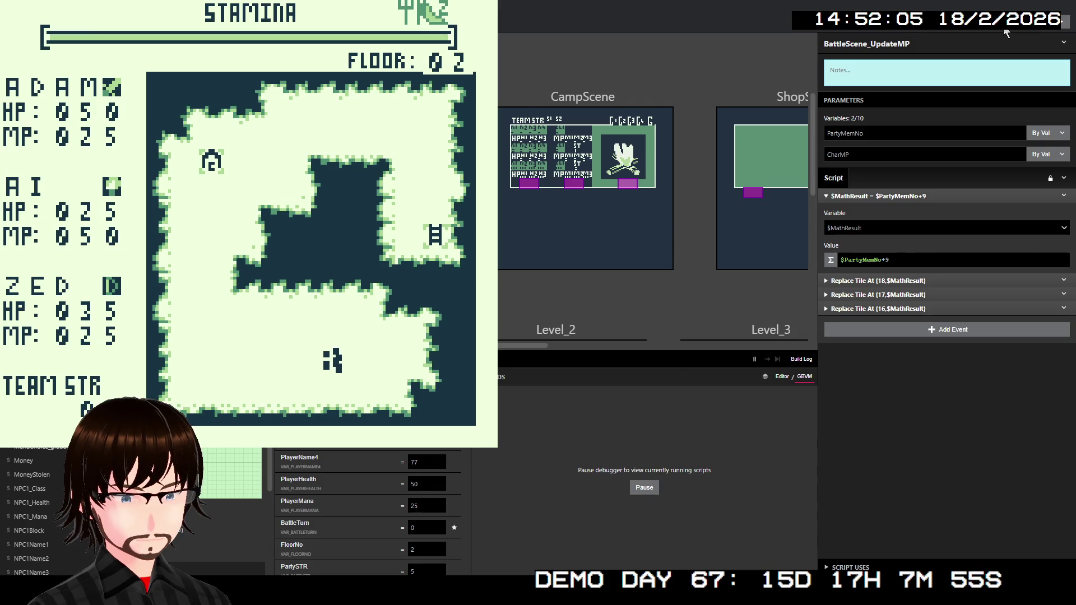
pyautogui.press('Left')
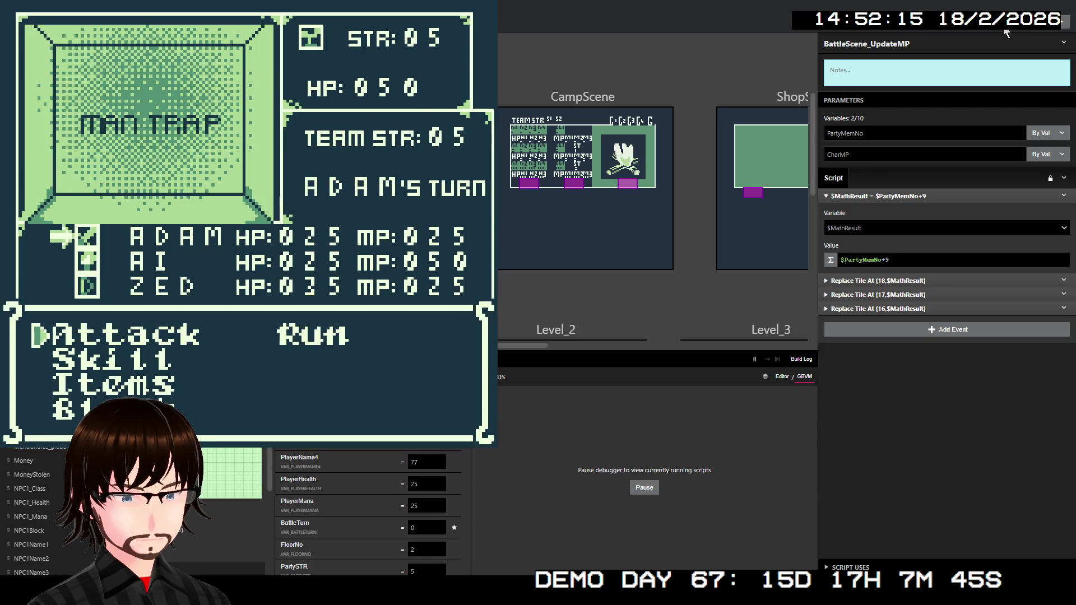
# Use the Frenzy skill on the enemy, then close the crashed game window
pyautogui.press('Down')
pyautogui.press('Down')
pyautogui.press('Up')
pyautogui.press('z')
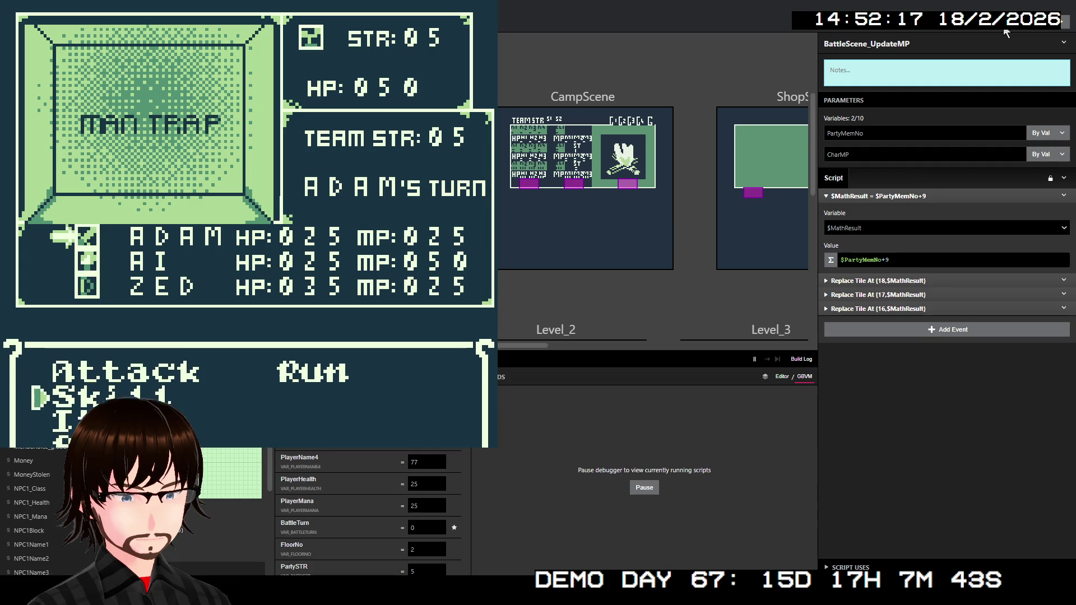
pyautogui.press('Down')
pyautogui.press('z')
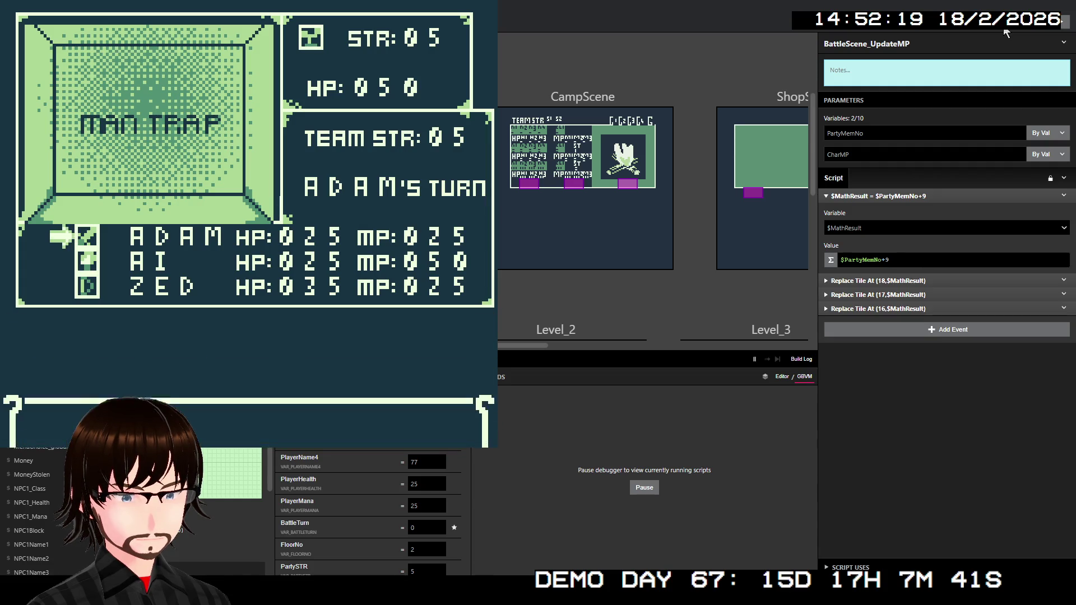
pyautogui.press('z')
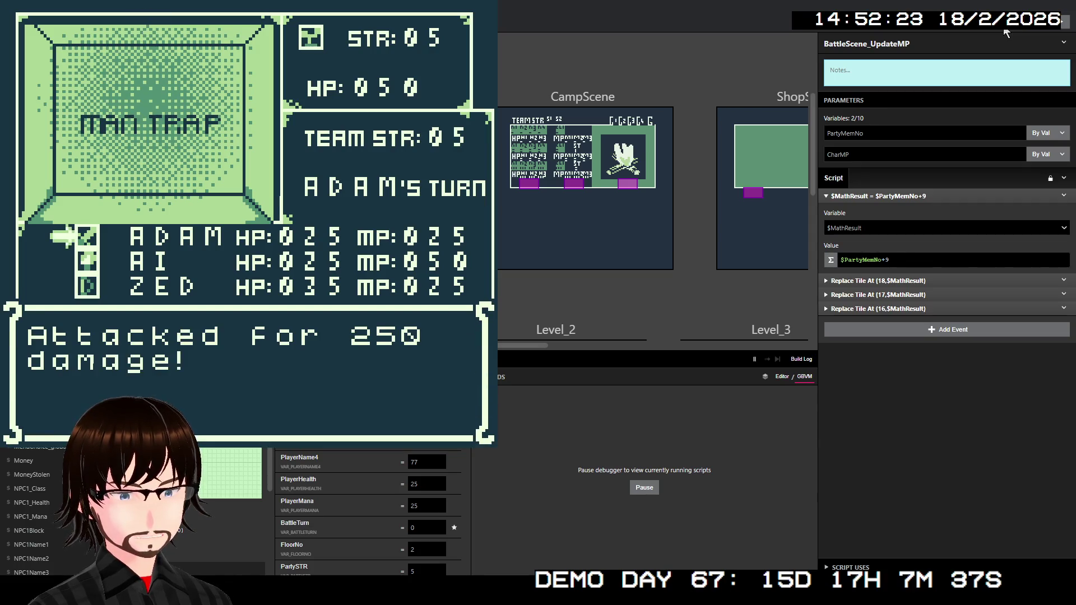
pyautogui.press('z')
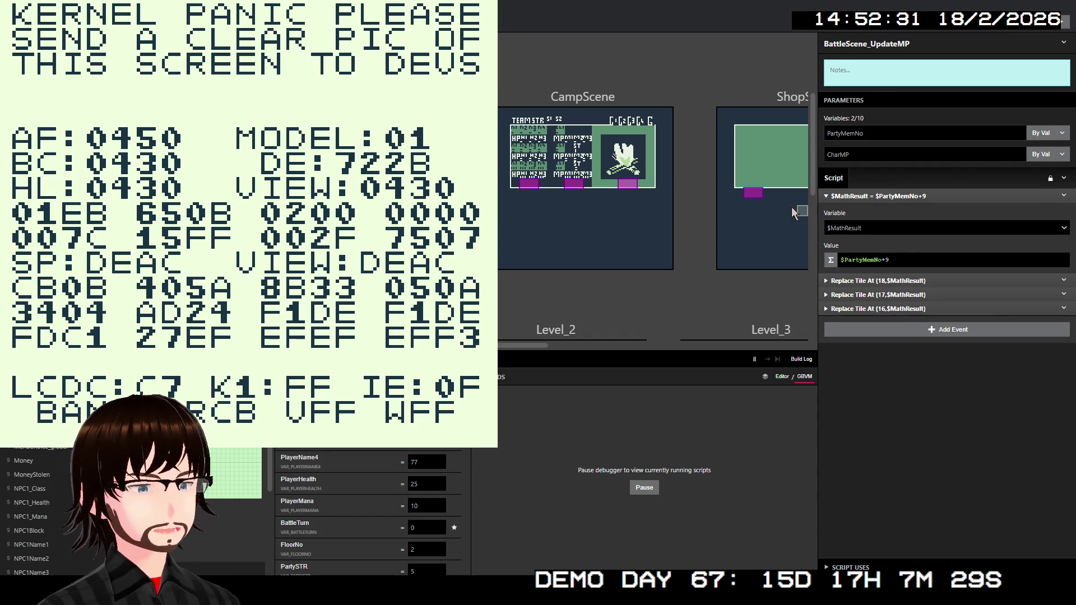
pyautogui.hotkey('alt', 'F4')
# Rename the script to BattleSceneUpdateMP and rebuild the game with Ctrl+B
pyautogui.click(888, 44)
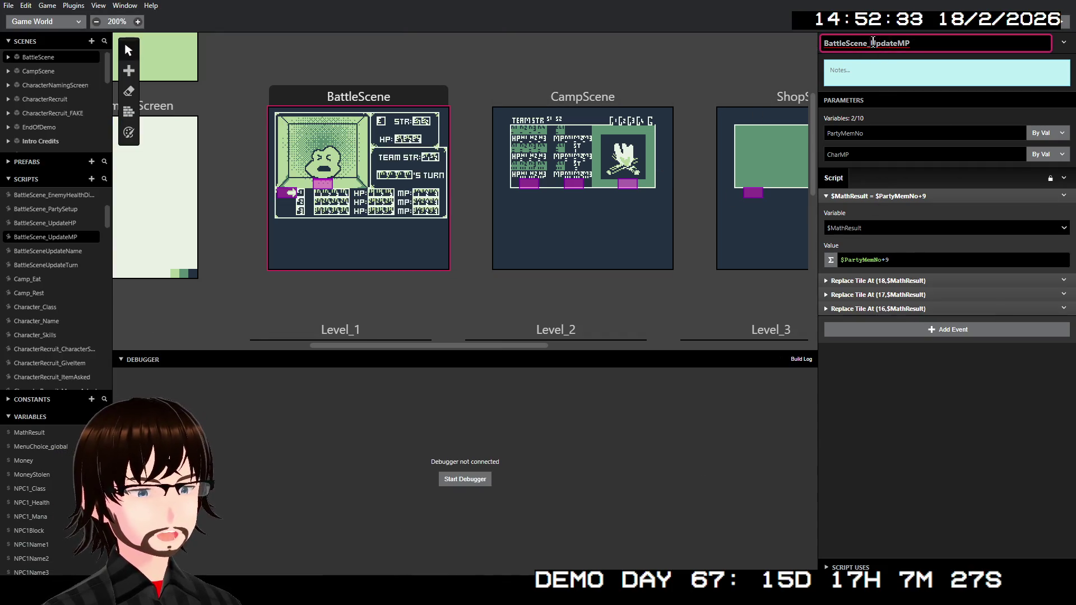
pyautogui.press('BackSpace')
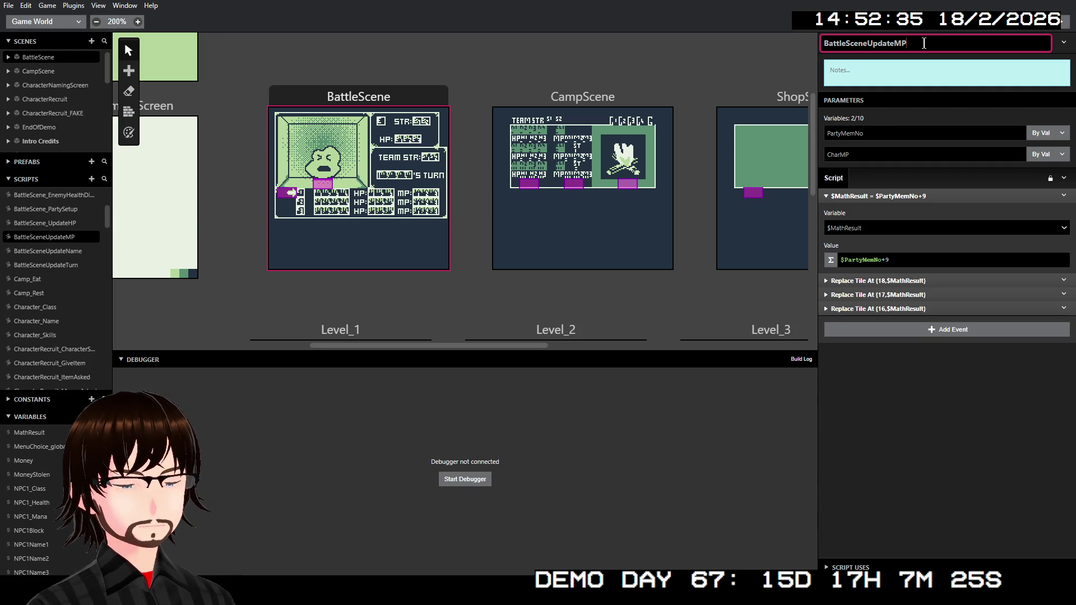
pyautogui.press('Return')
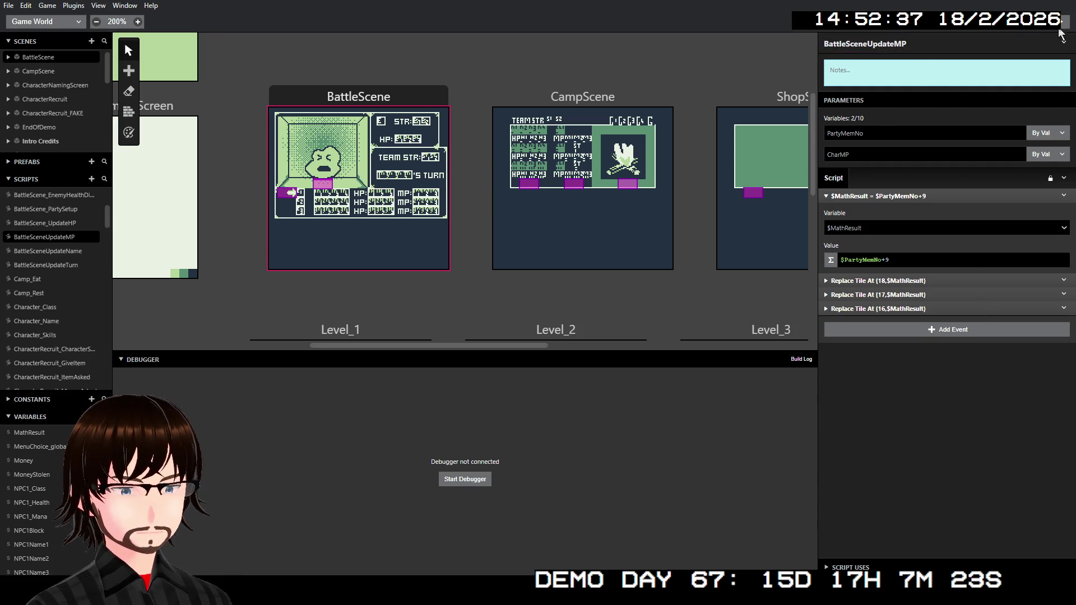
pyautogui.hotkey('ctrl', 'b')
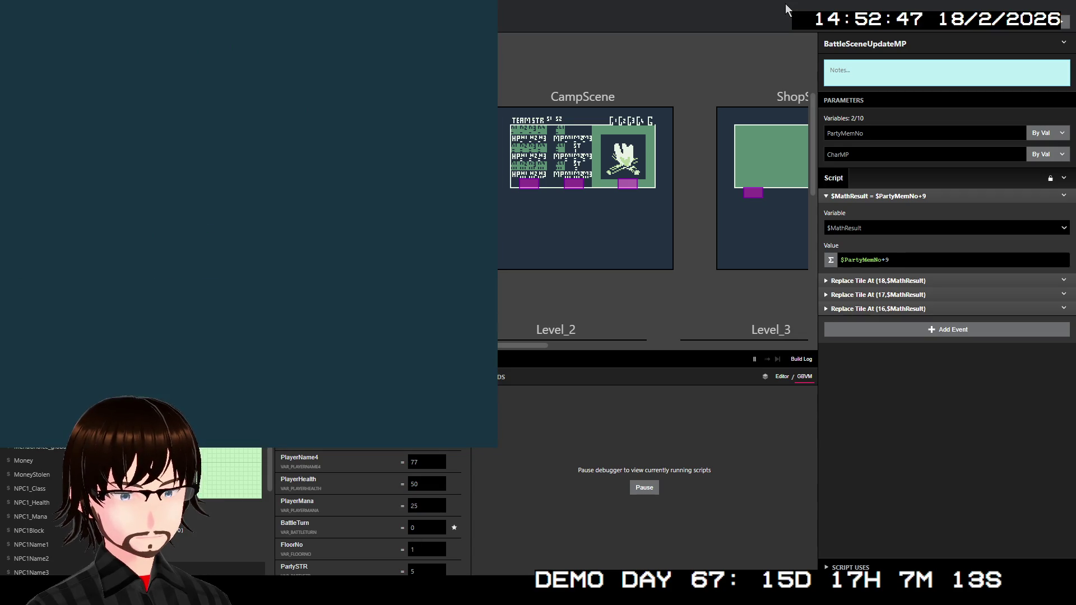
# Start the game, take the stairs to floor 02, and walk into a battle
pyautogui.press('Up')
pyautogui.press('Up')
pyautogui.press('Up')
pyautogui.press('Up')
pyautogui.press('Up')
pyautogui.press('Up')
pyautogui.press('Up')
pyautogui.press('Up')
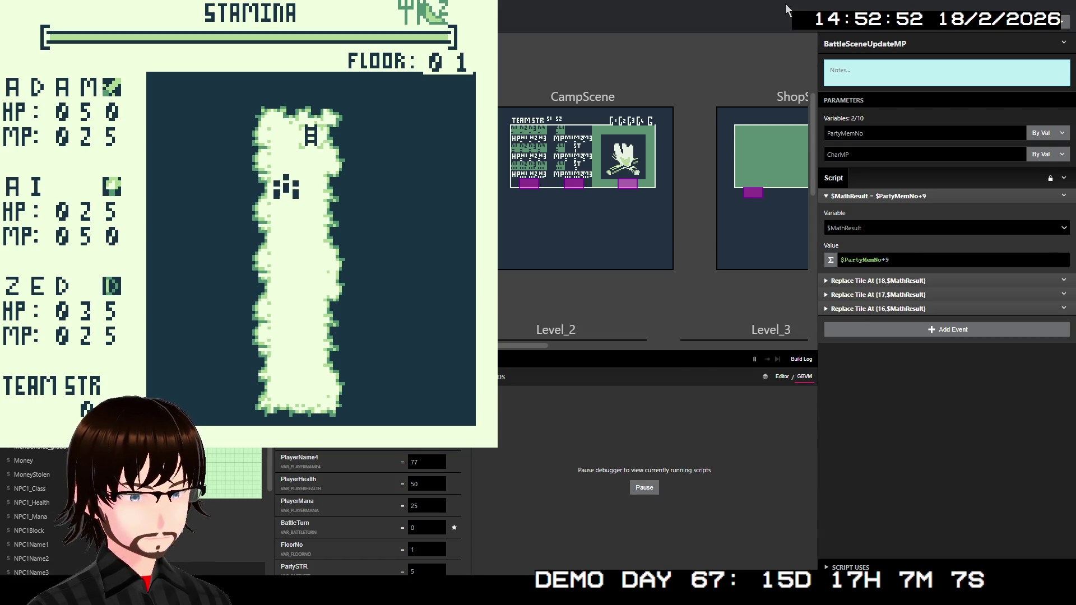
pyautogui.press('Right')
pyautogui.press('Up')
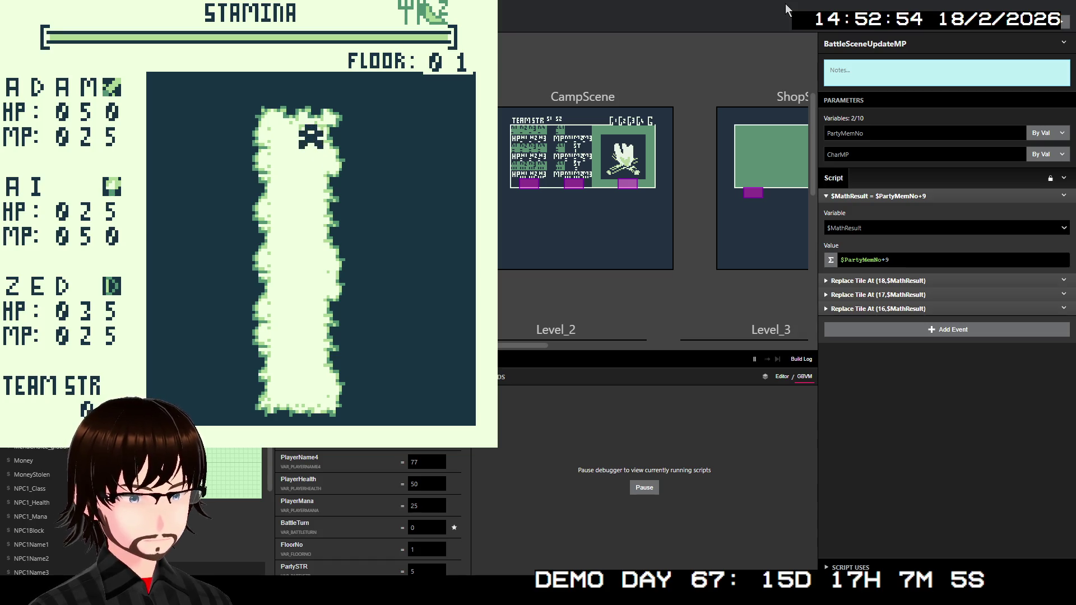
pyautogui.press('z')
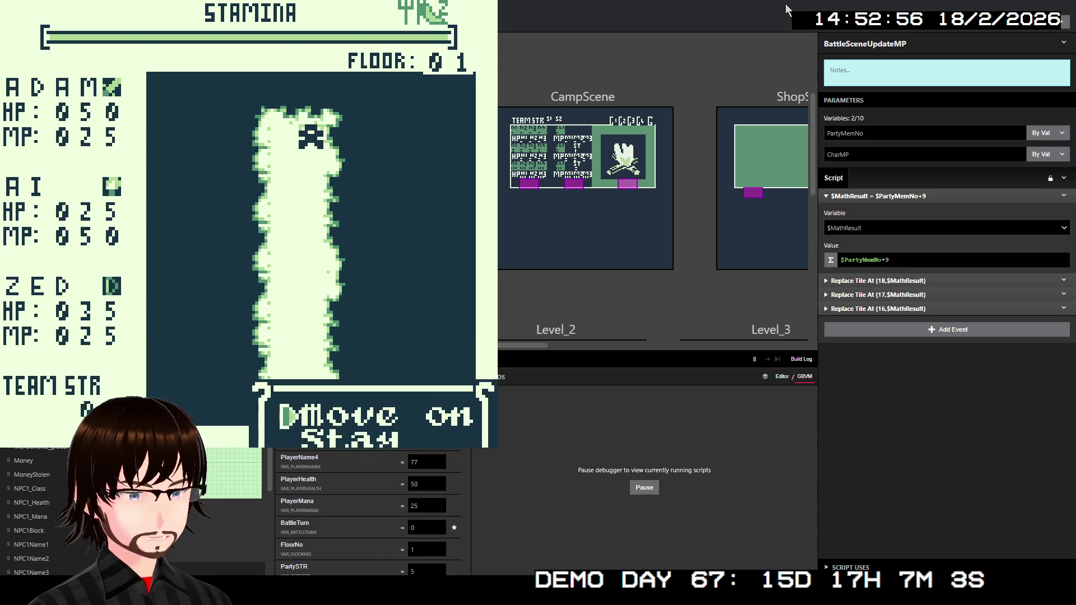
pyautogui.press('z')
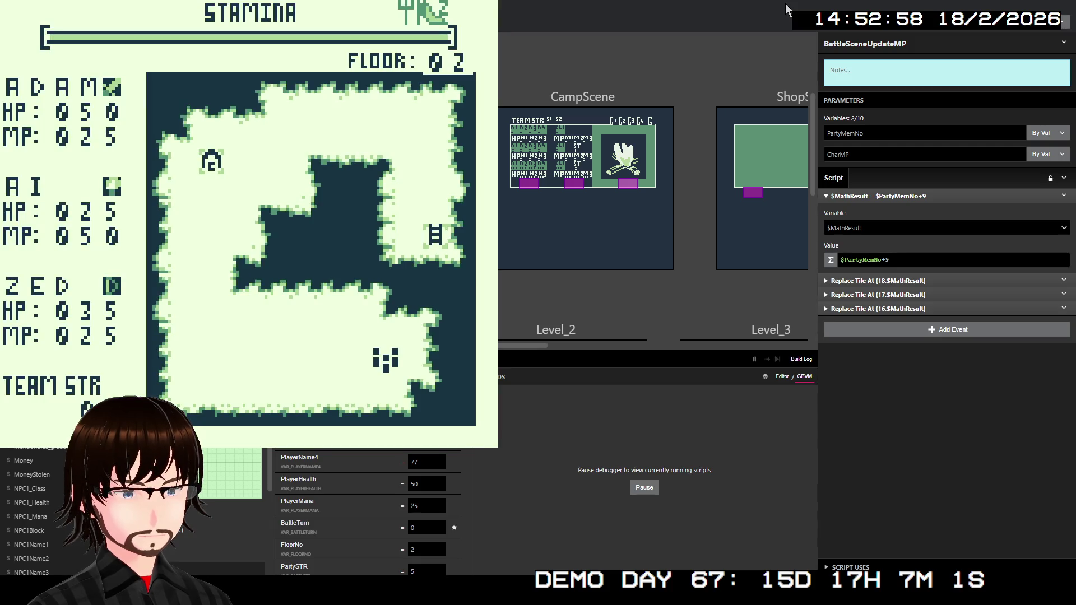
pyautogui.press('Left')
pyautogui.press('Left')
pyautogui.press('Left')
pyautogui.press('Left')
pyautogui.press('Left')
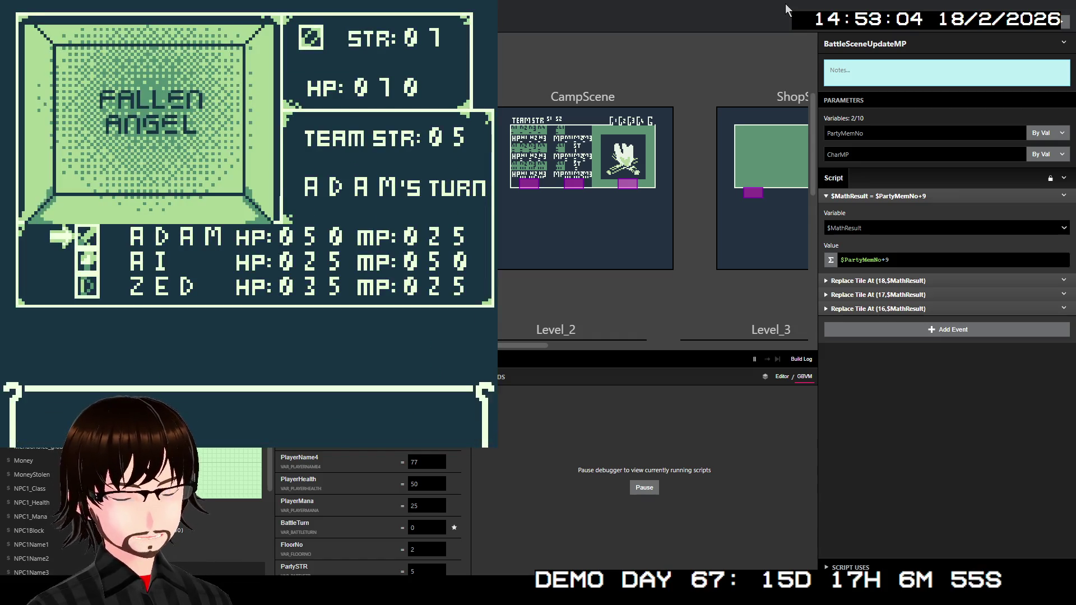
# Use Frenzy against the Fallen Angel, then close the crashed game window
pyautogui.press('Down')
pyautogui.press('z')
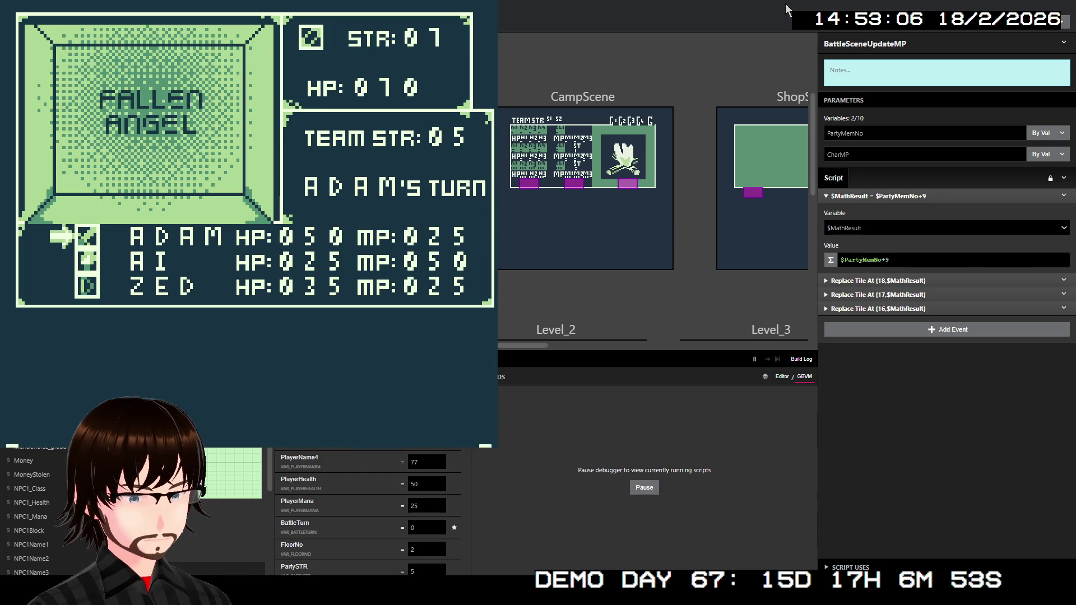
pyautogui.press('Down')
pyautogui.press('z')
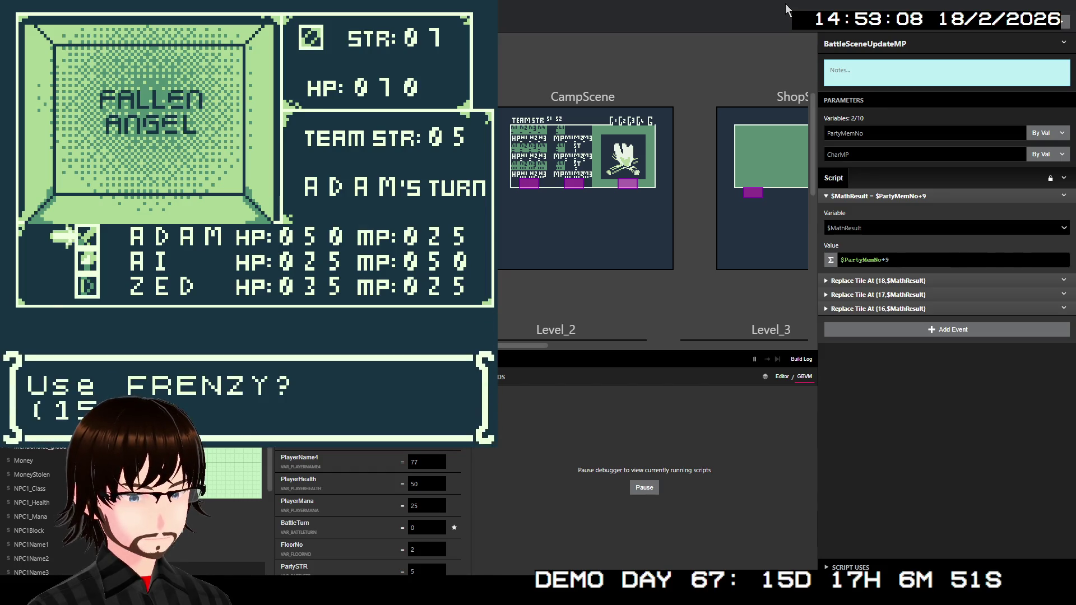
pyautogui.press('z')
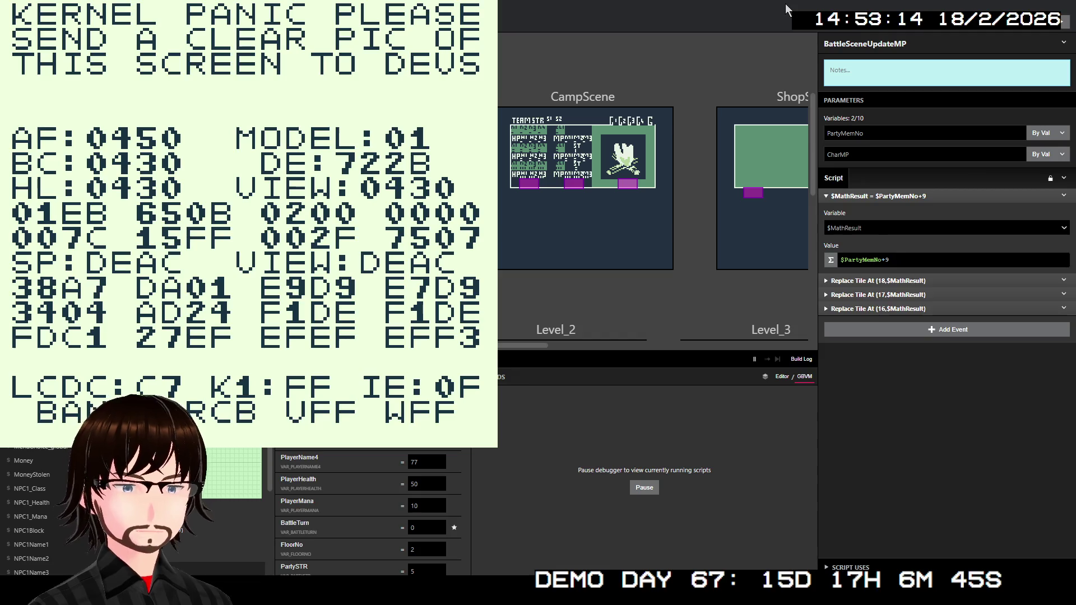
pyautogui.hotkey('alt', 'F4')
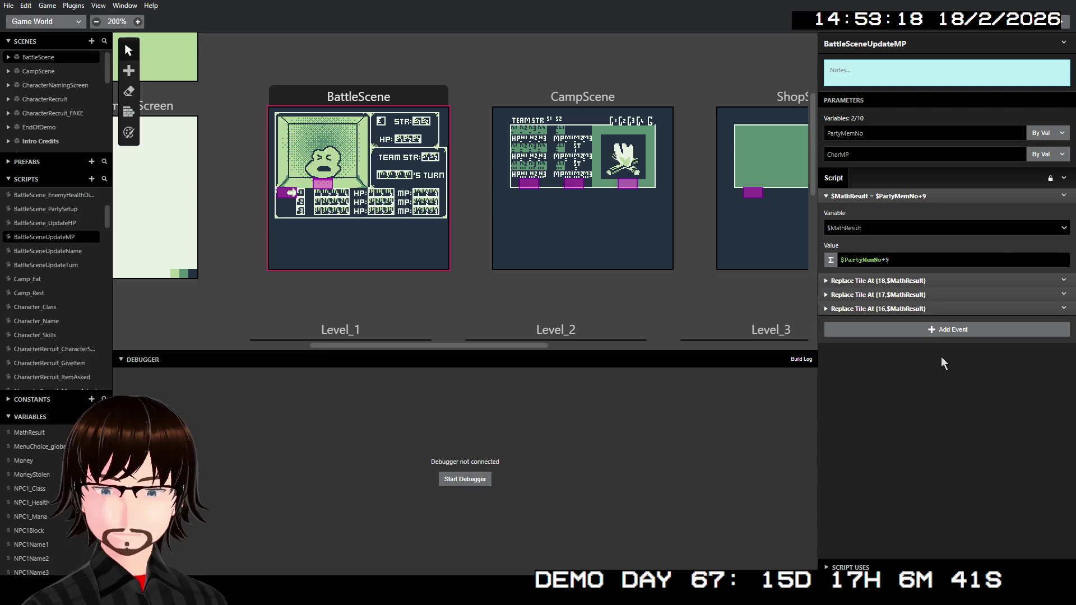
# Make the PartyMemNo and CharMP parameters pass by reference, then rebuild the game
pyautogui.click(1040, 135)
pyautogui.click(1049, 158)
pyautogui.click(1056, 155)
pyautogui.click(1042, 180)
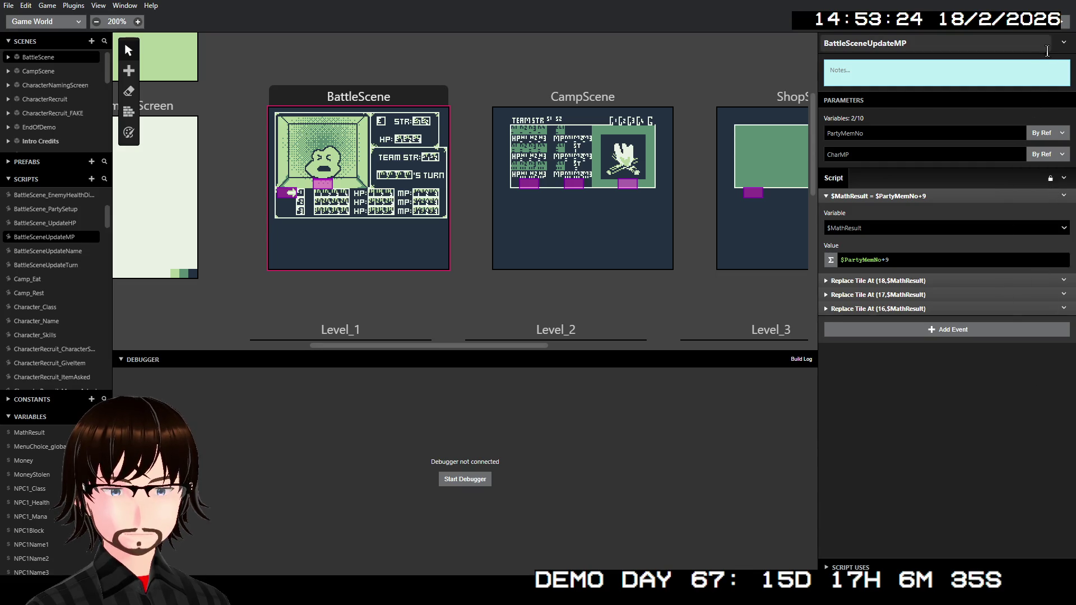
pyautogui.click(1061, 24)
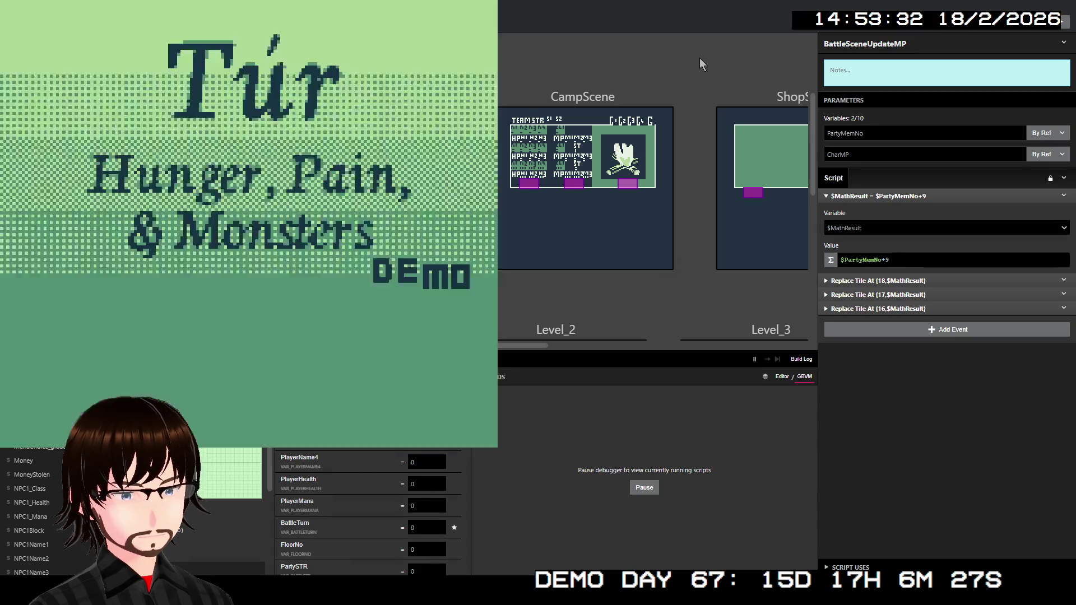
# Start the game, climb the ladder to floor 02, and walk into a battle
pyautogui.press('z')
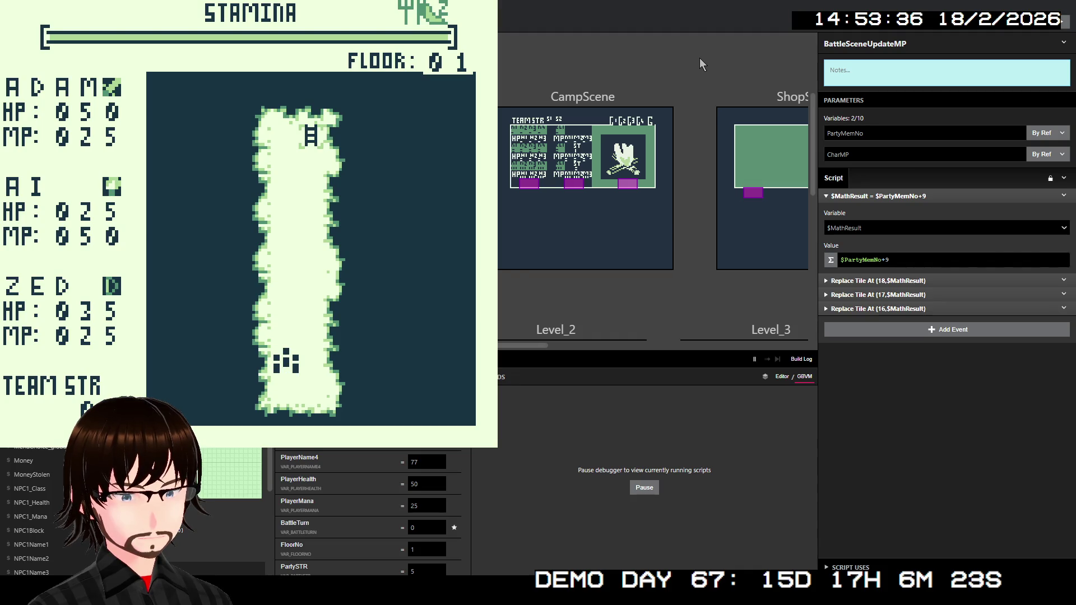
pyautogui.press('Up')
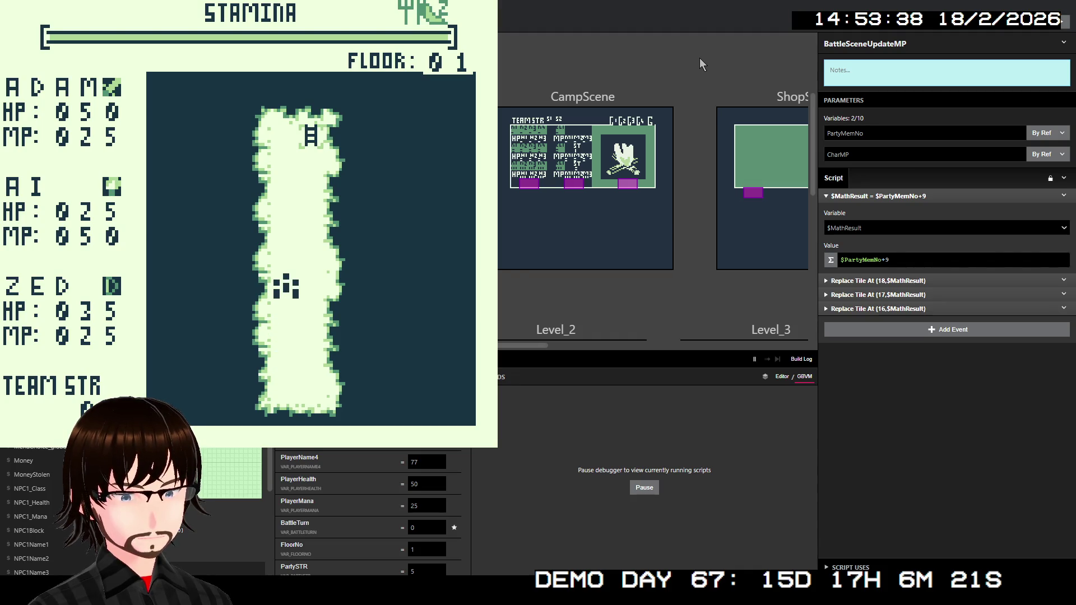
pyautogui.press('Up')
pyautogui.press('Up')
pyautogui.press('Right')
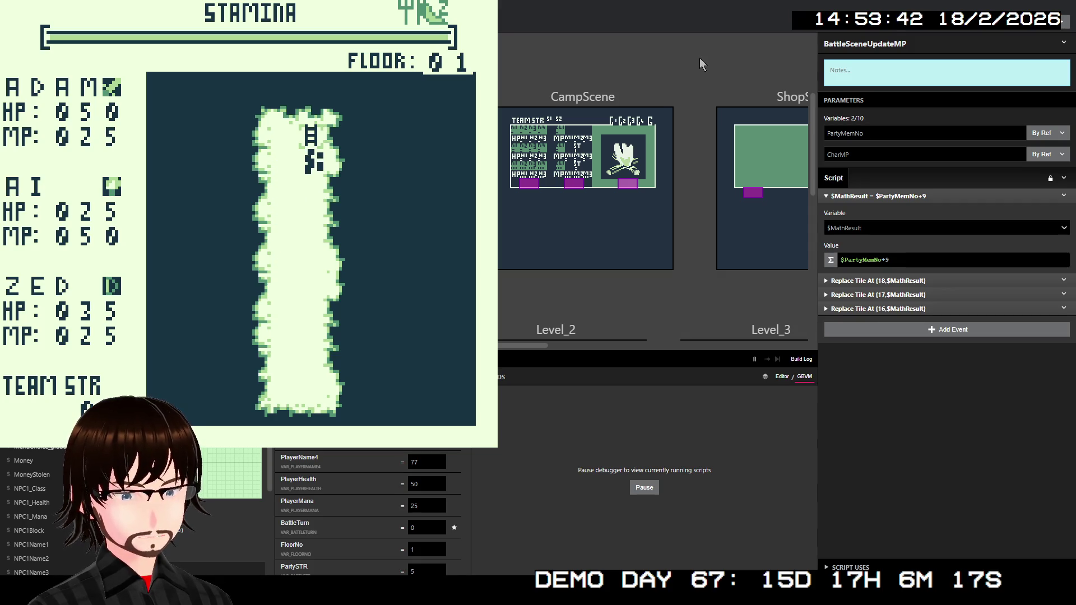
pyautogui.press('Up')
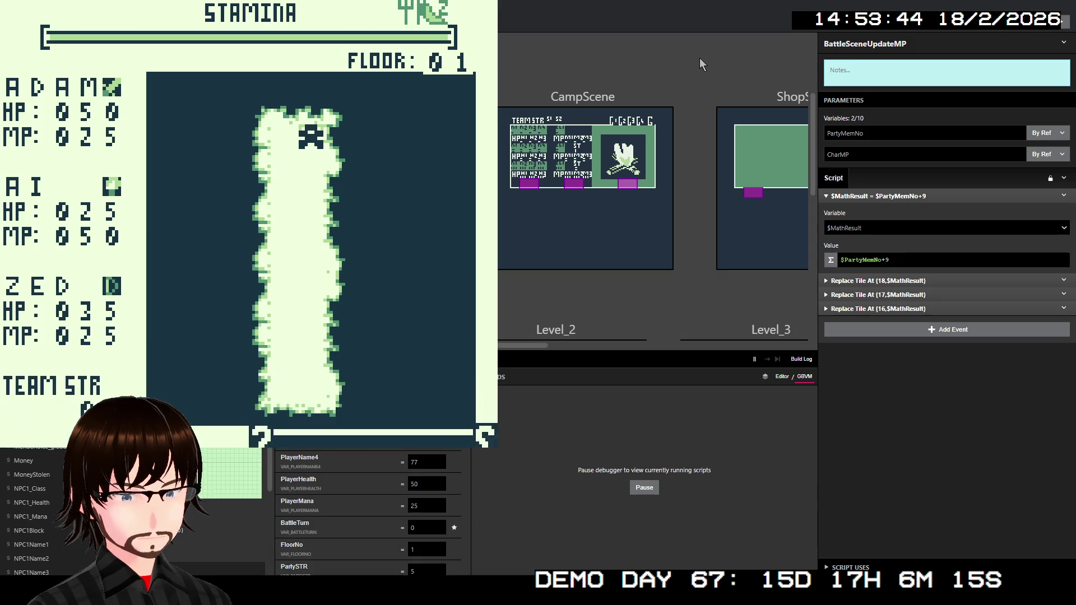
pyautogui.press('z')
pyautogui.press('Left')
pyautogui.press('Left')
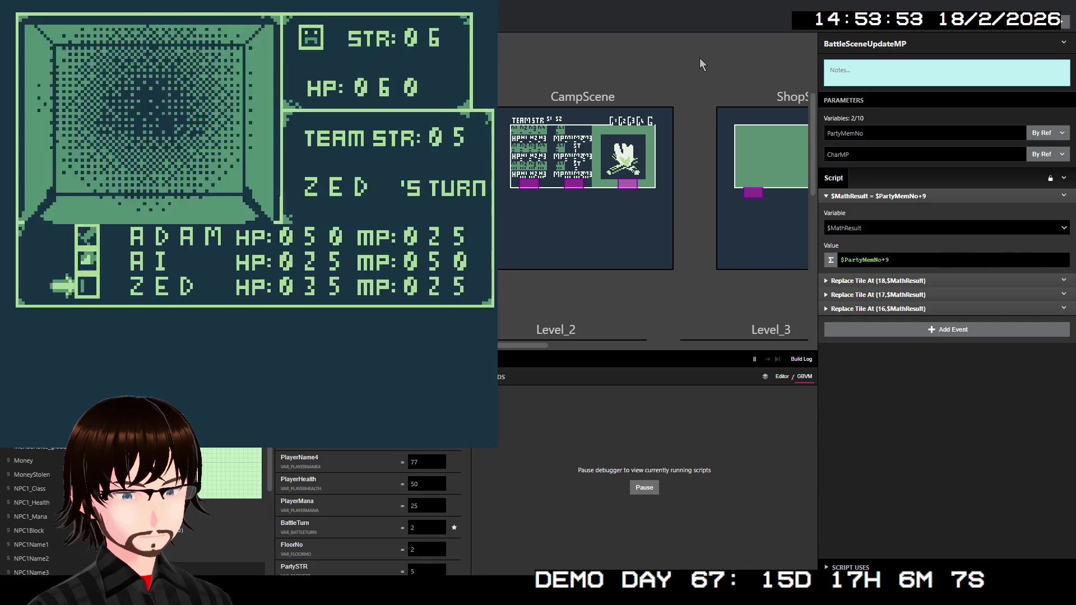
# Have Zed use TrueShot on the Satyrs, then close the crashed game window
pyautogui.press('Down')
pyautogui.press('z')
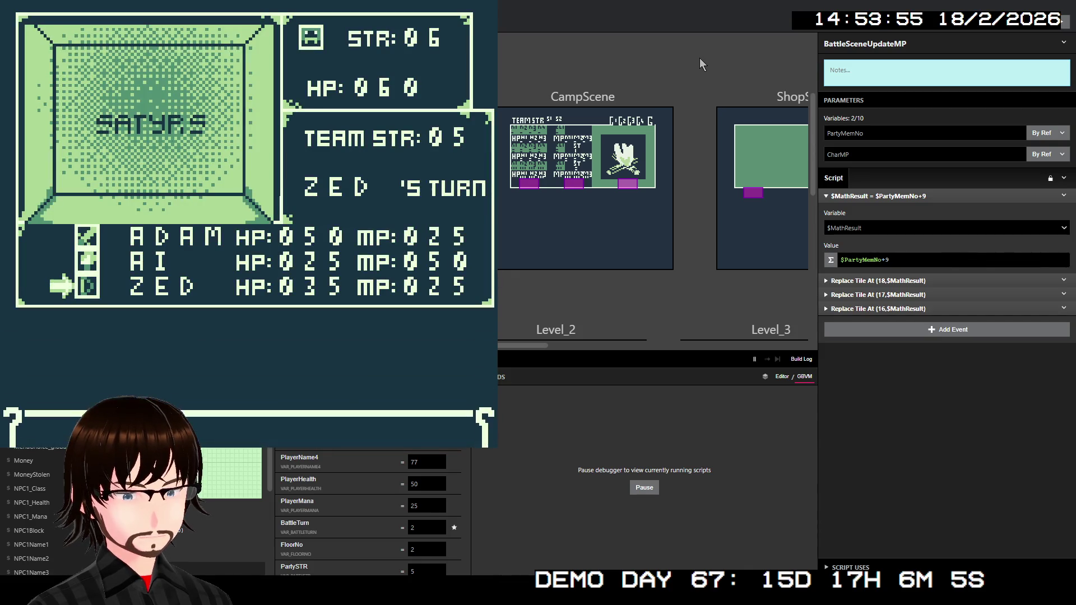
pyautogui.press('Down')
pyautogui.press('Up')
pyautogui.press('z')
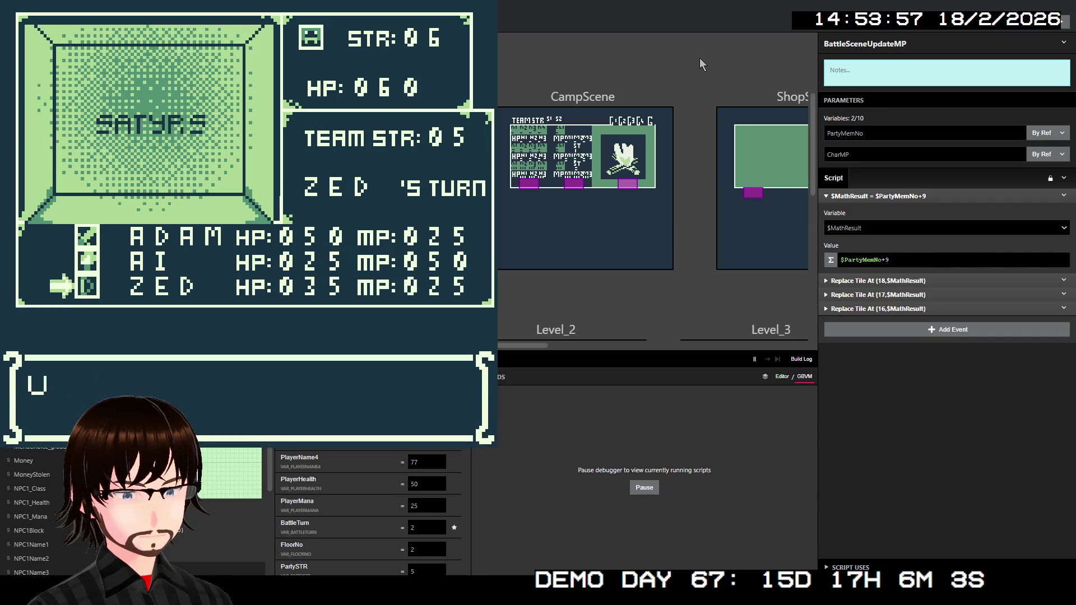
pyautogui.press('z')
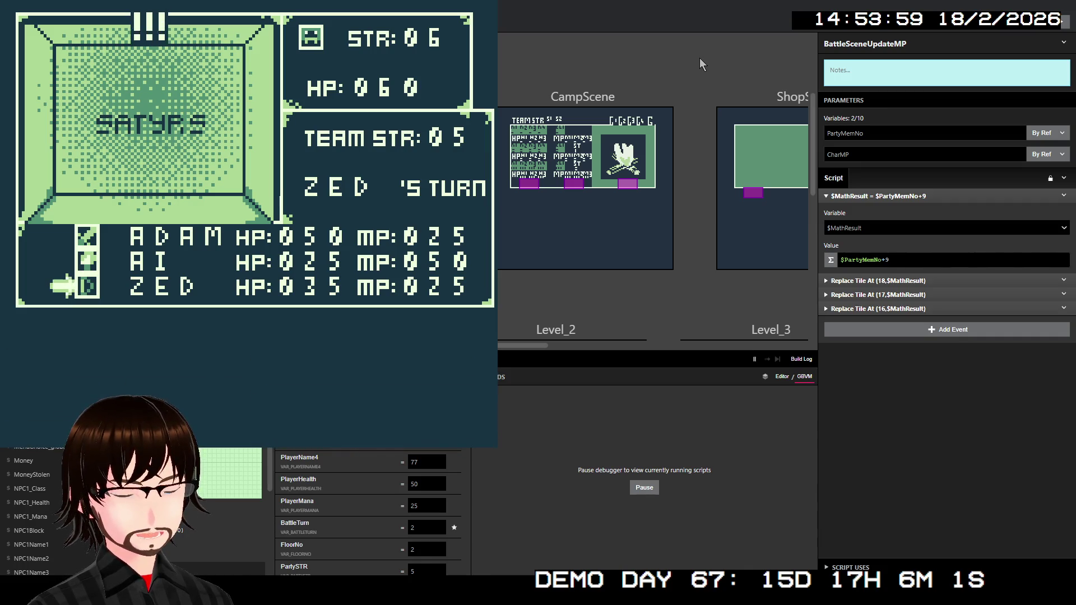
pyautogui.press('z')
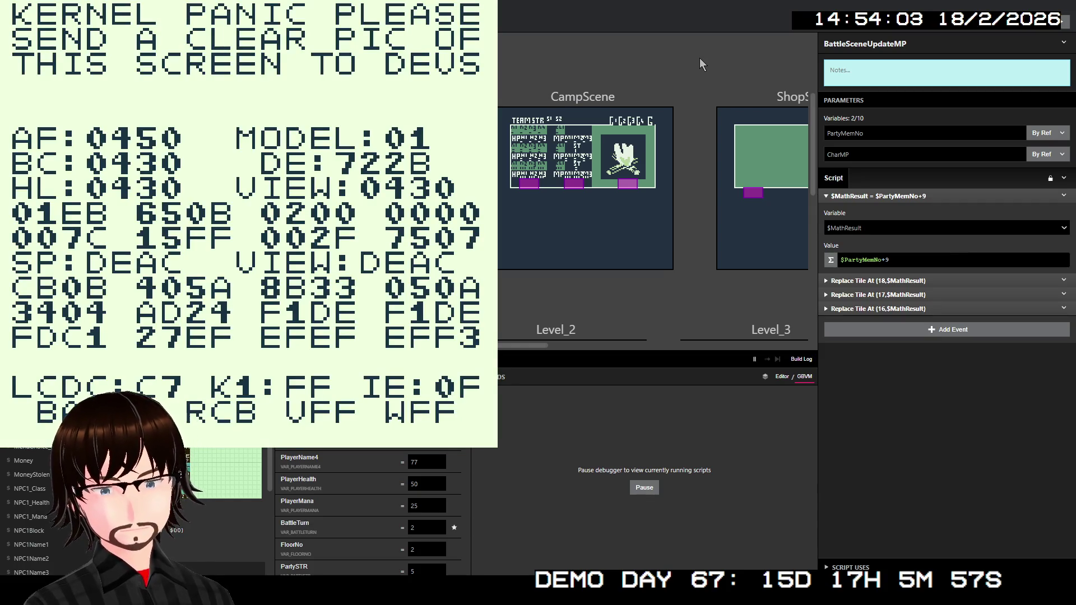
pyautogui.hotkey('ctrl', 'w')
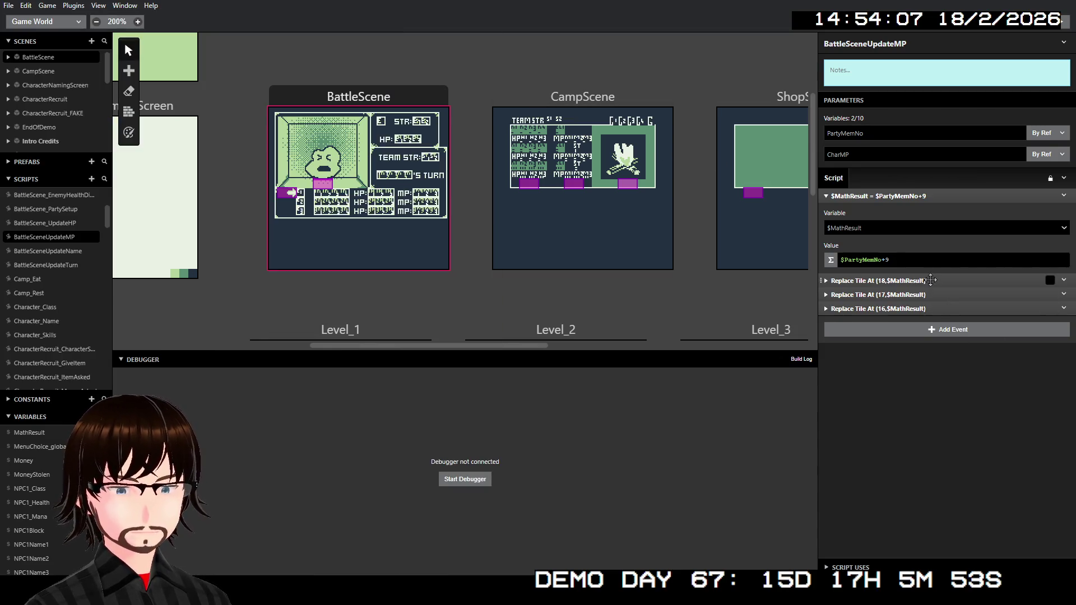
# Expand the three Replace Tile At events in BattleSceneUpdateMP and scroll through their settings
pyautogui.click(931, 281)
pyautogui.click(936, 365)
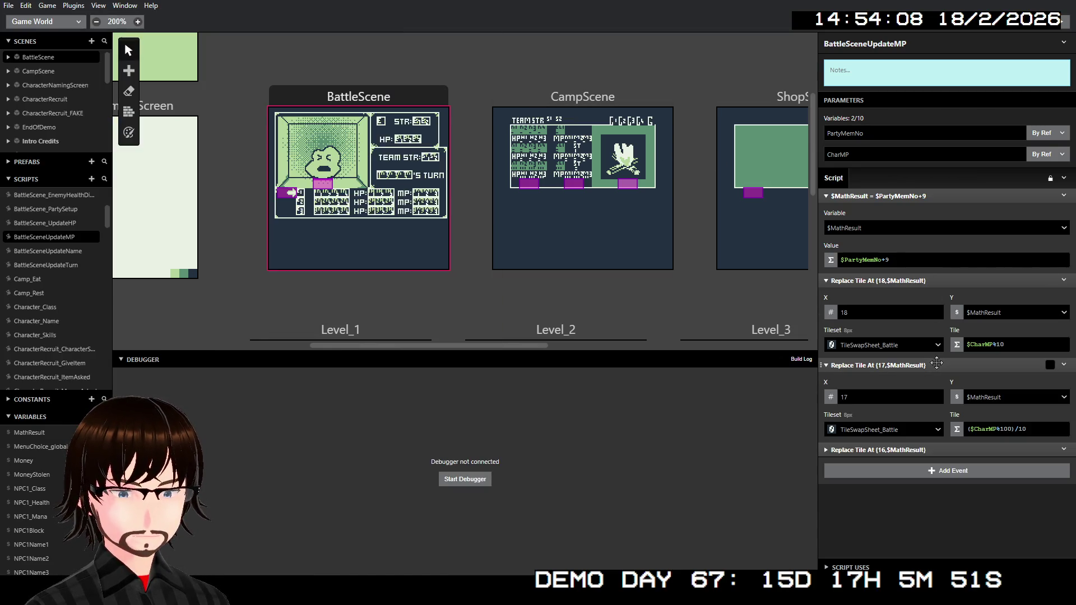
pyautogui.click(947, 450)
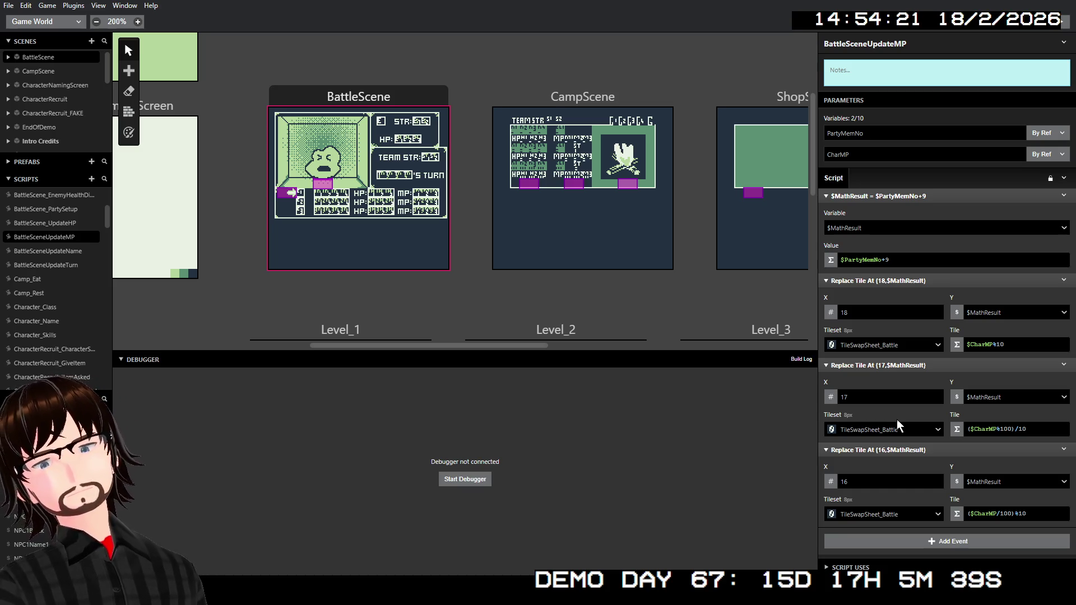
pyautogui.scroll(-4, 55, 334)
pyautogui.scroll(-1, 52, 341)
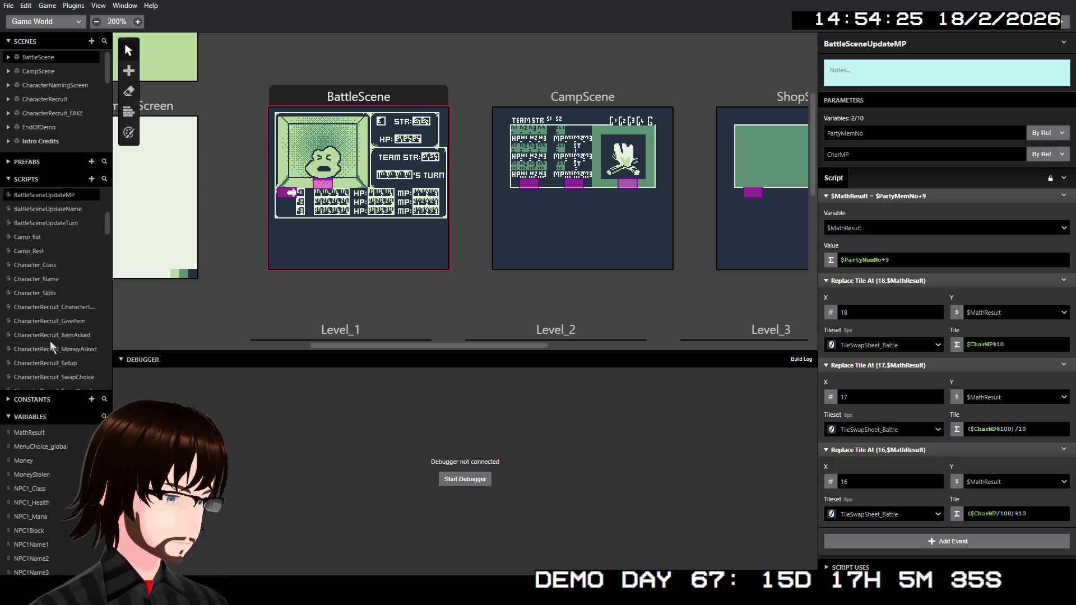
# Inspect EnemyDamage's BattleSceneUpdateMP call, then view BattleSceneUpdateMP and BattleScene_UpdateHP
pyautogui.click(47, 318)
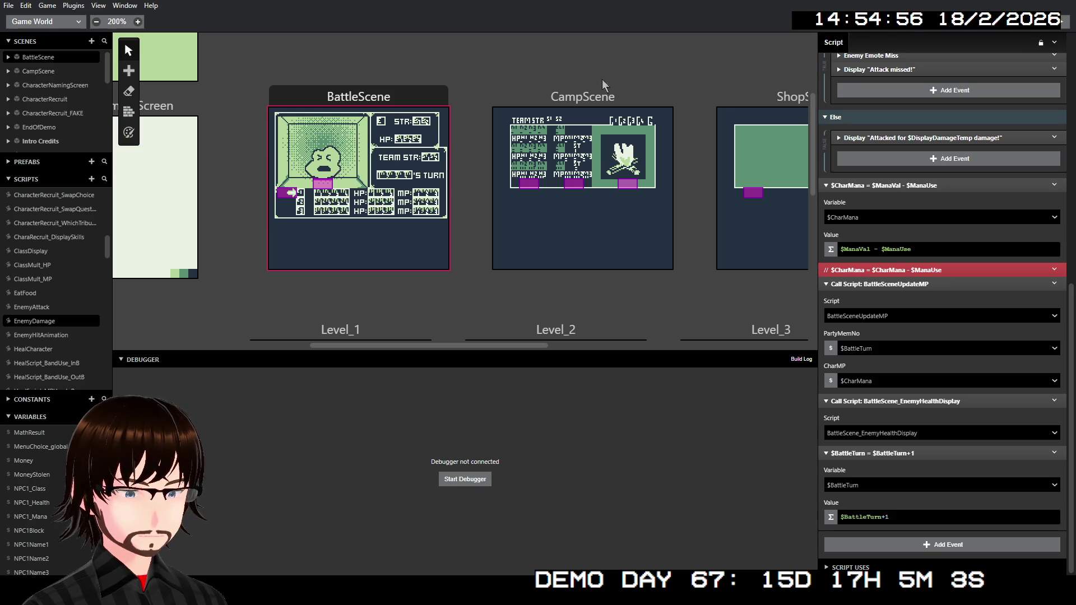
pyautogui.scroll(4, 64, 241)
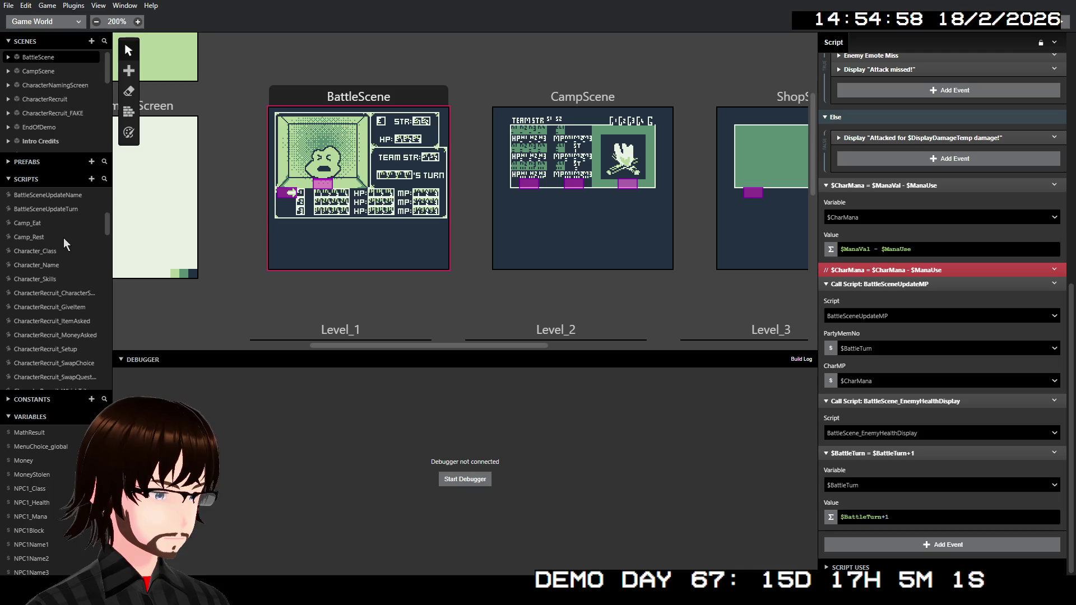
pyautogui.scroll(4, 78, 243)
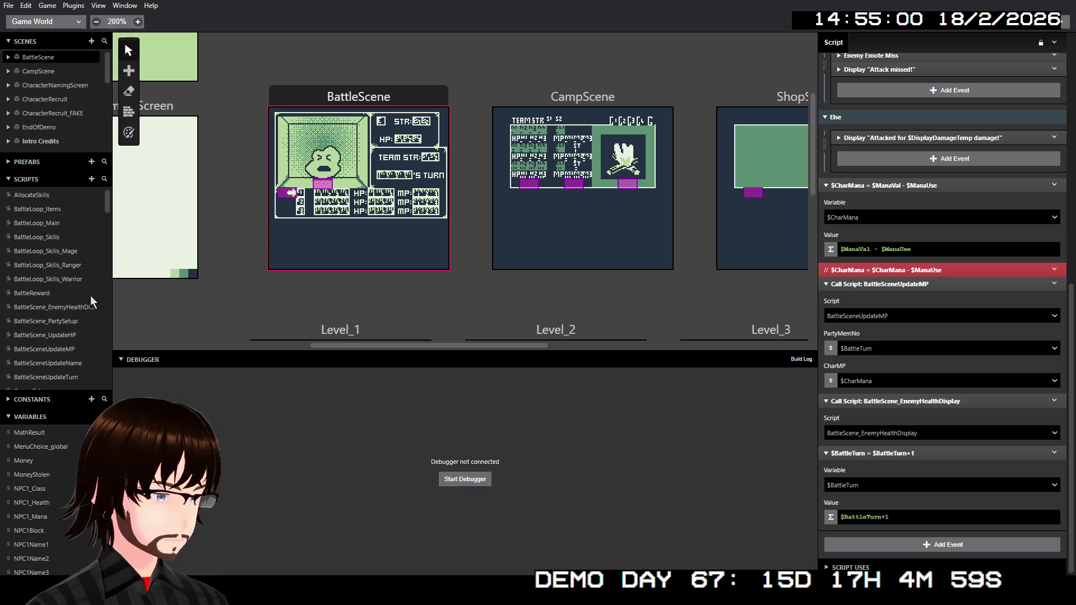
pyautogui.scroll(-2, 73, 296)
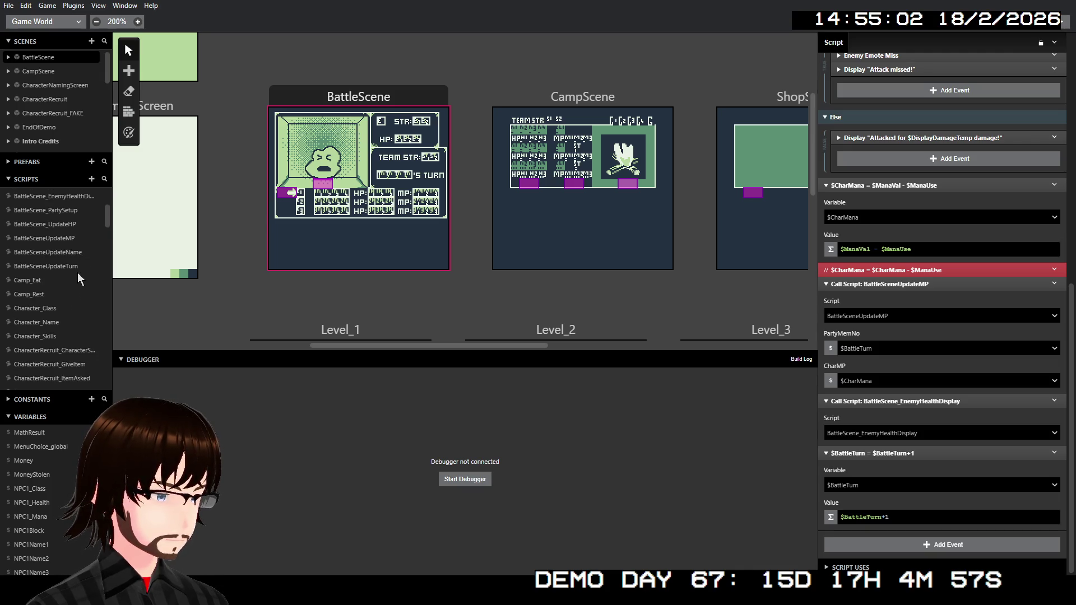
pyautogui.click(58, 293)
pyautogui.click(53, 280)
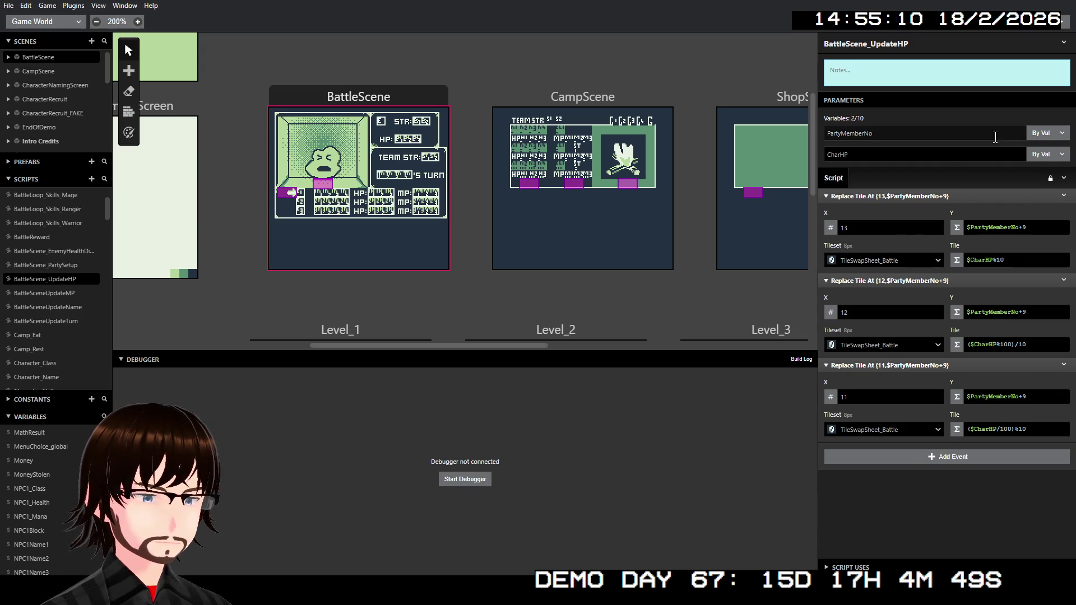
# Flip between BattleSceneUpdateMP and BattleScene_UpdateHP, settling on BattleSceneUpdateMP's $MathResult event
pyautogui.click(47, 295)
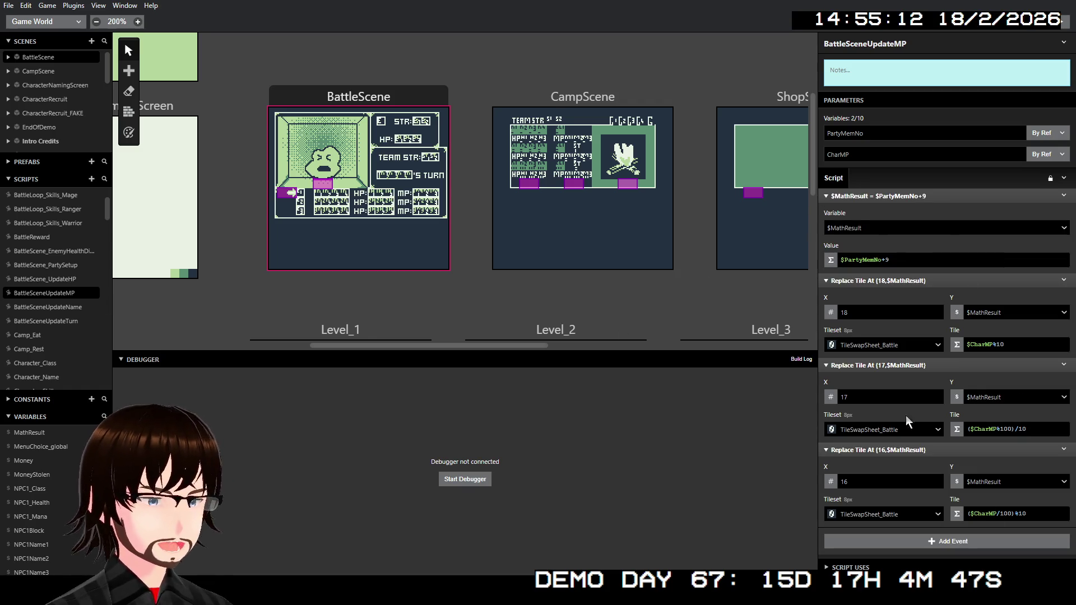
pyautogui.click(62, 277)
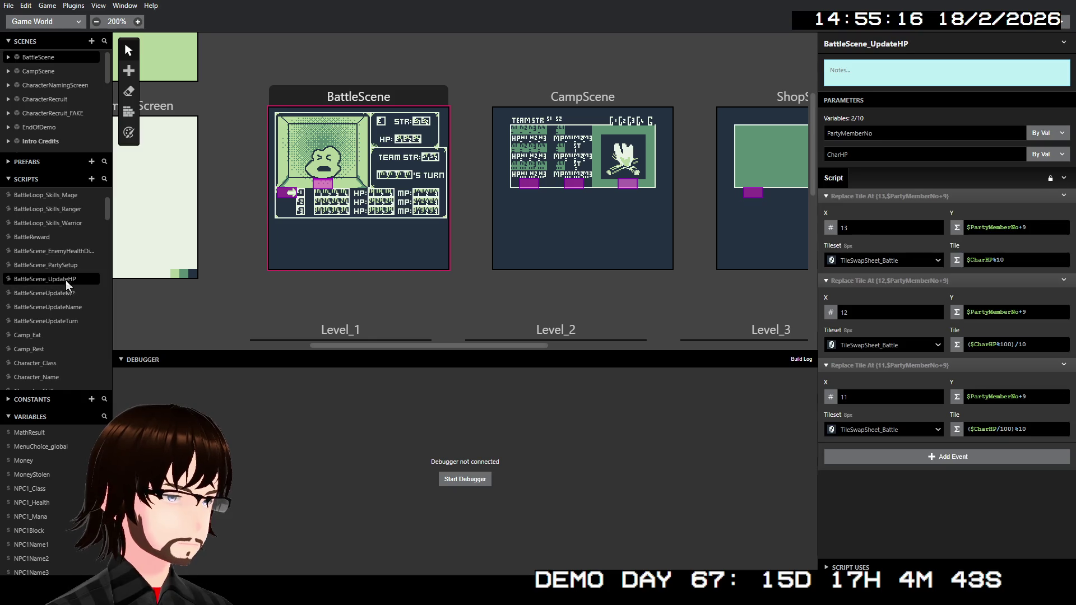
pyautogui.click(64, 292)
pyautogui.click(73, 279)
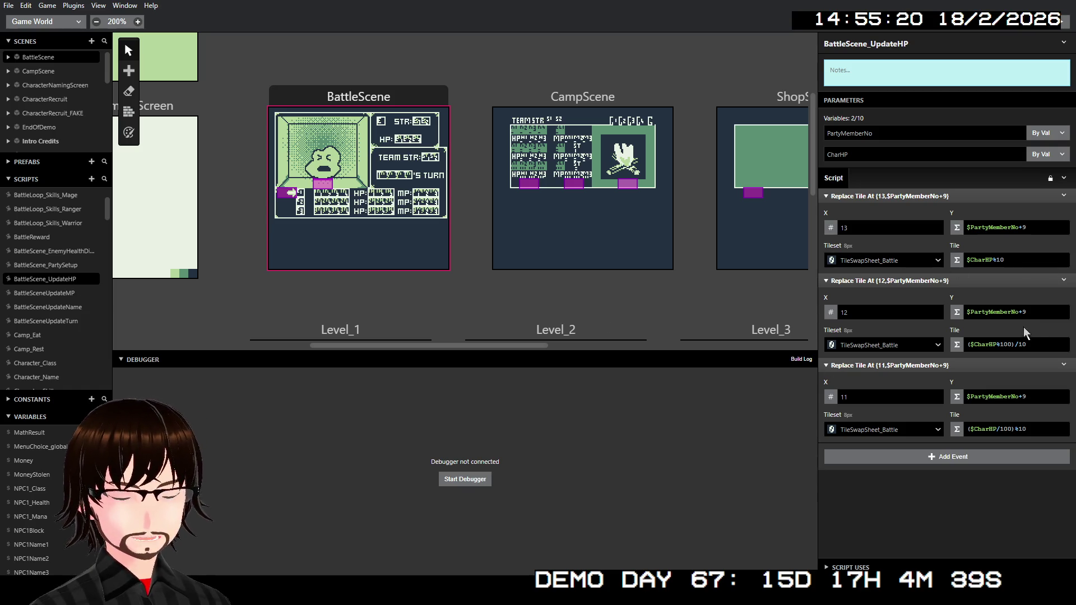
pyautogui.click(48, 293)
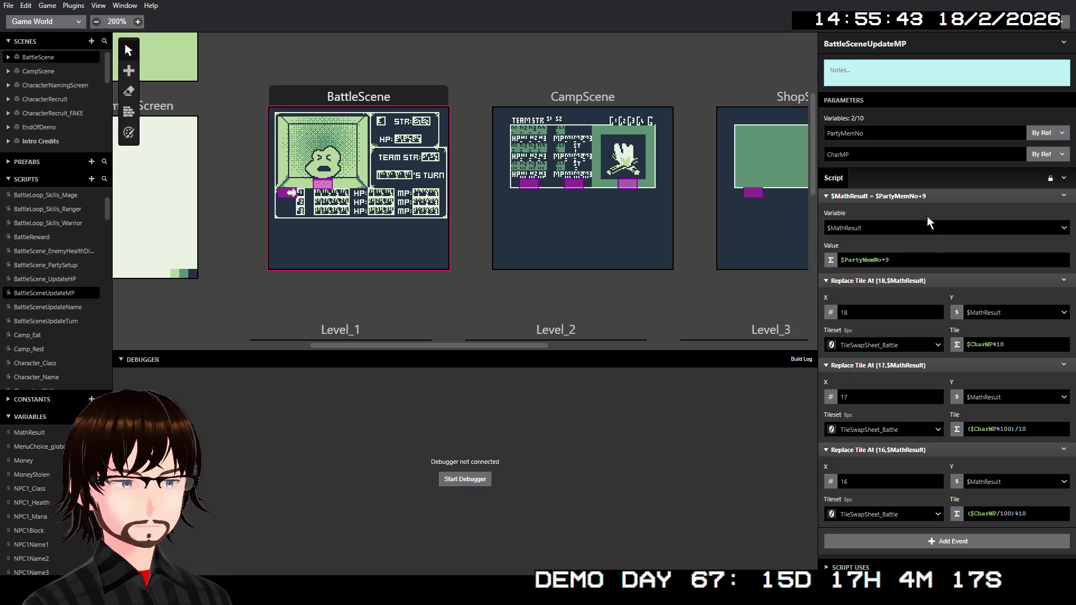
pyautogui.rightClick(912, 200)
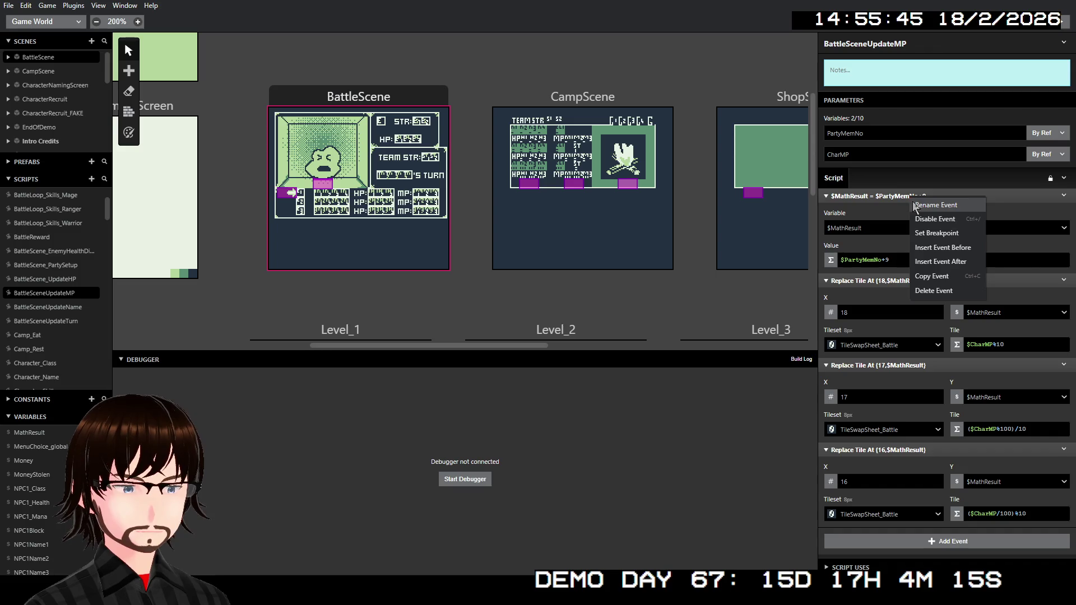
# Copy the $PartyMemNo+9 expression and delete the $MathResult = $PartyMemNo+9 event
pyautogui.click(976, 192)
pyautogui.rightClick(976, 192)
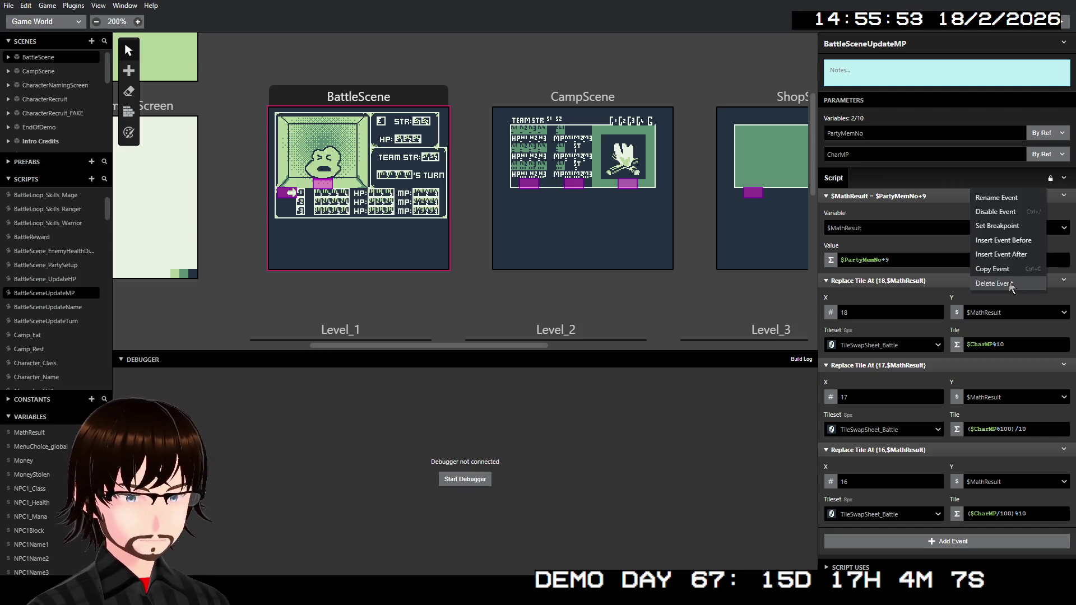
pyautogui.click(921, 260)
pyautogui.moveTo(891, 259); pyautogui.dragTo(838, 259)
pyautogui.hotkey('ctrl', 'c')
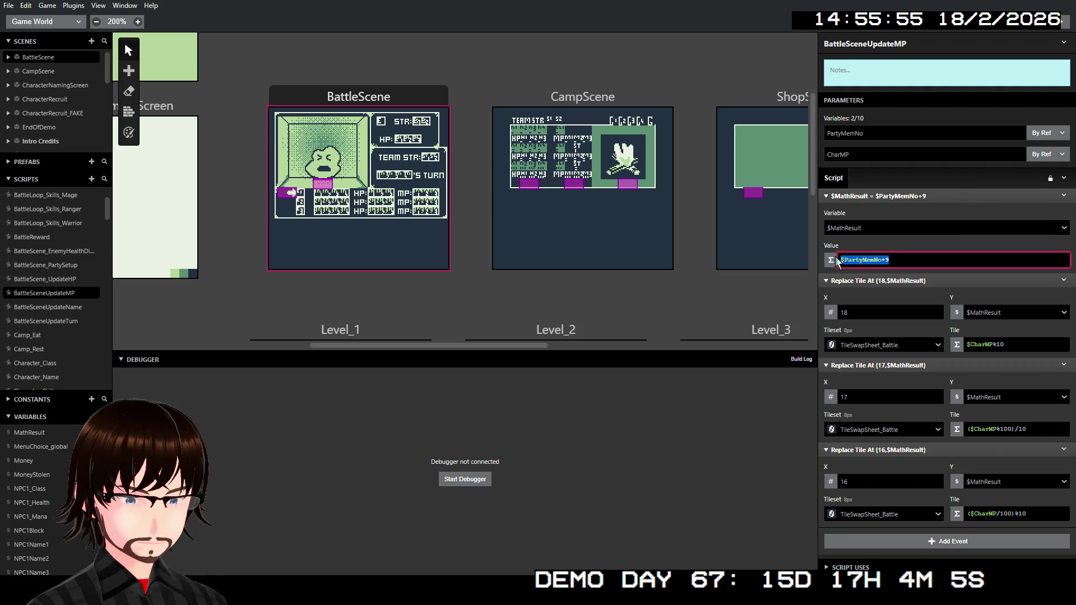
pyautogui.rightClick(918, 195)
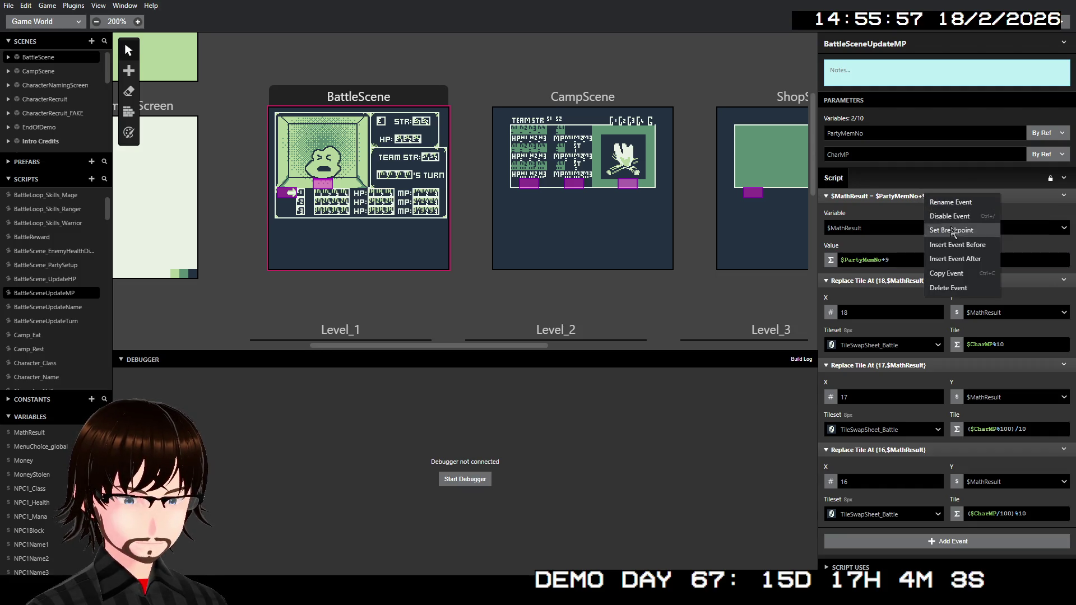
pyautogui.click(968, 289)
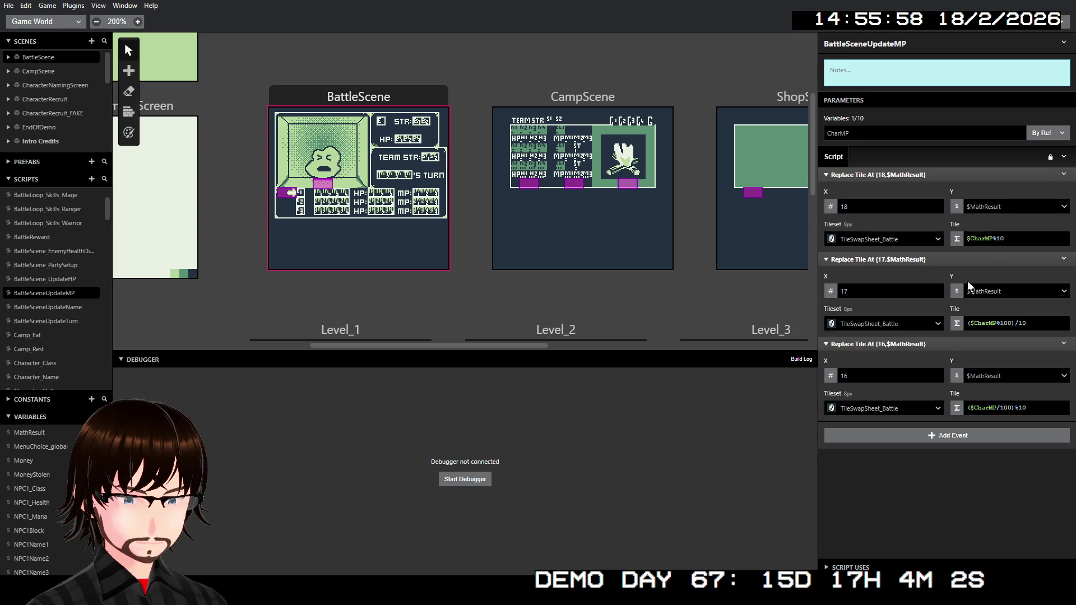
# Make the first Replace Tile Y an expression set to $PartyMemNo+9
pyautogui.click(958, 207)
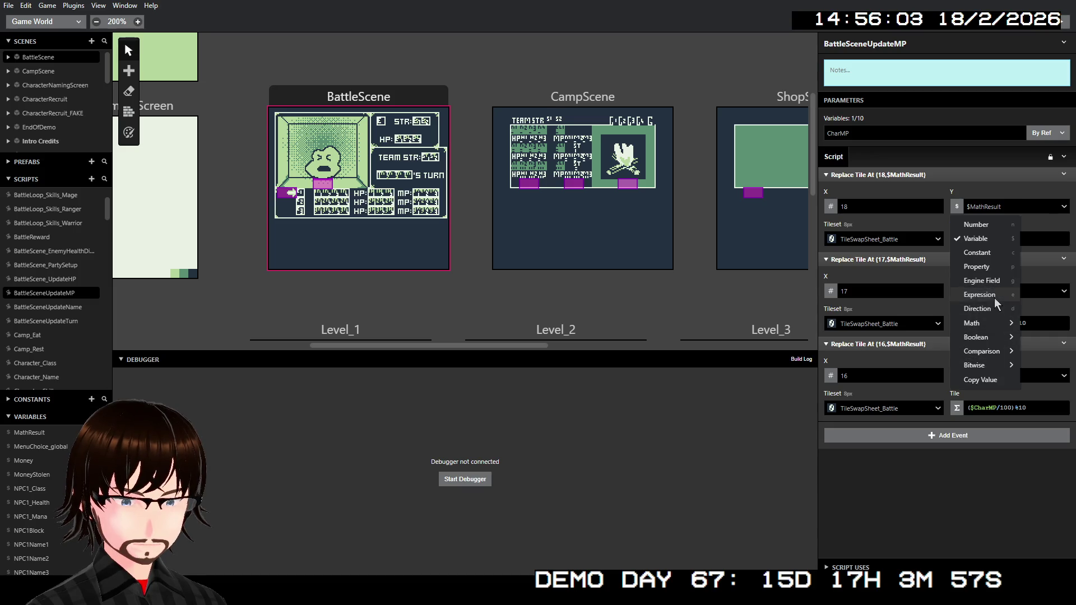
pyautogui.click(986, 295)
pyautogui.click(995, 209)
pyautogui.write('$Variable A+9')
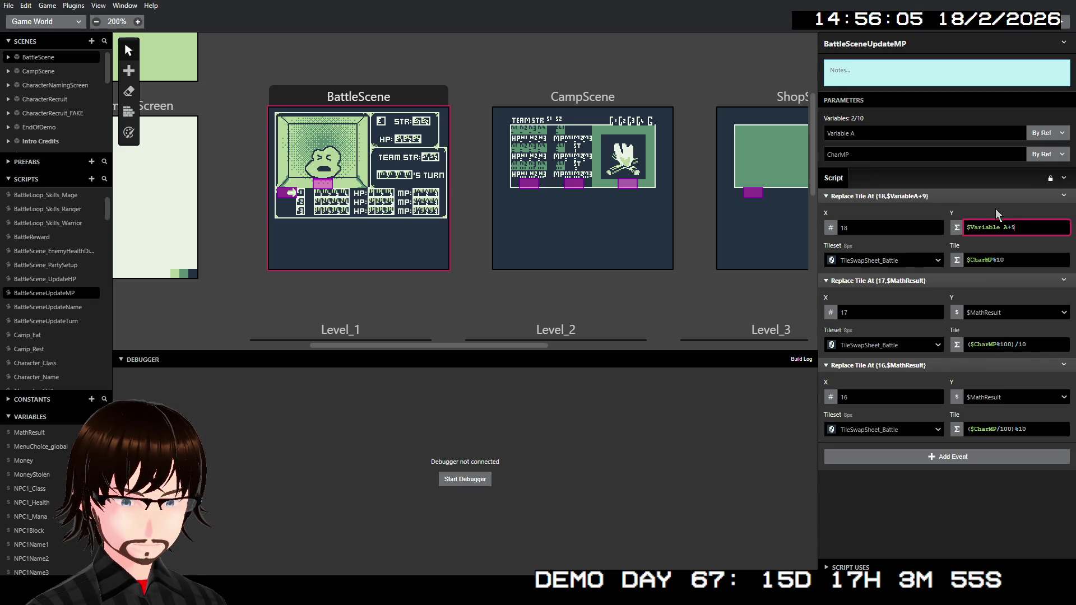
# Rename the Variable A parameter to PartyMemNo
pyautogui.click(884, 132)
pyautogui.hotkey('ctrl', 'a')
pyautogui.hotkey('ctrl', 'v')
pyautogui.press('BackSpace')
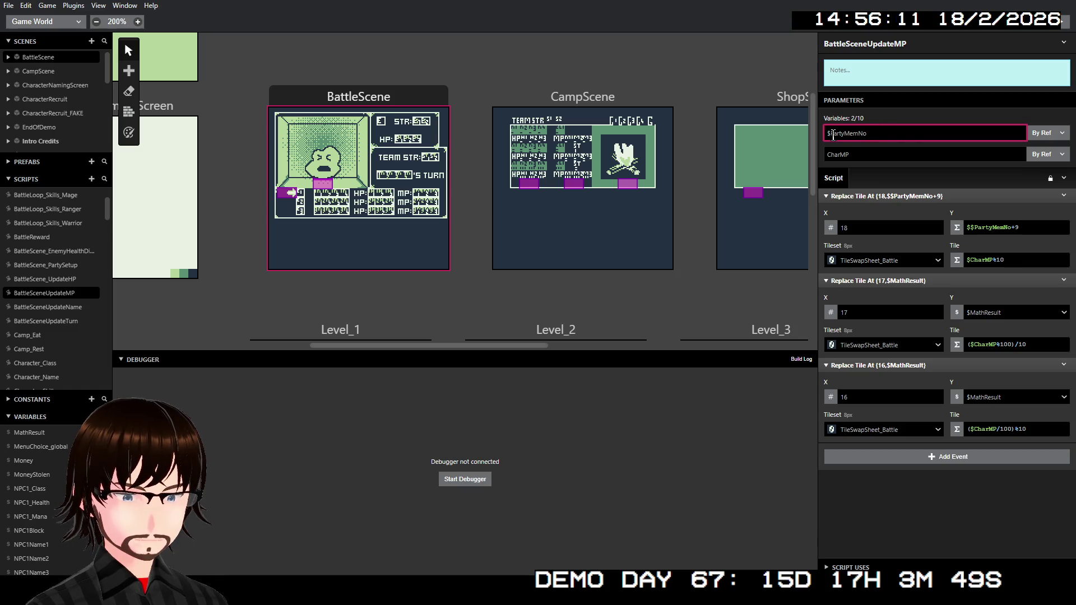
pyautogui.press('BackSpace')
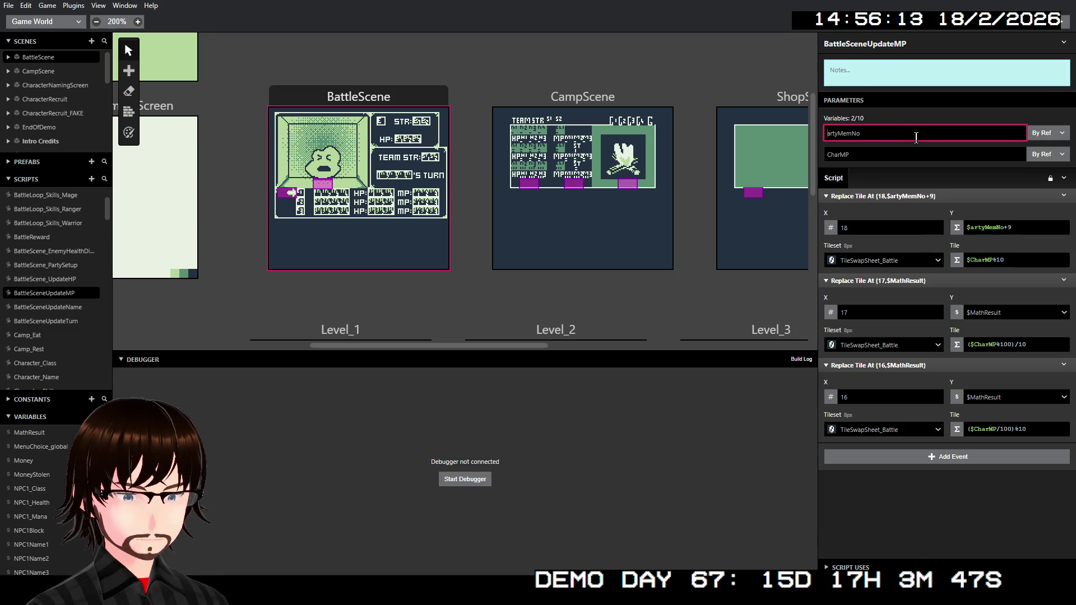
pyautogui.write('P')
pyautogui.press('Return')
# Set the second and third Replace Tile Y values to the expression $PartyMemNo+9
pyautogui.click(1002, 318)
pyautogui.click(957, 313)
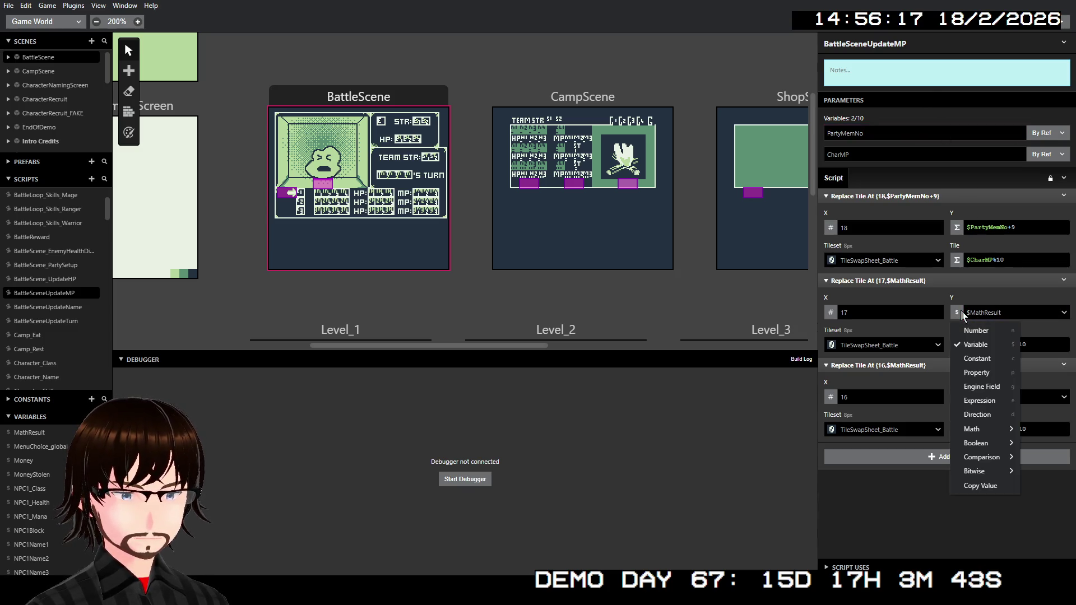
pyautogui.click(978, 403)
pyautogui.click(981, 312)
pyautogui.hotkey('ctrl', 'v')
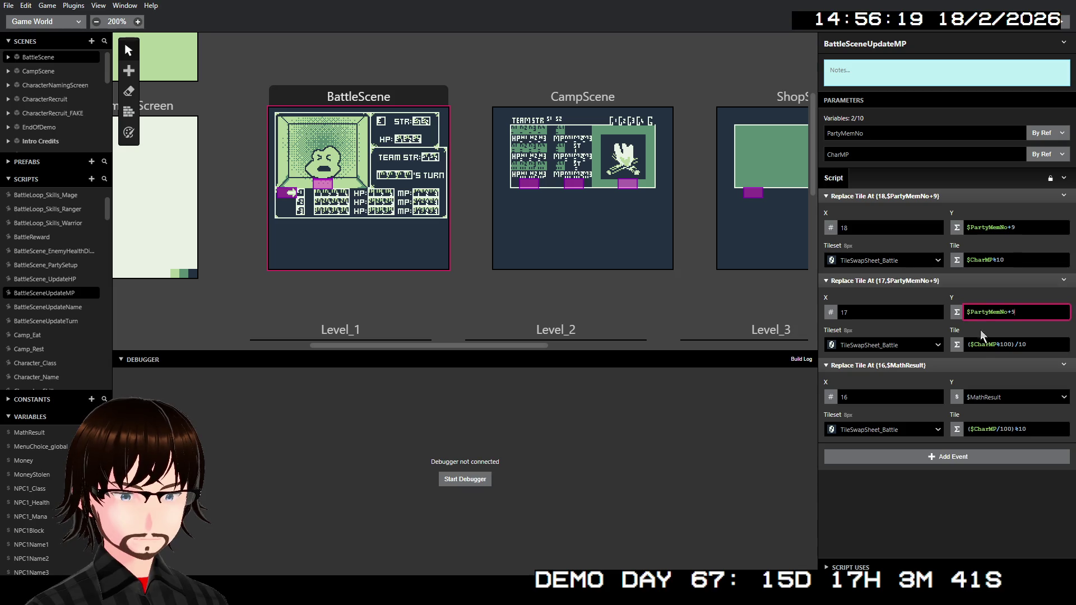
pyautogui.click(957, 402)
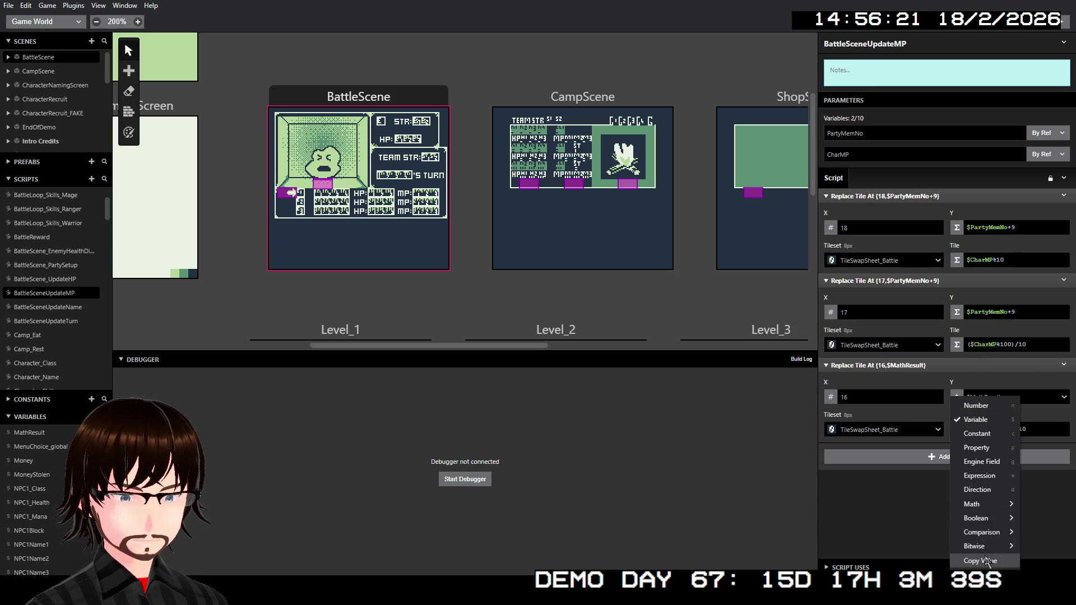
pyautogui.click(980, 476)
pyautogui.click(990, 397)
pyautogui.hotkey('ctrl', 'v')
pyautogui.click(1024, 486)
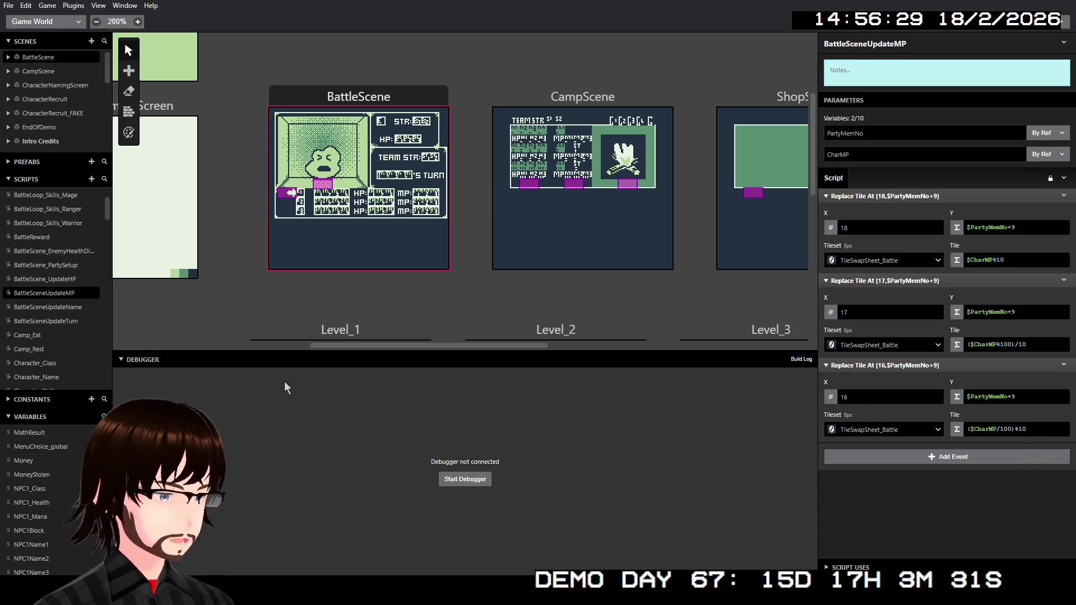
pyautogui.scroll(-2, 57, 317)
# In EnemyDamage, delete the old Call Script BattleSceneUpdateMP event
pyautogui.scroll(-3, 57, 315)
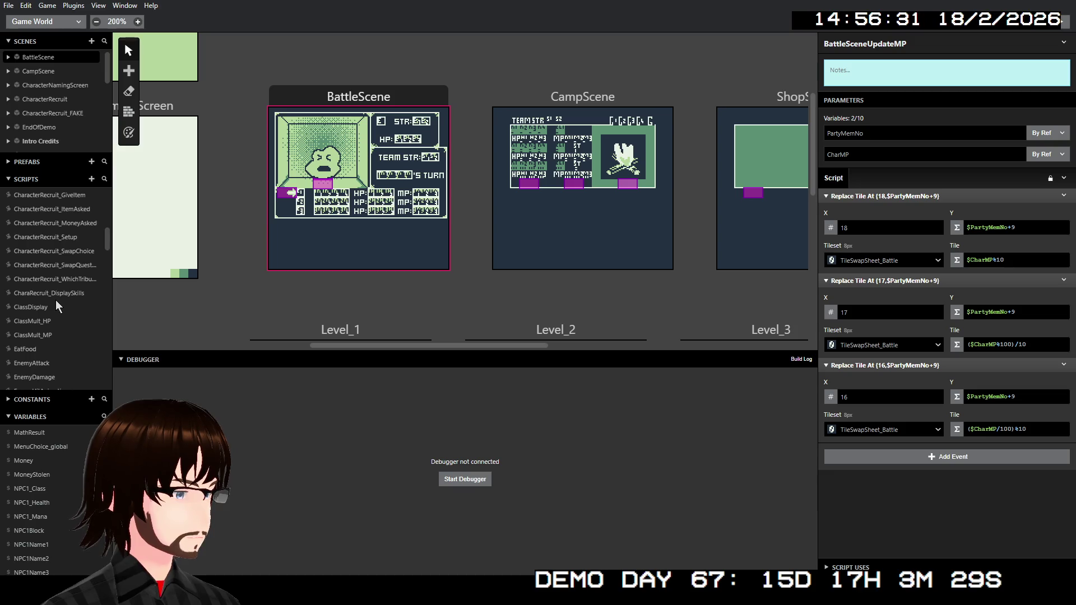
pyautogui.click(45, 322)
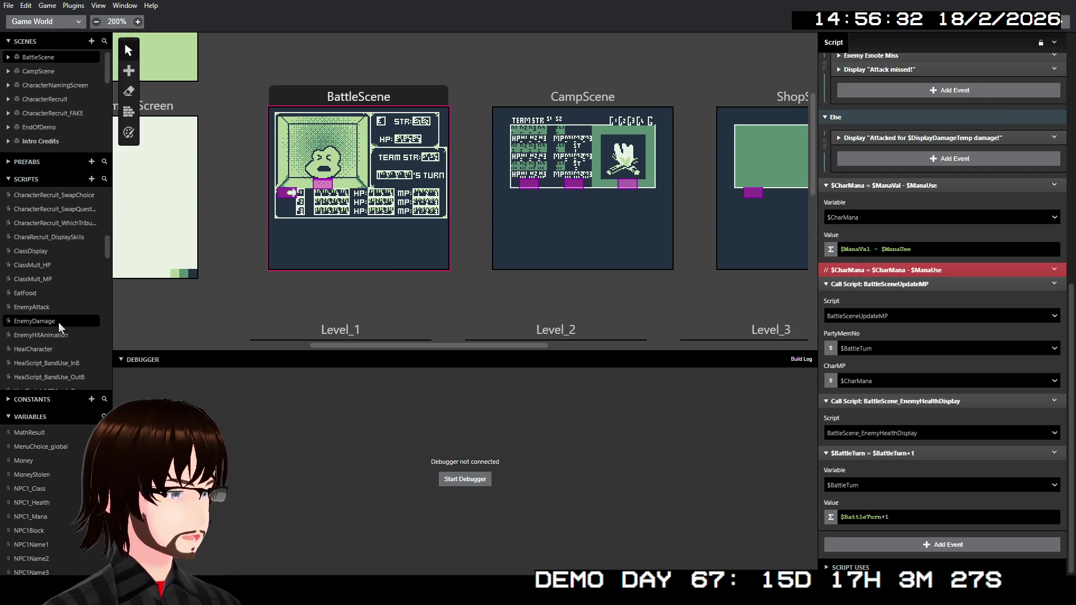
pyautogui.click(921, 317)
pyautogui.click(921, 317)
pyautogui.rightClick(925, 285)
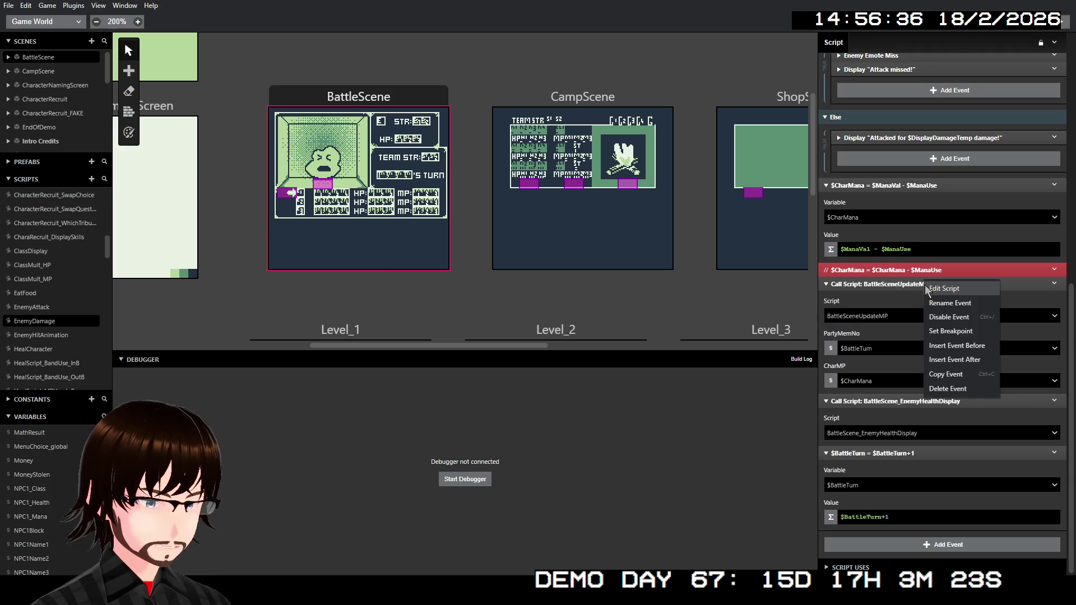
pyautogui.click(959, 392)
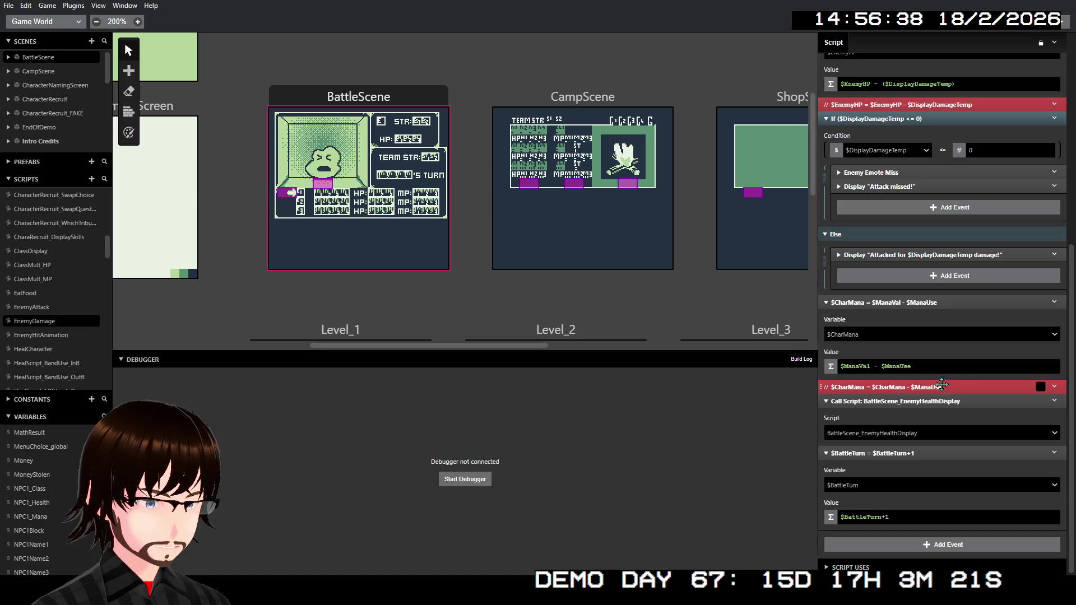
# Insert a Call Script event running BattleSceneUpdateMP after the CharMana comment
pyautogui.rightClick(944, 387)
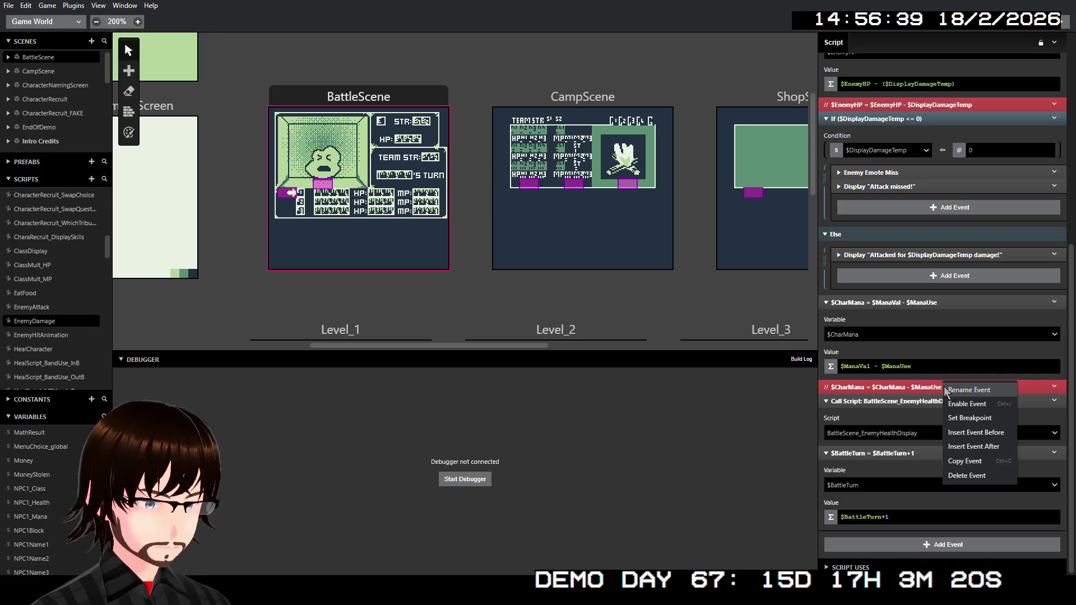
pyautogui.click(989, 447)
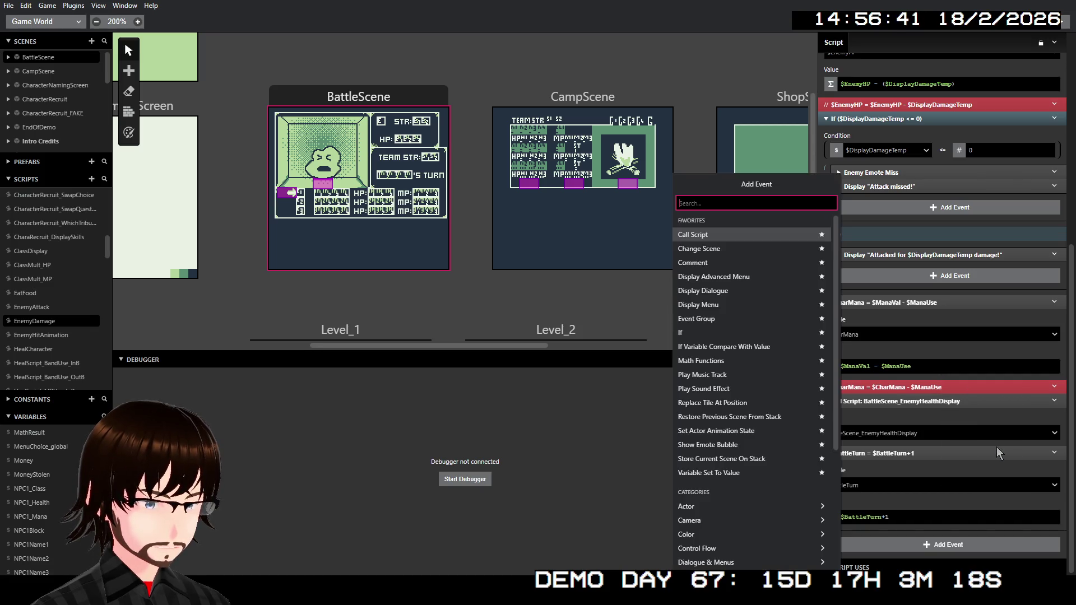
pyautogui.click(737, 234)
pyautogui.click(886, 383)
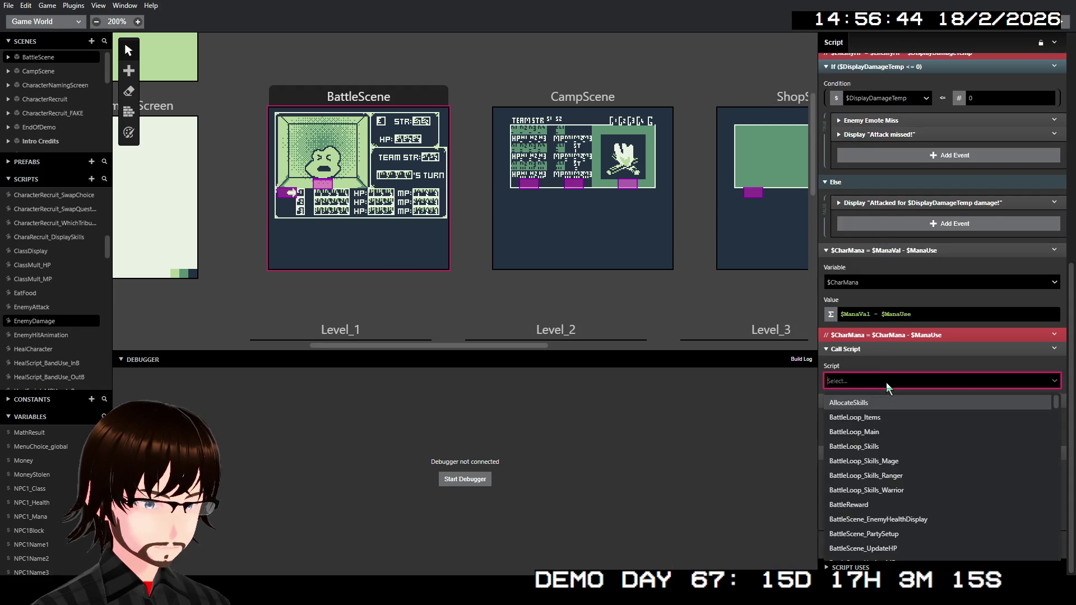
pyautogui.scroll(-3, 903, 436)
pyautogui.click(895, 451)
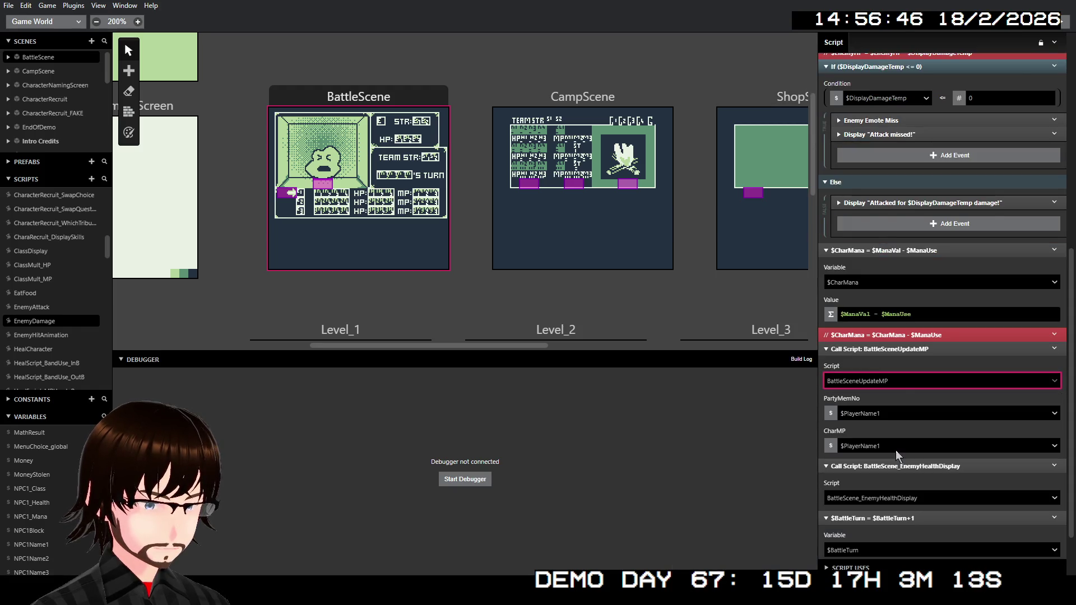
# Pass $BattleTurn as PartyMemNo and $CharMana as CharMP
pyautogui.click(907, 412)
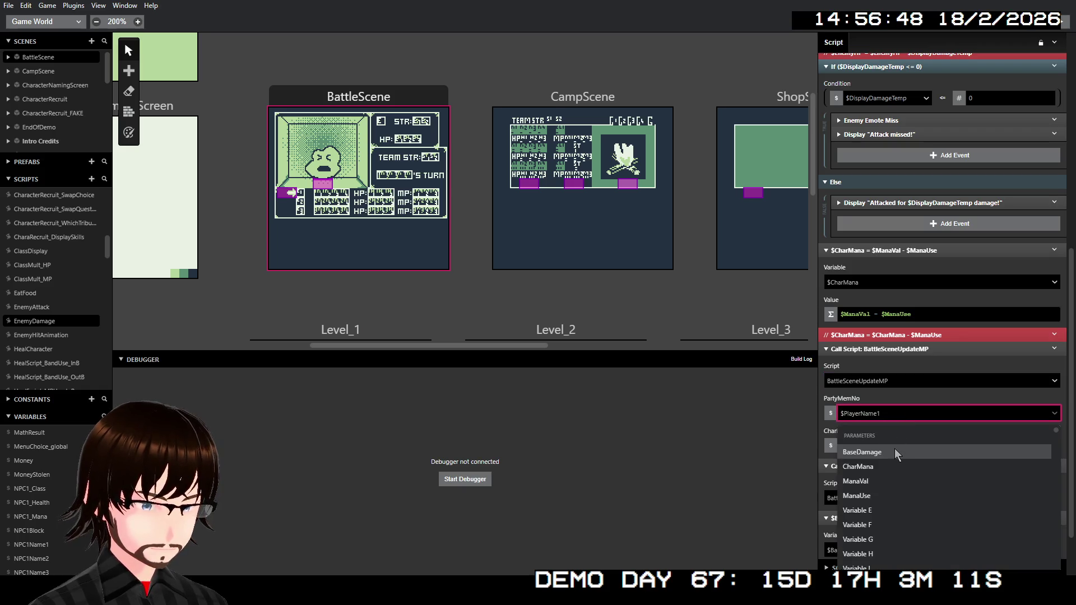
pyautogui.write('bat')
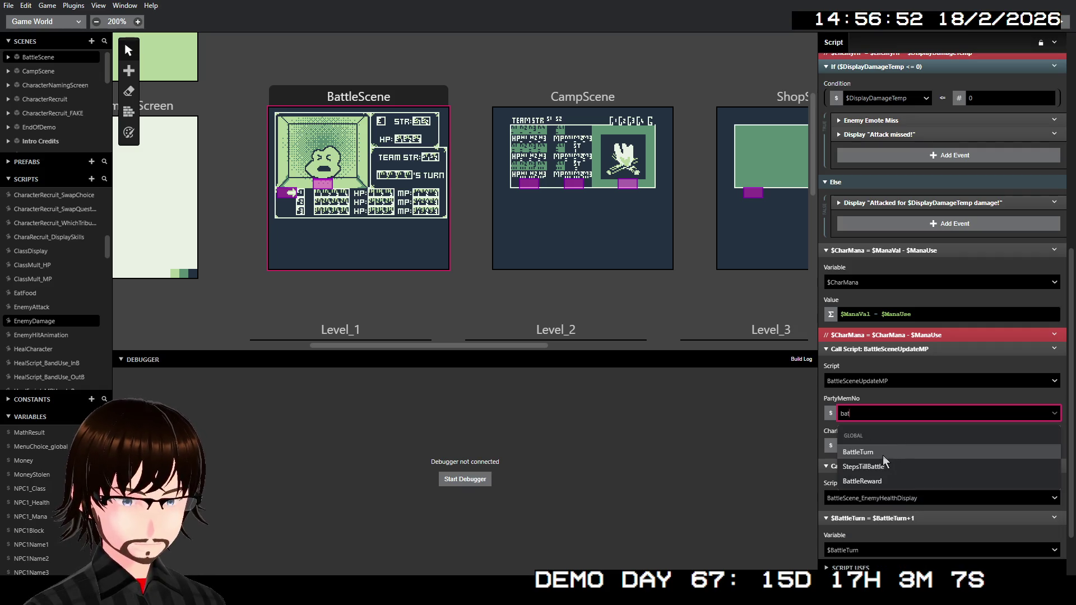
pyautogui.click(870, 453)
pyautogui.click(870, 451)
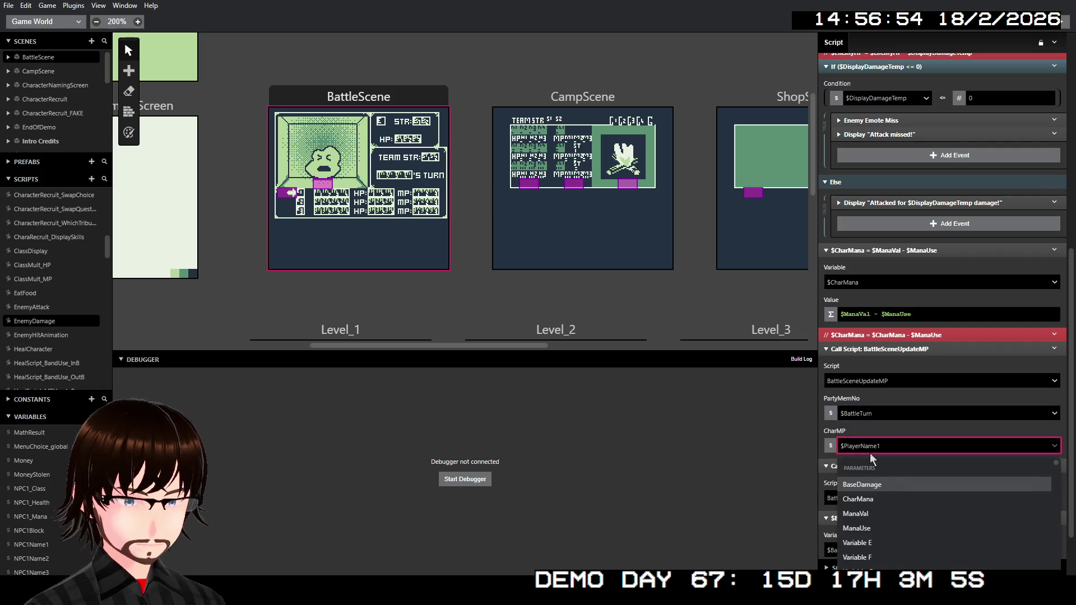
pyautogui.click(863, 499)
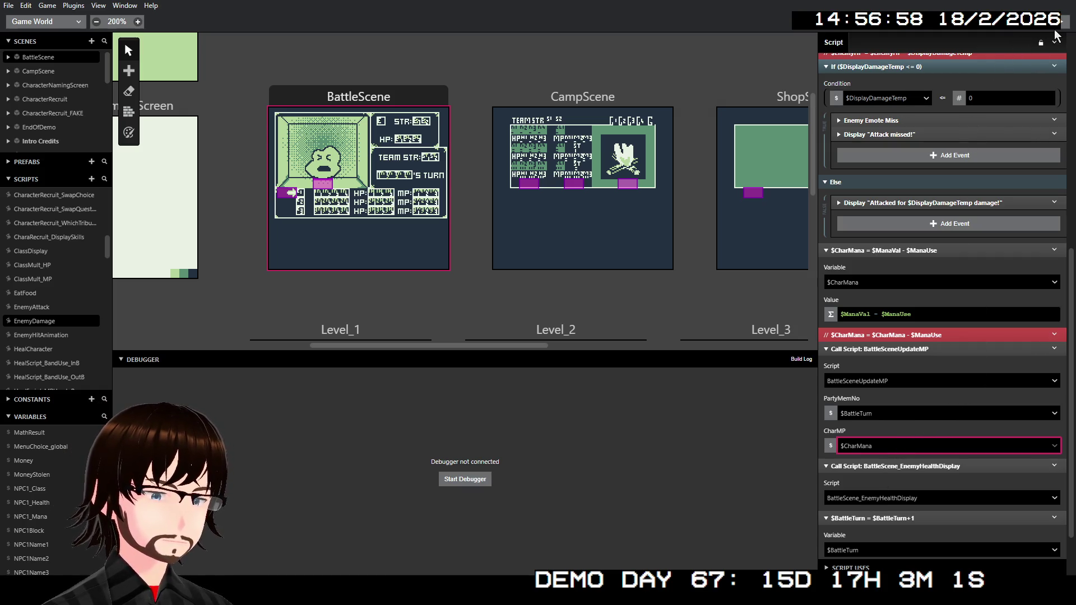
# Run a quick playtest, then switch the CharMP argument from $CharMana to $ManaVal
pyautogui.hotkey('ctrl', 'b')
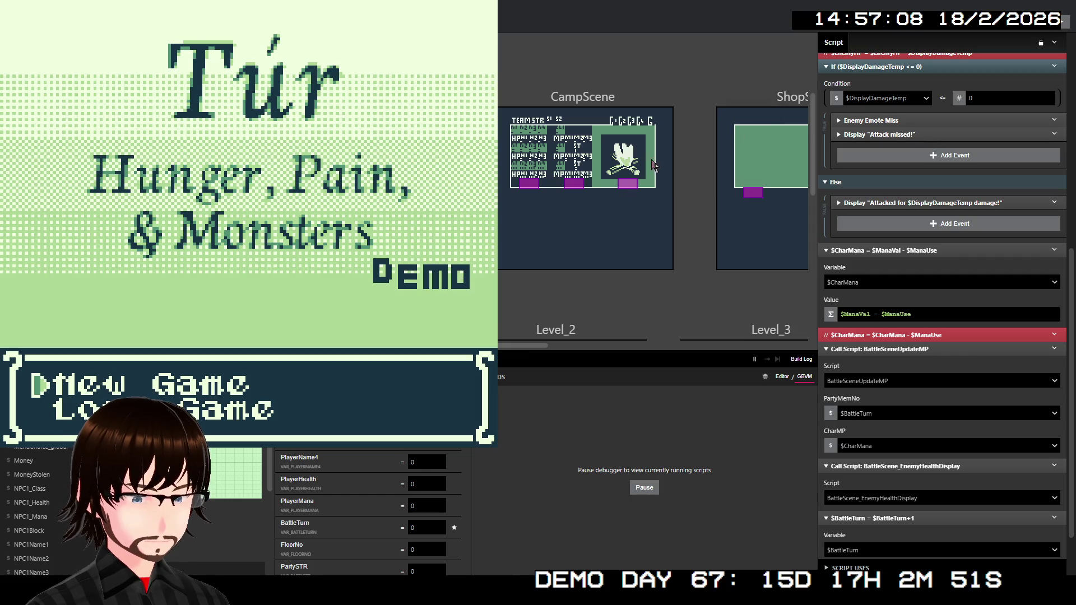
pyautogui.hotkey('alt', 'F4')
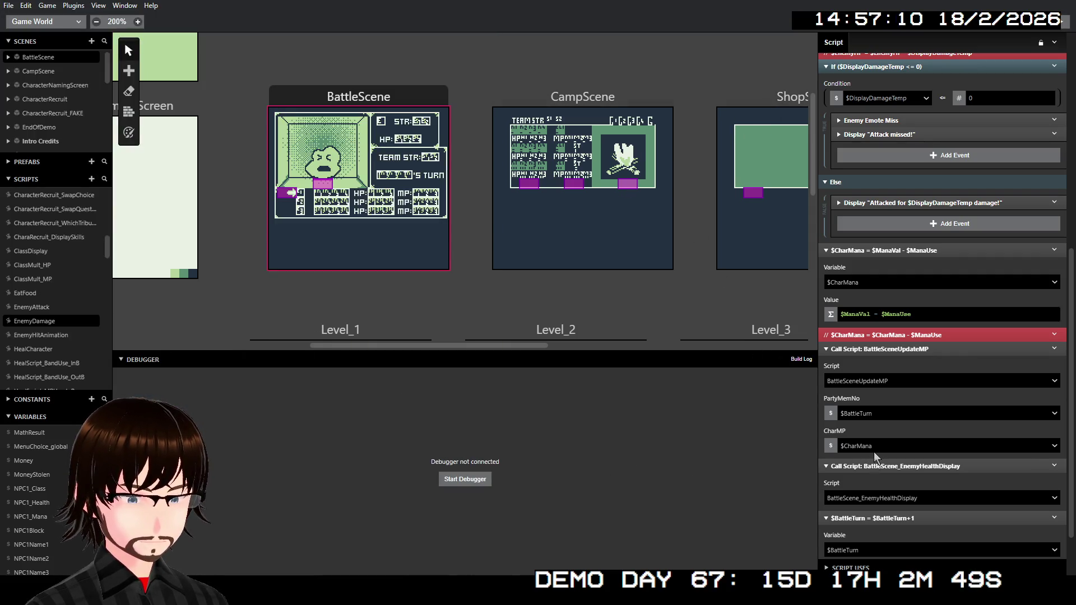
pyautogui.click(876, 455)
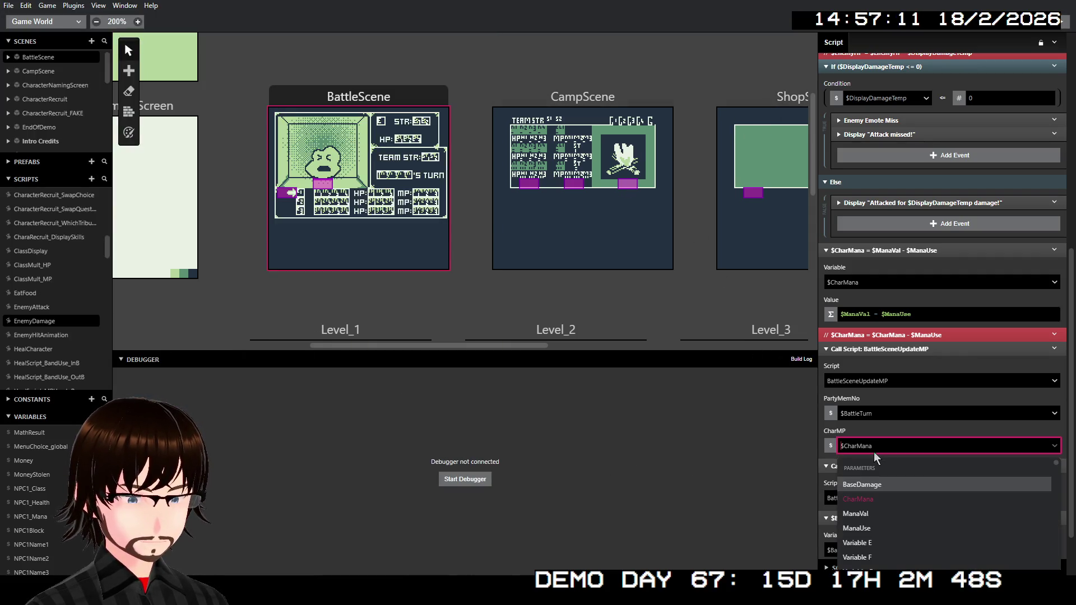
pyautogui.click(873, 515)
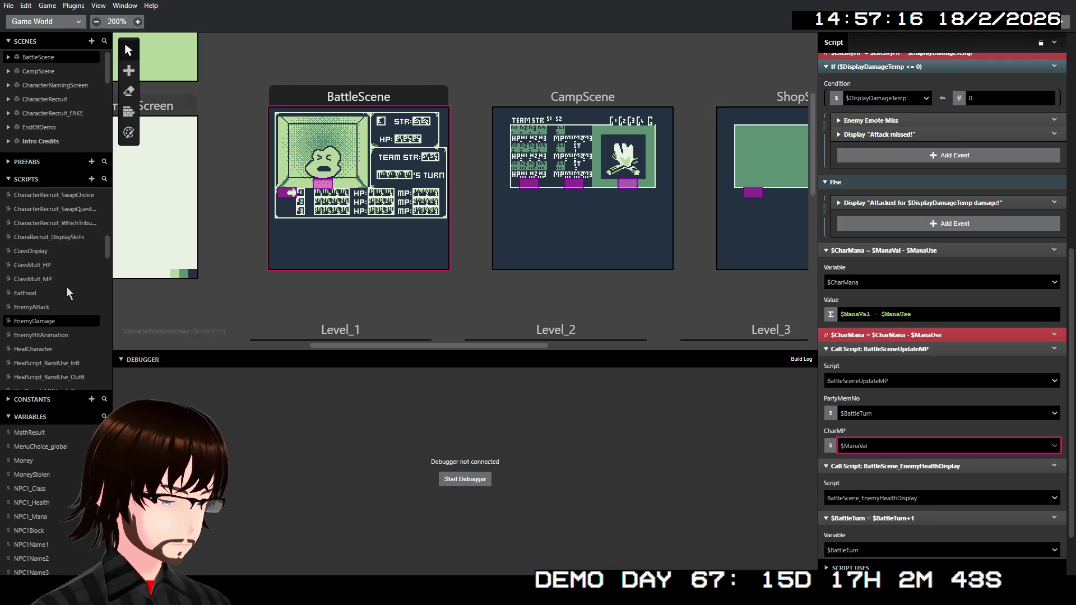
pyautogui.scroll(10, 71, 330)
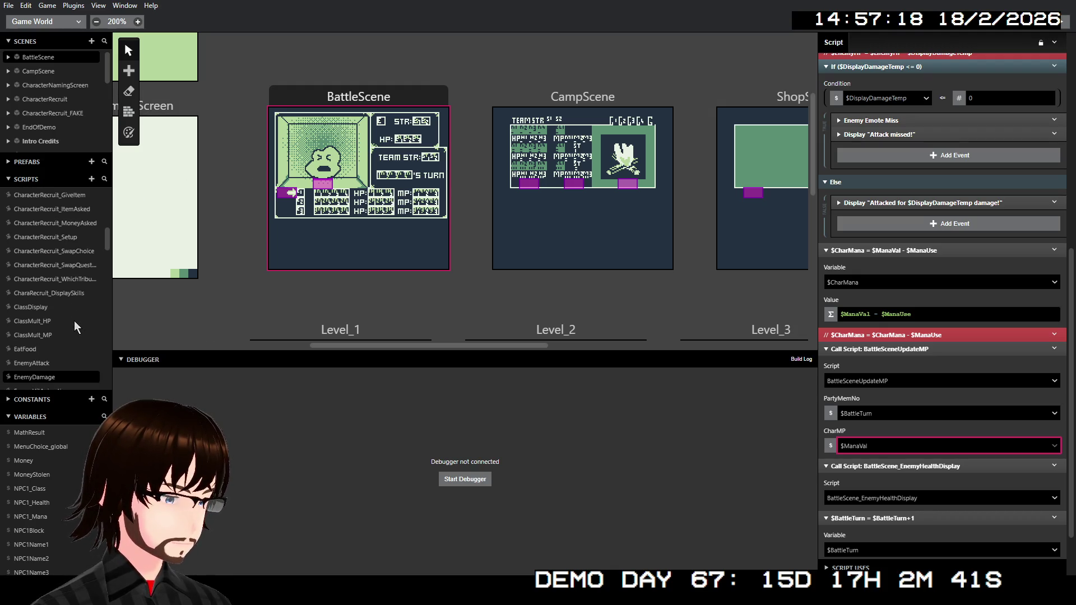
# Set BattleSceneUpdateMP's CharMP to By Value, keep PartyMemNo By Reference, and reopen EnemyDamage
pyautogui.scroll(2, 82, 318)
pyautogui.click(63, 289)
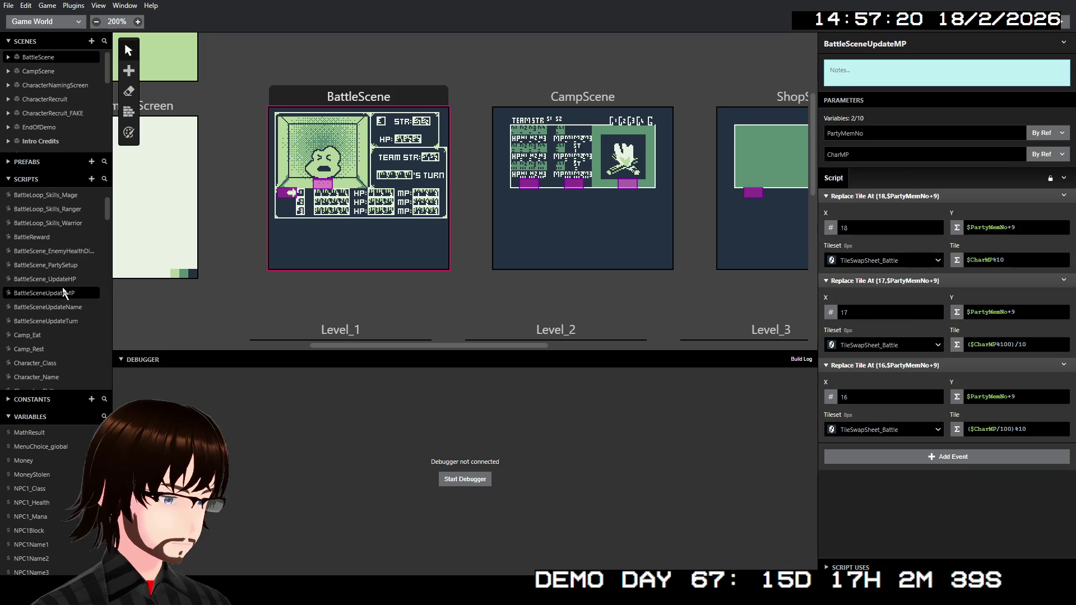
pyautogui.click(1047, 154)
pyautogui.click(1046, 176)
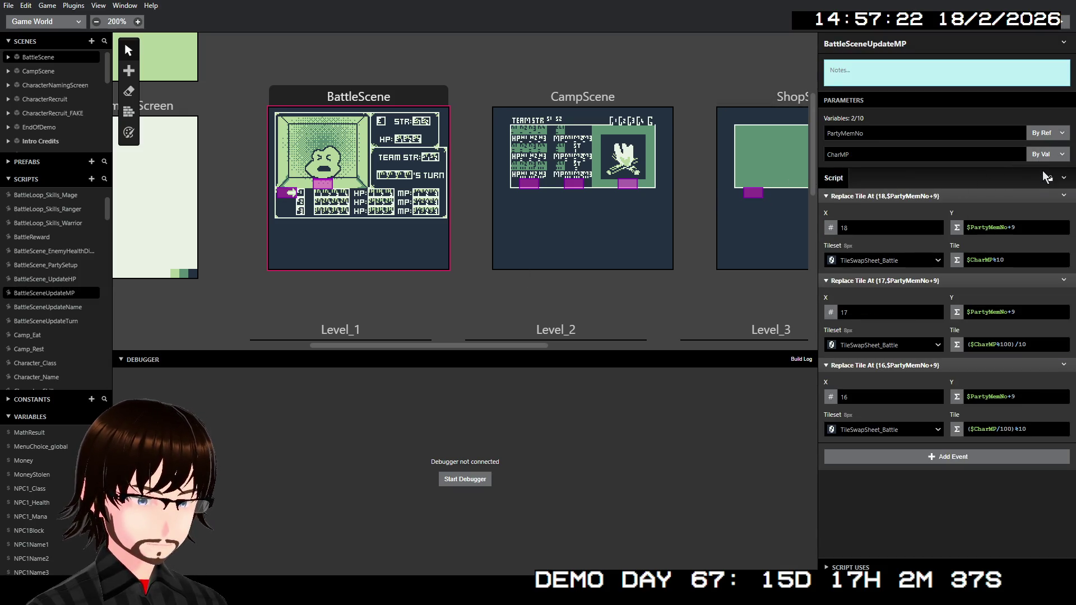
pyautogui.click(1045, 139)
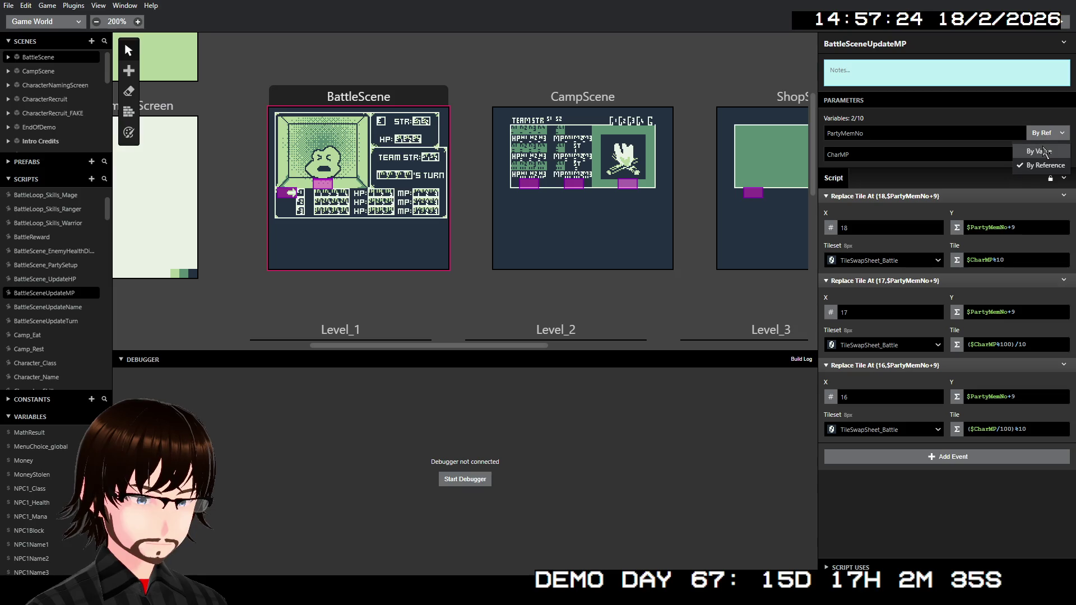
pyautogui.click(1003, 117)
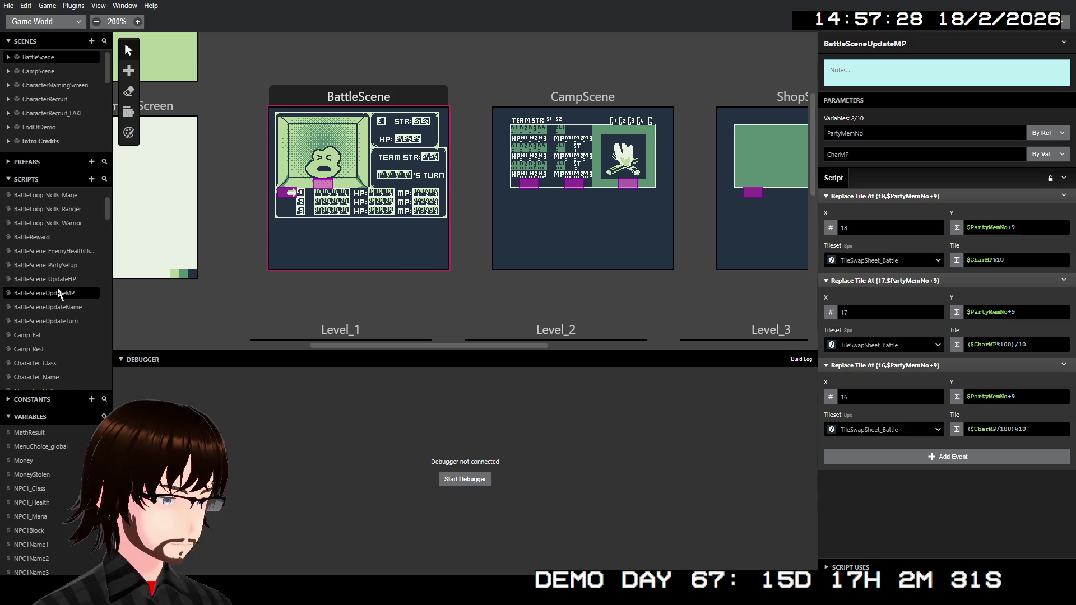
pyautogui.scroll(-5, 60, 291)
pyautogui.click(44, 322)
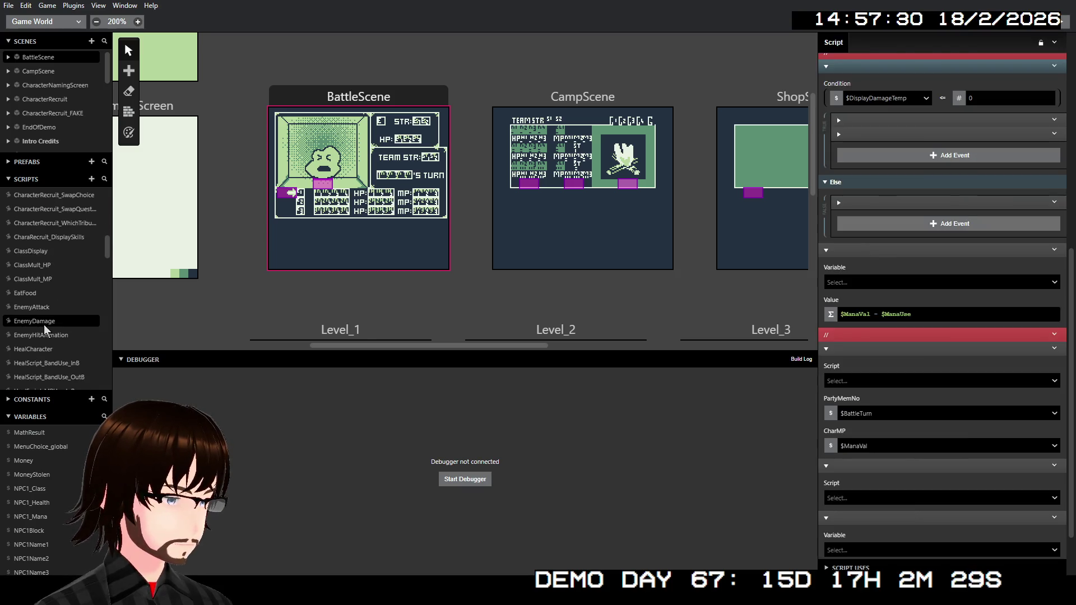
# Launch a playtest, start a new game, and climb the ladder to move on to floor 02
pyautogui.click(1065, 28)
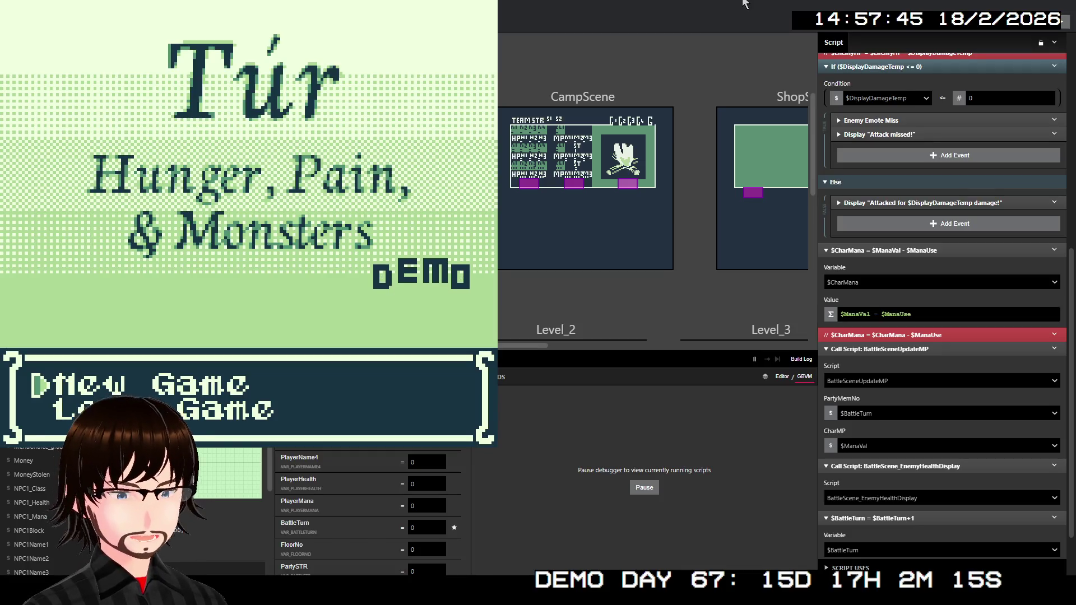
pyautogui.press('z')
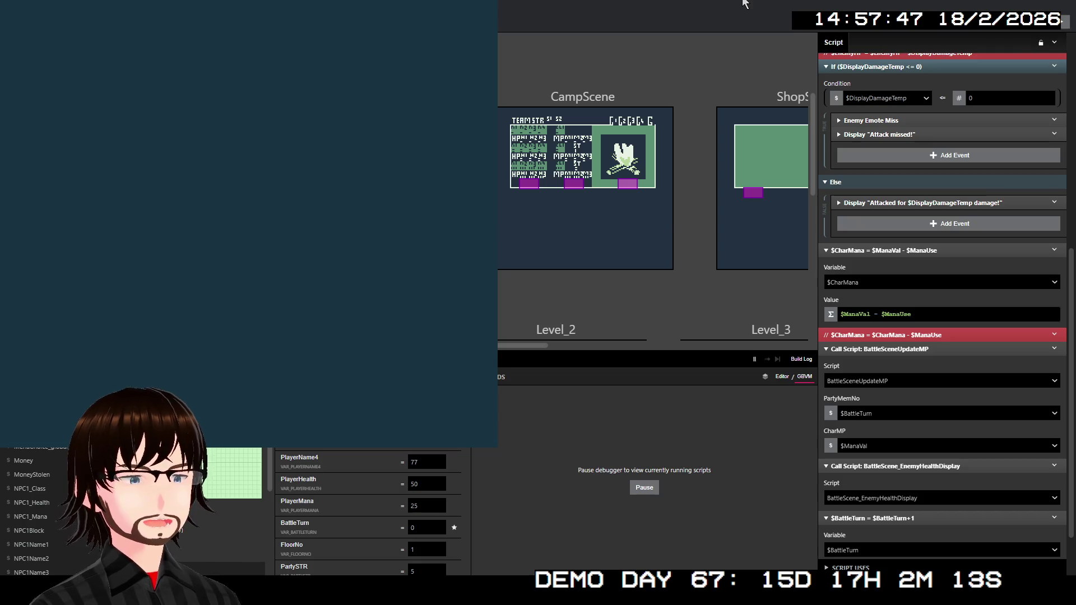
pyautogui.press('Up')
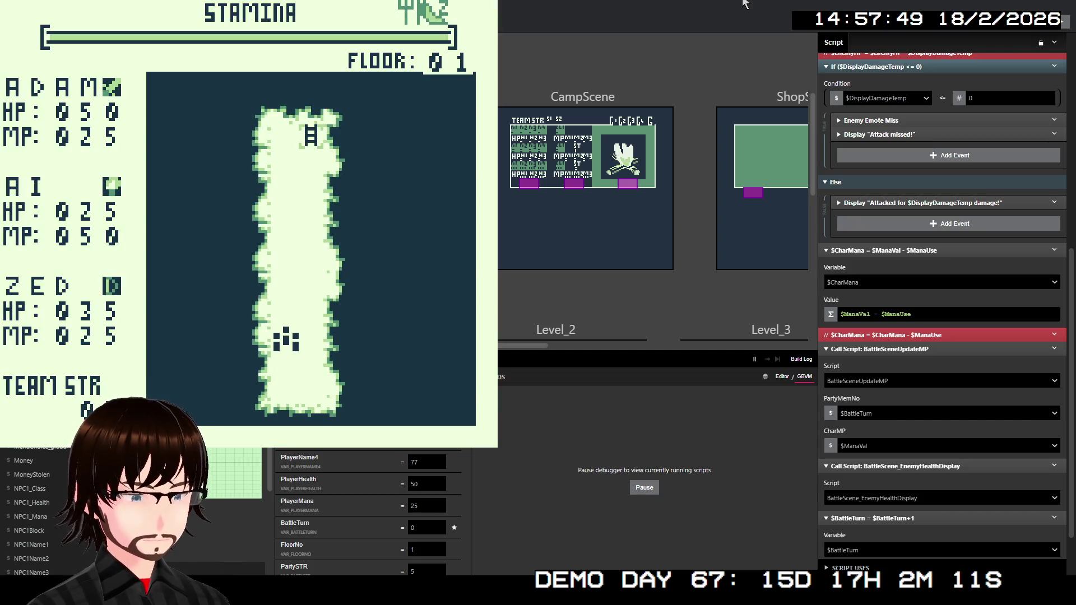
pyautogui.press('Up')
pyautogui.press('Up')
pyautogui.press('Up')
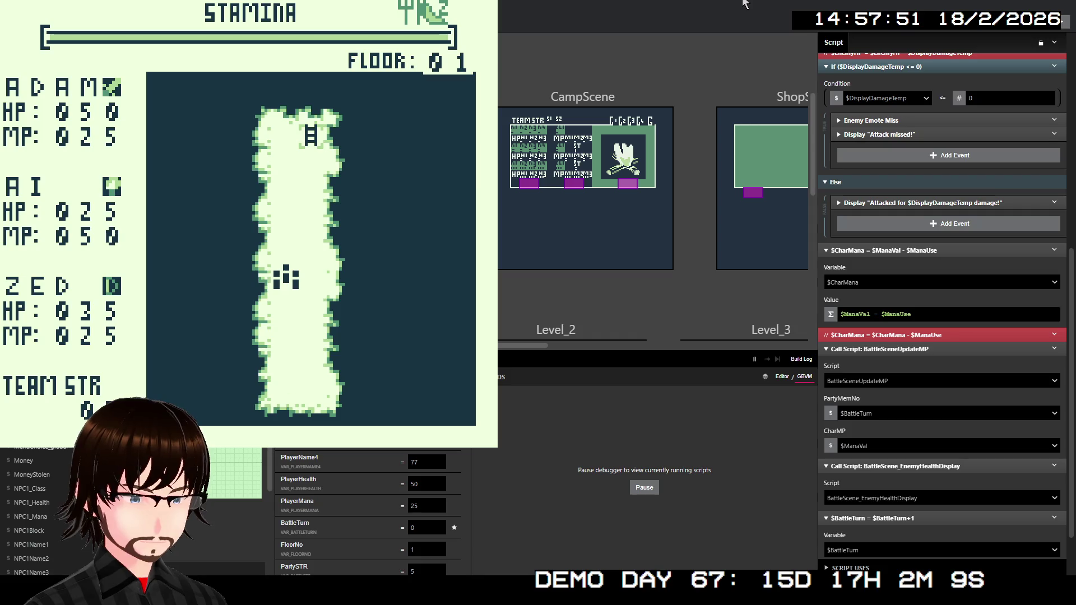
pyautogui.press('Up')
pyautogui.press('Up')
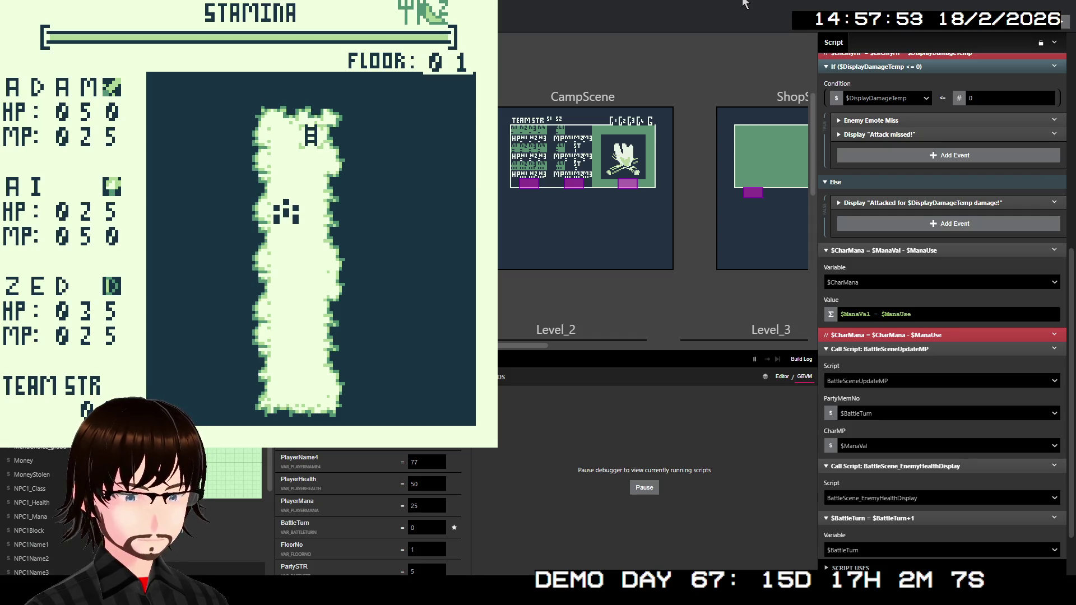
pyautogui.press('Up')
pyautogui.press('Up')
pyautogui.press('Right')
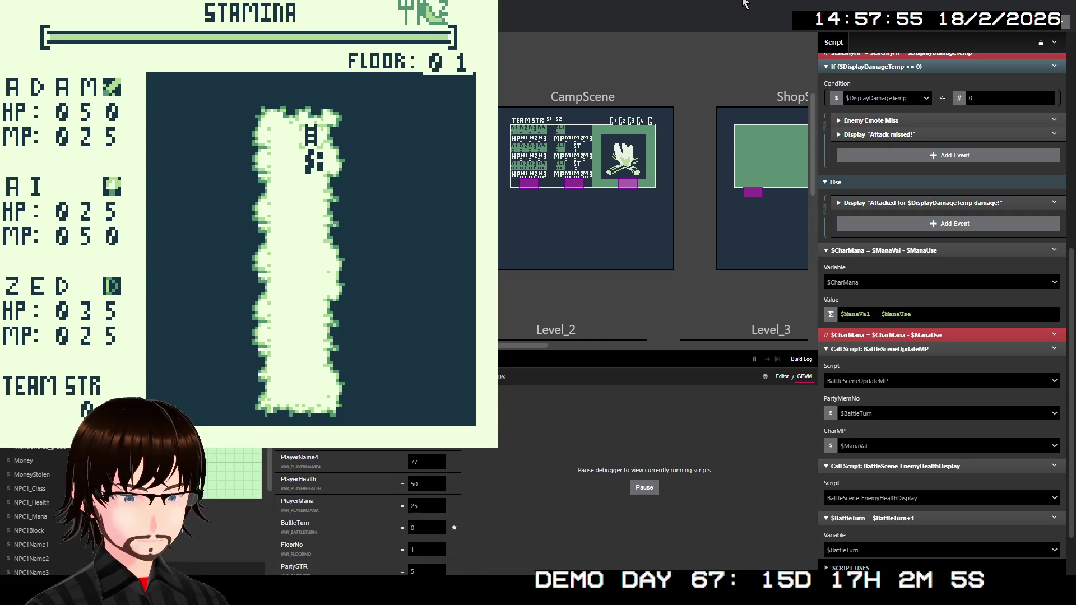
pyautogui.press('Up')
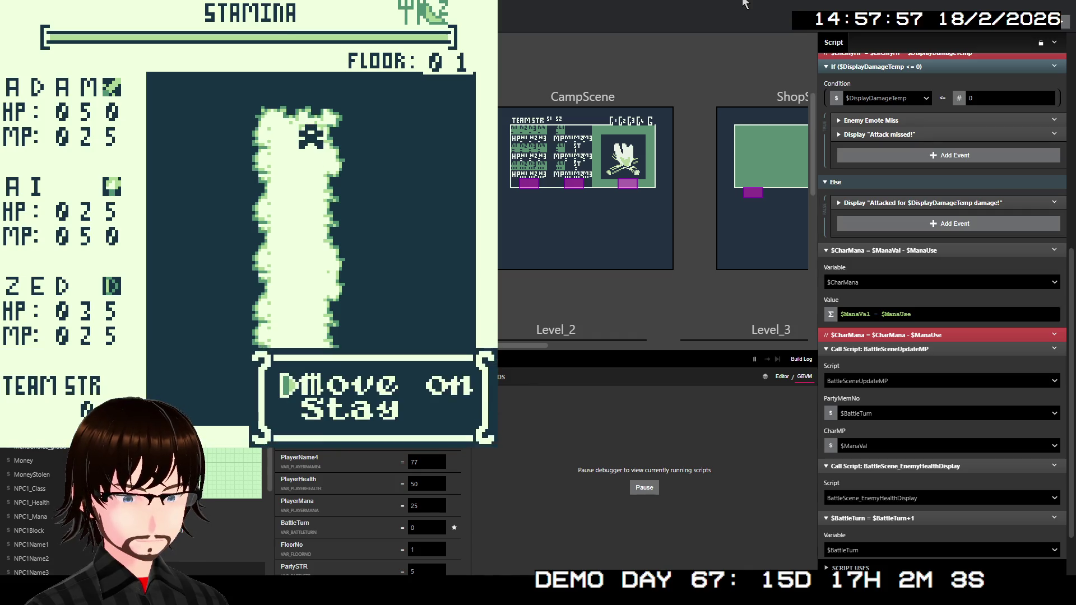
pyautogui.press('z')
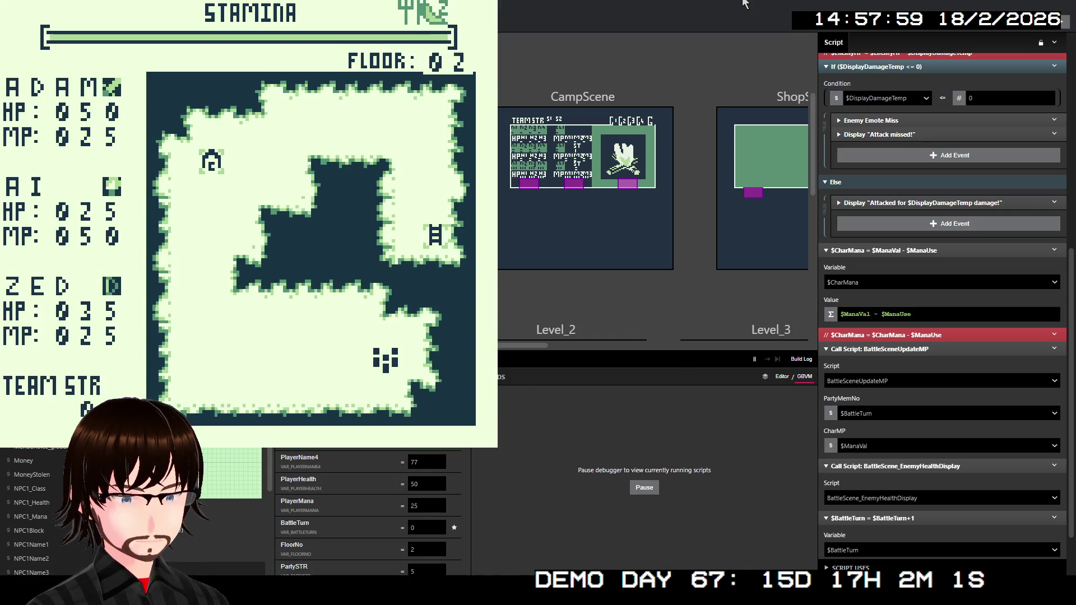
# Walk left into a battle, use the TrueShot skill, and close the game after the kernel panic
pyautogui.press('Left')
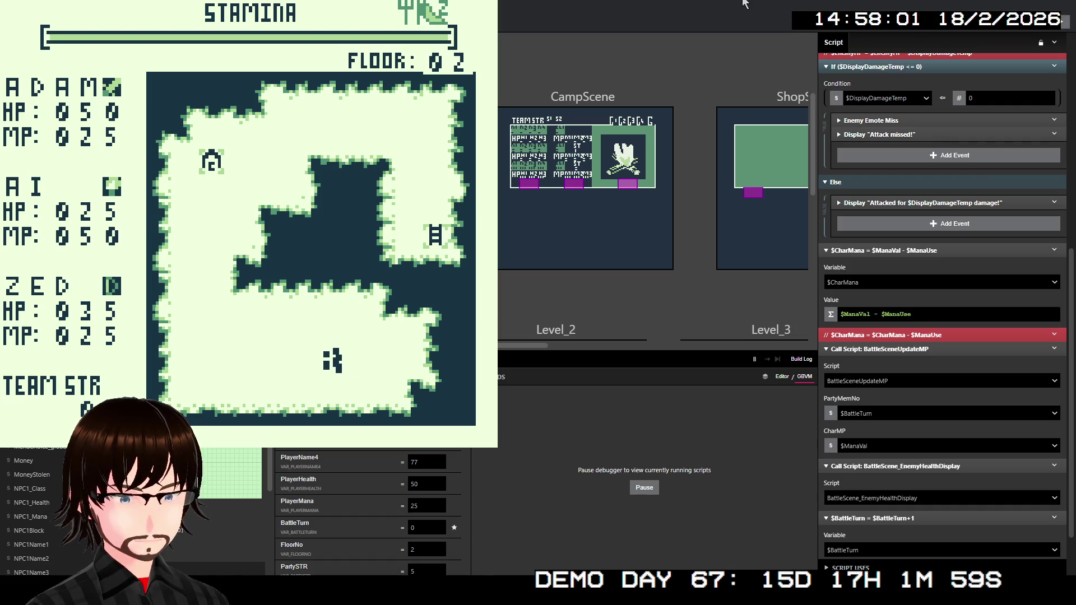
pyautogui.press('Left')
pyautogui.press('Left')
pyautogui.press('Left')
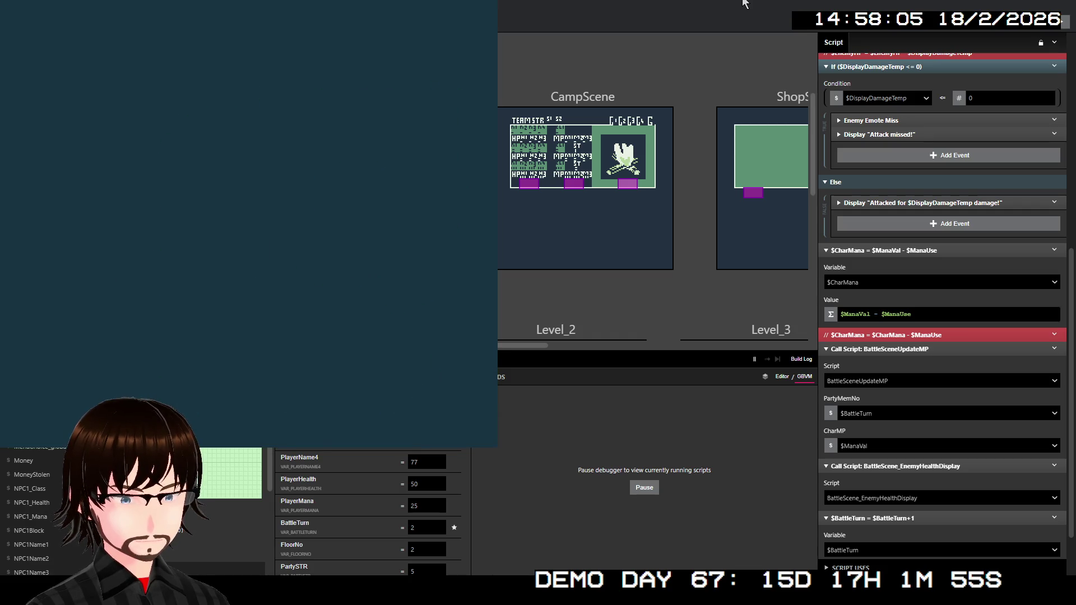
pyautogui.press('Down')
pyautogui.press('z')
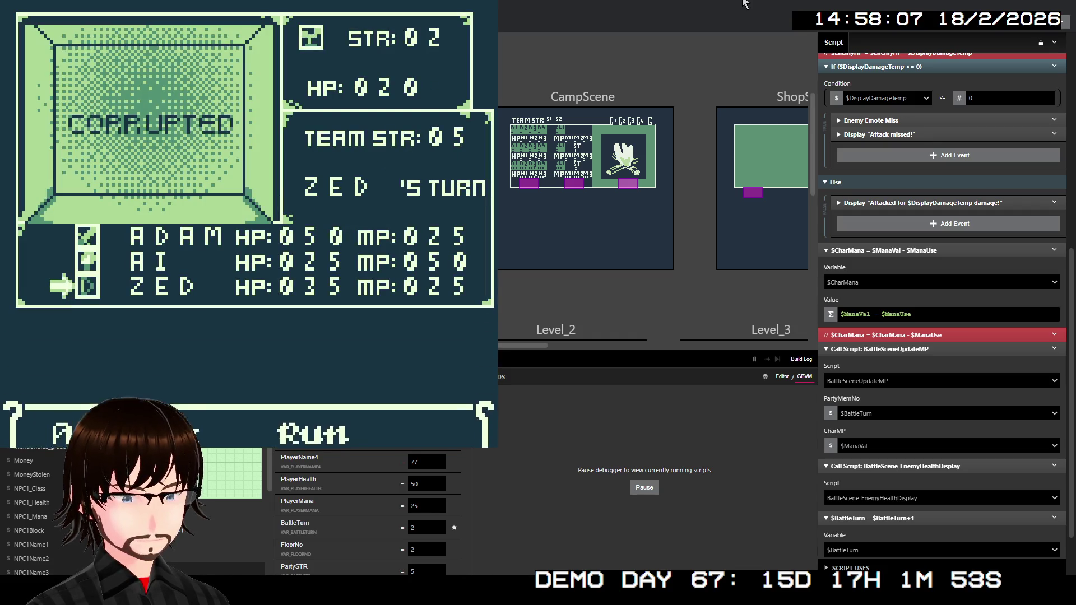
pyautogui.press('Up')
pyautogui.press('z')
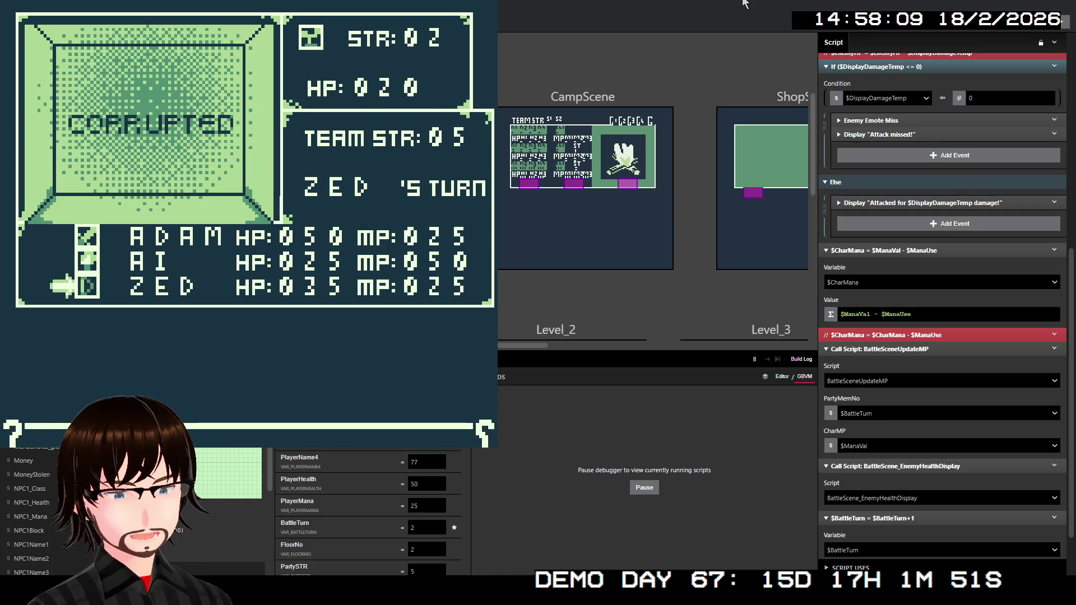
pyautogui.press('z')
pyautogui.press('z')
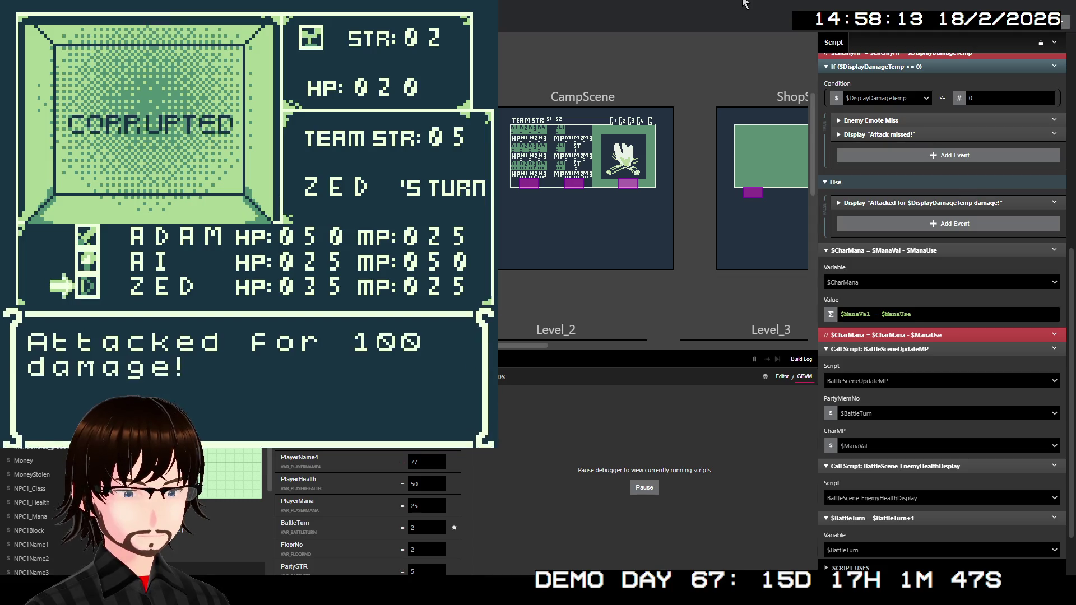
pyautogui.press('z')
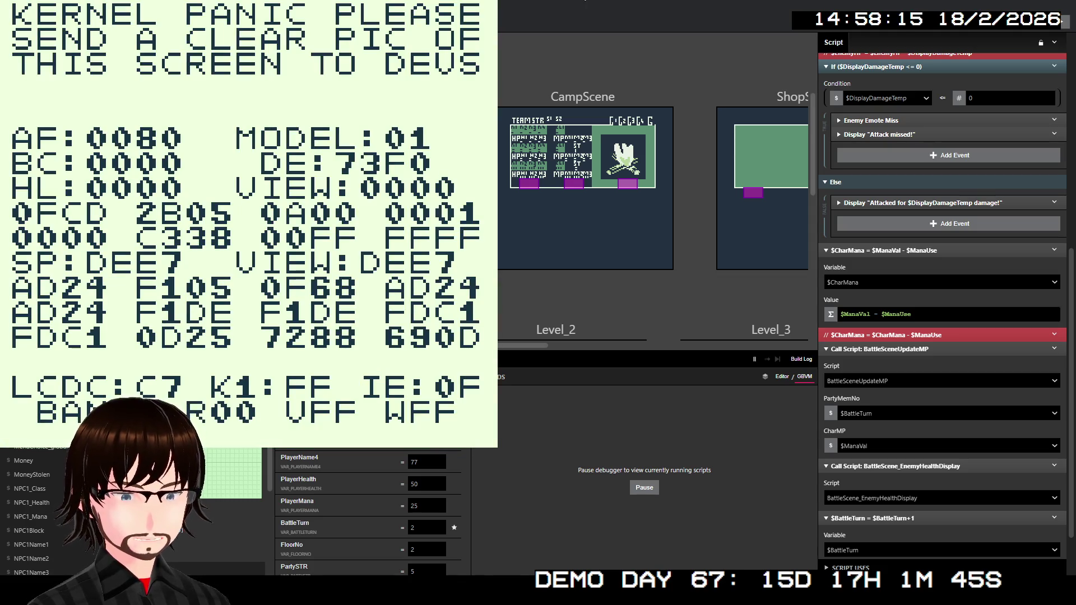
pyautogui.hotkey('alt', 'F4')
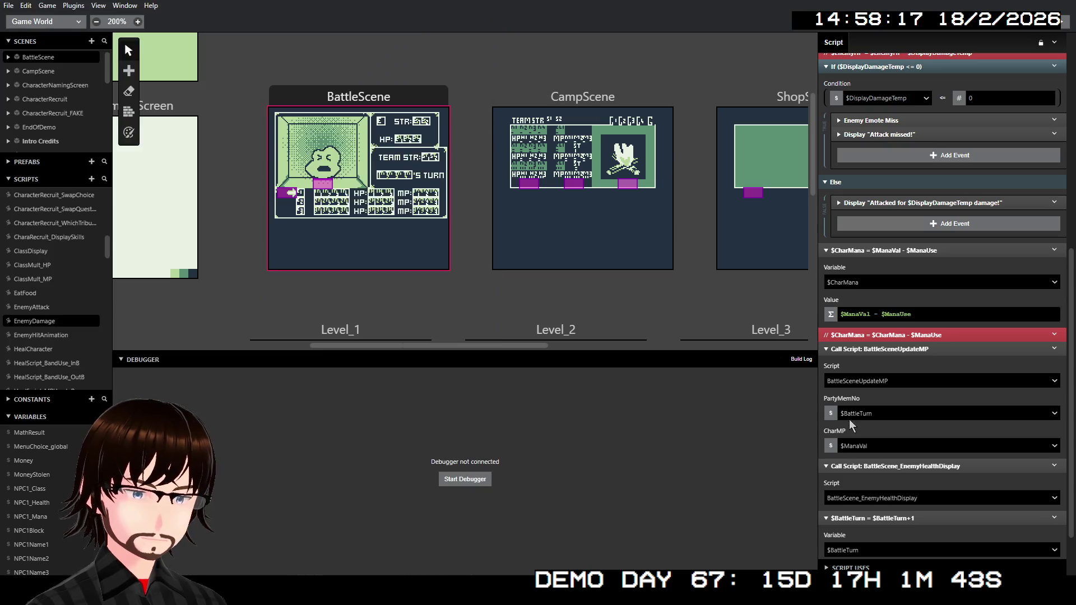
# Pass $CharMana as CharMP and start the debugger
pyautogui.click(866, 446)
pyautogui.click(880, 499)
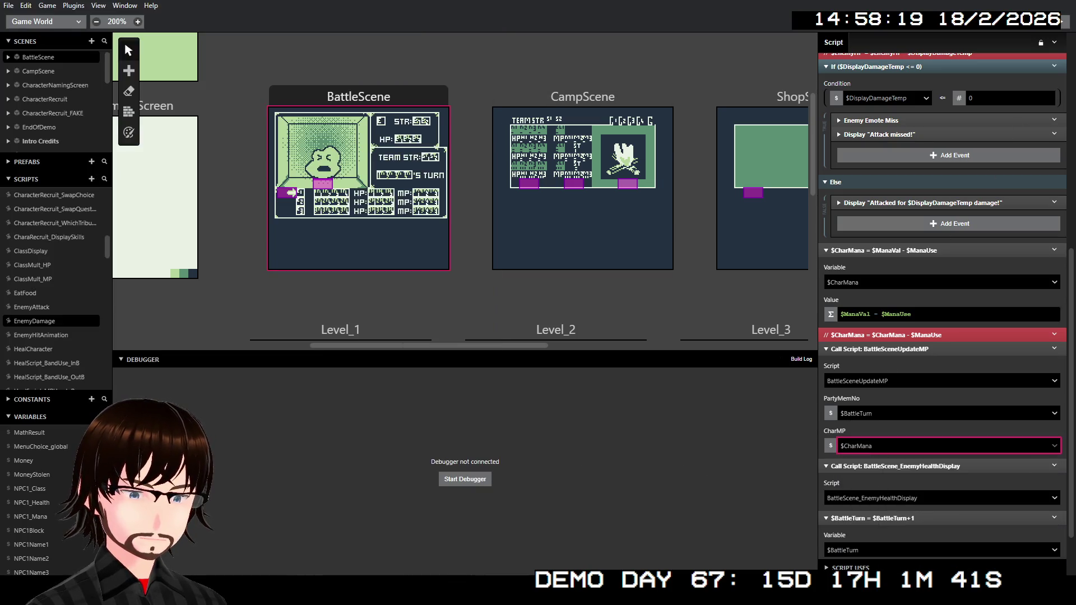
pyautogui.click(1068, 25)
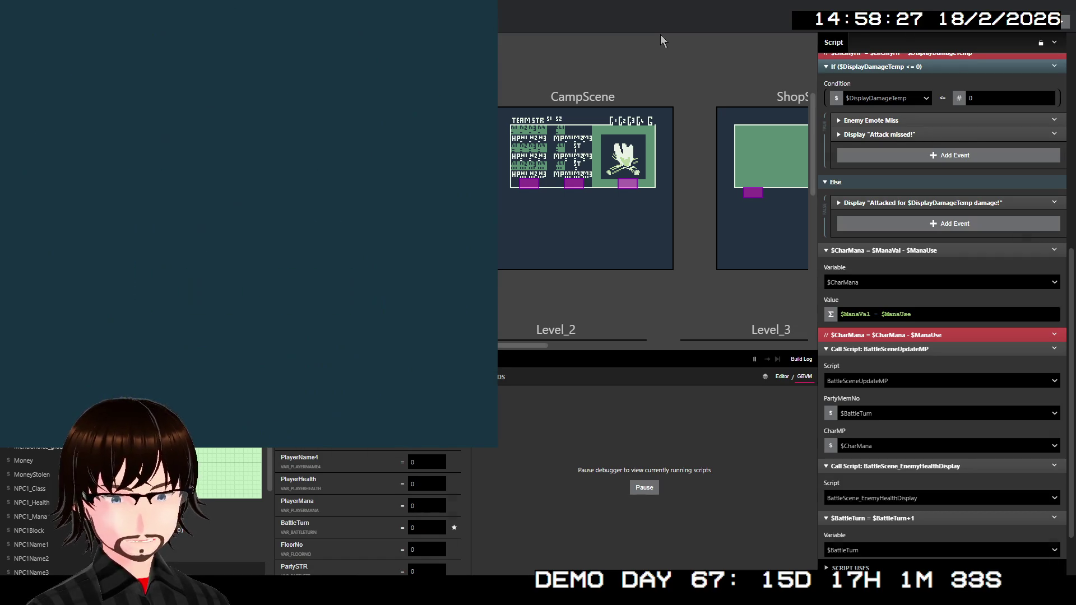
# Start the game and walk up to the stairs to move on to floor 02
pyautogui.press('Return')
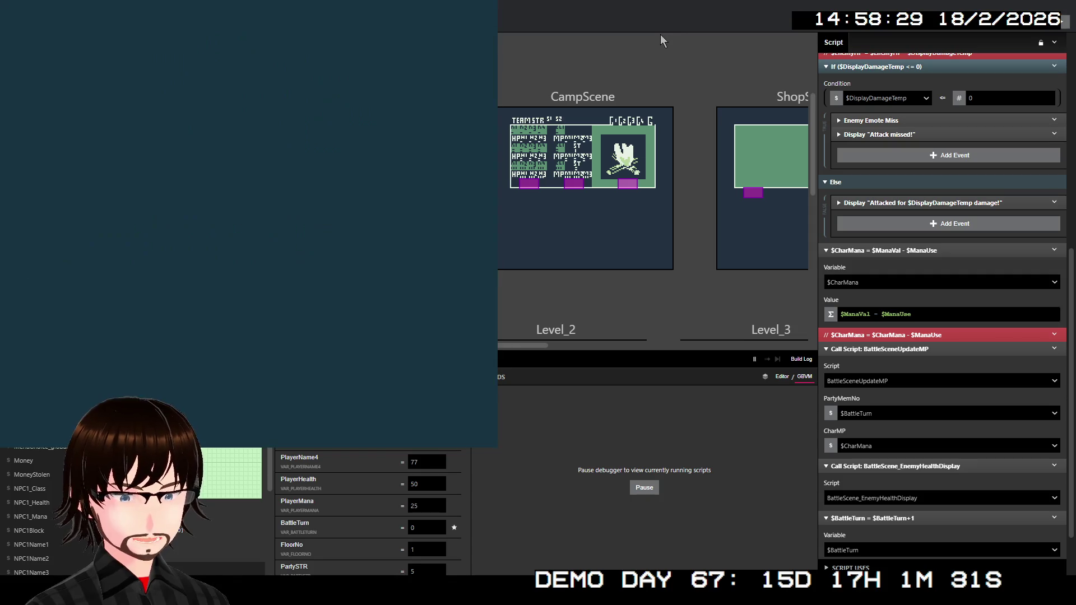
pyautogui.press('Up')
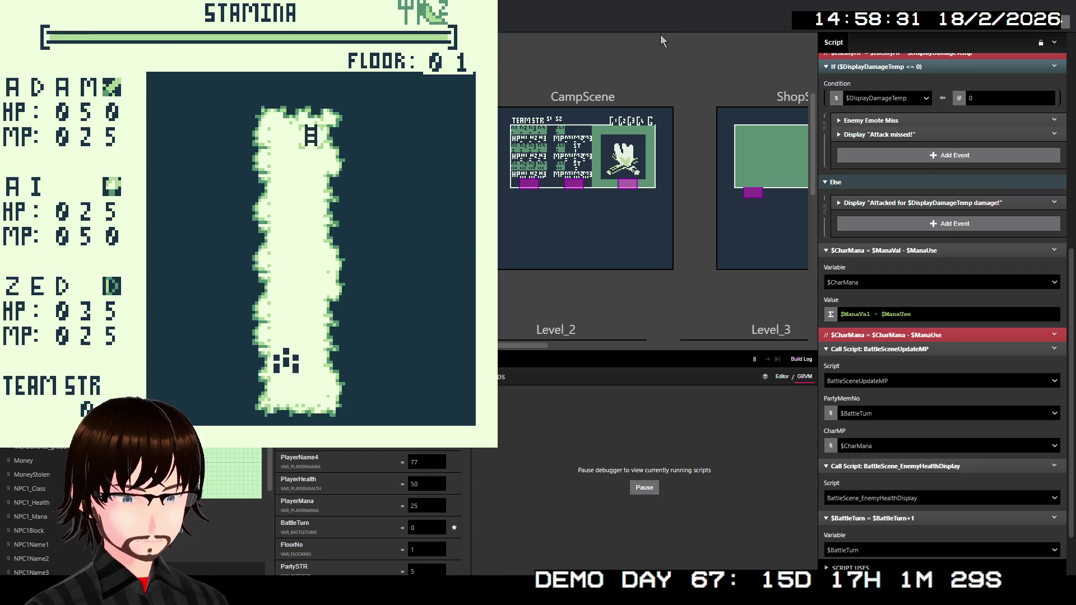
pyautogui.press('Up')
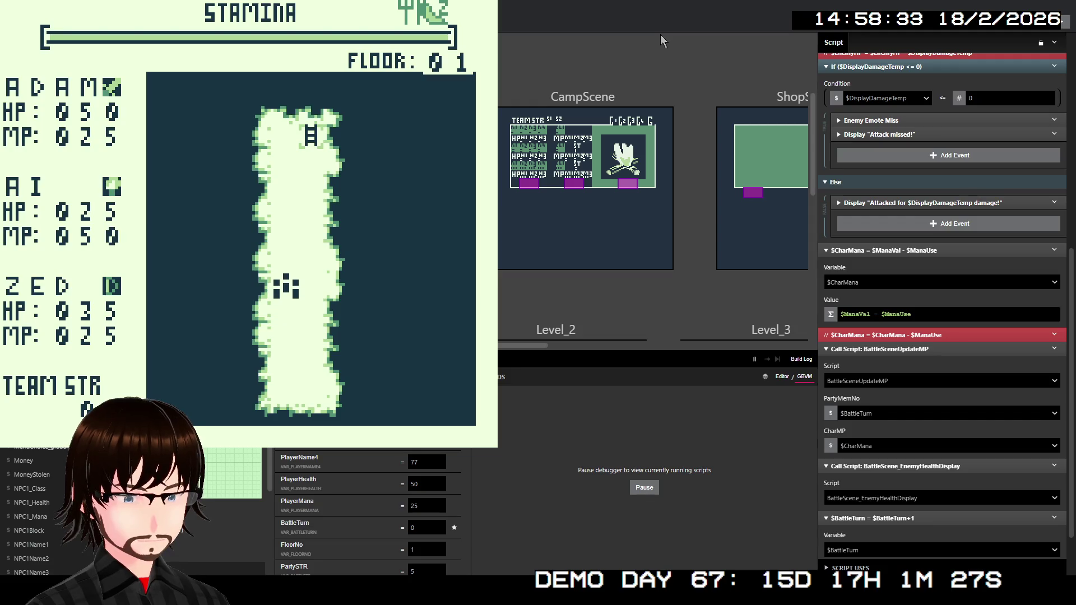
pyautogui.press('Up')
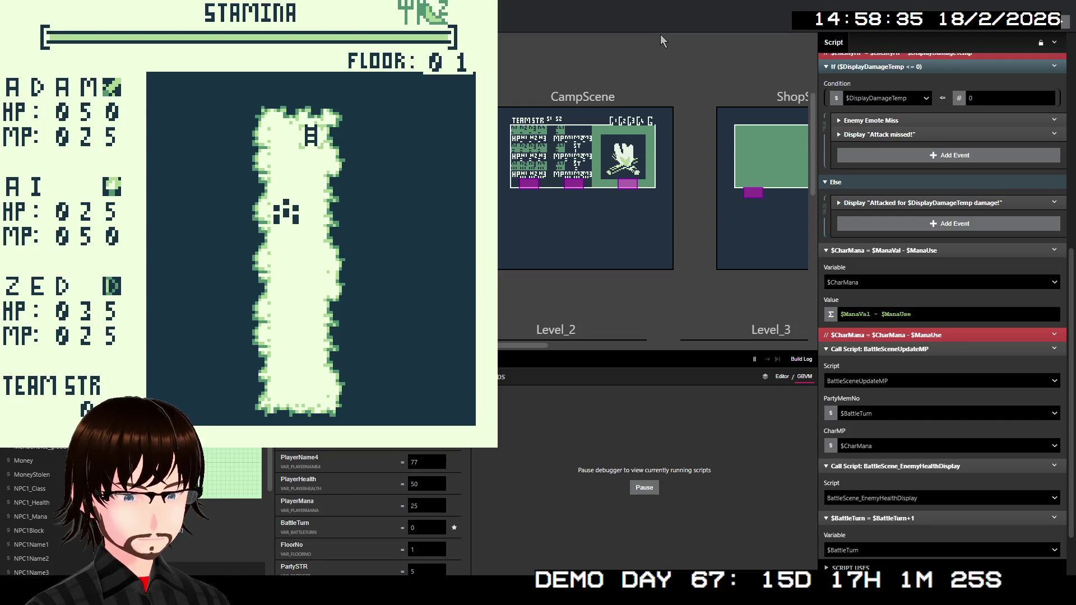
pyautogui.press('Up')
pyautogui.press('Right')
pyautogui.press('Up')
pyautogui.press('z')
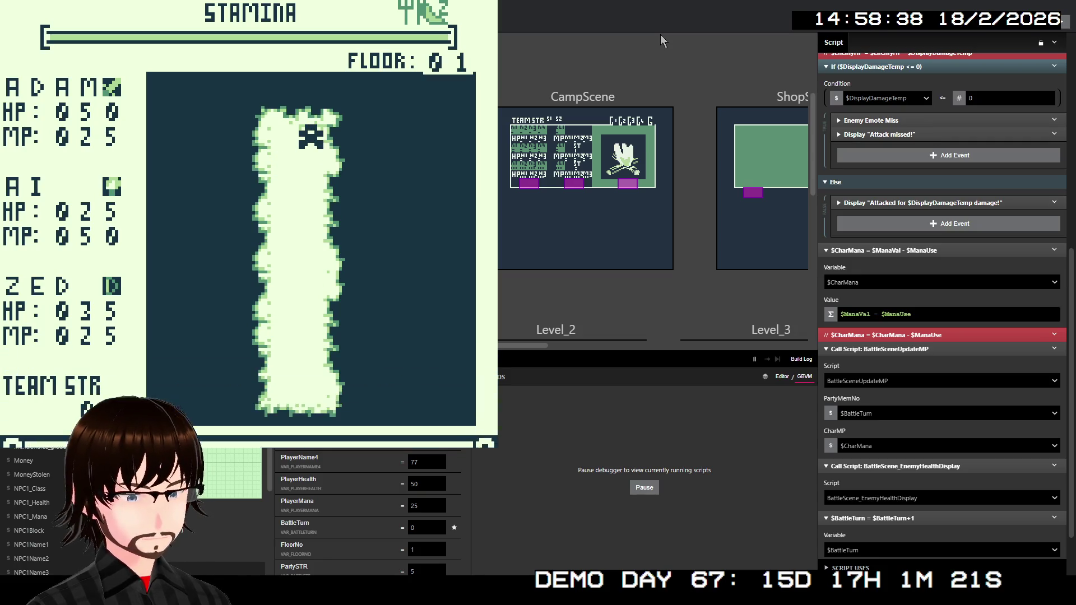
pyautogui.press('z')
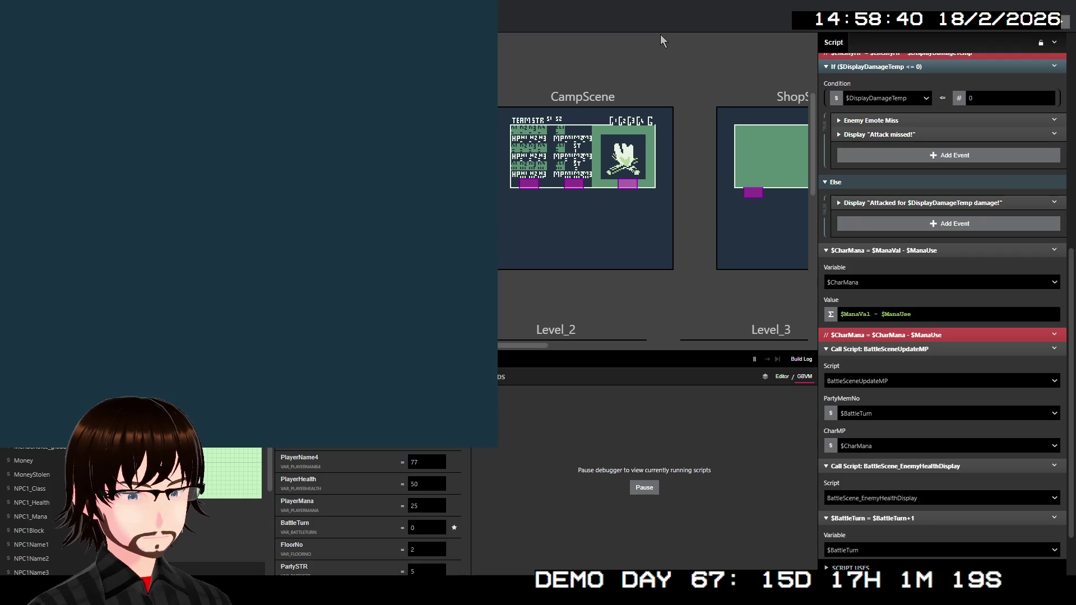
# Walk left into a Pixies battle, use the Frenzy skill, and close the crashed game
pyautogui.press('Left')
pyautogui.press('Left')
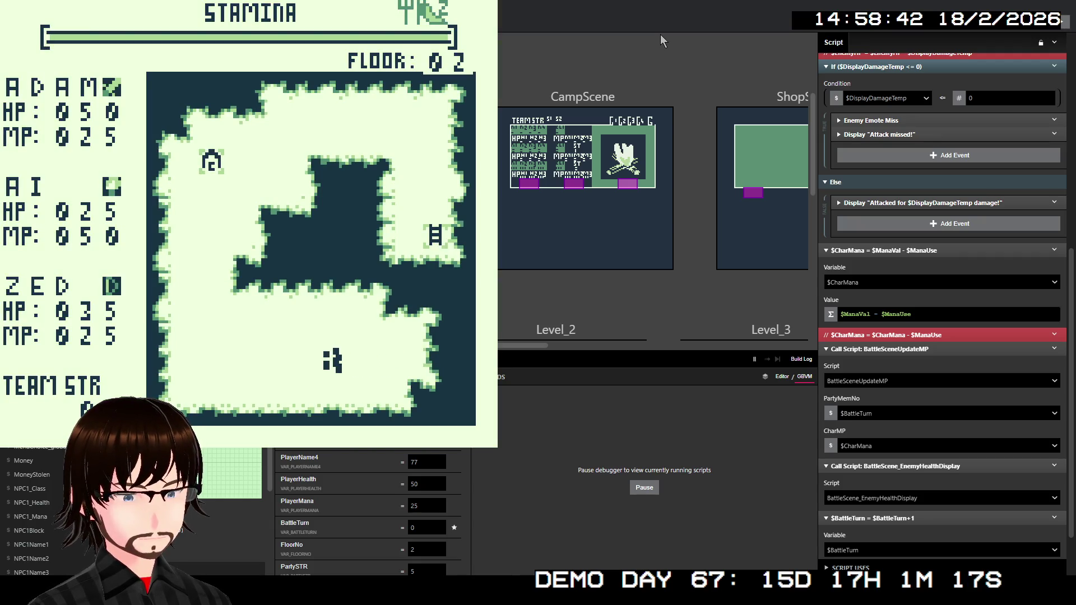
pyautogui.press('Left')
pyautogui.press('Left')
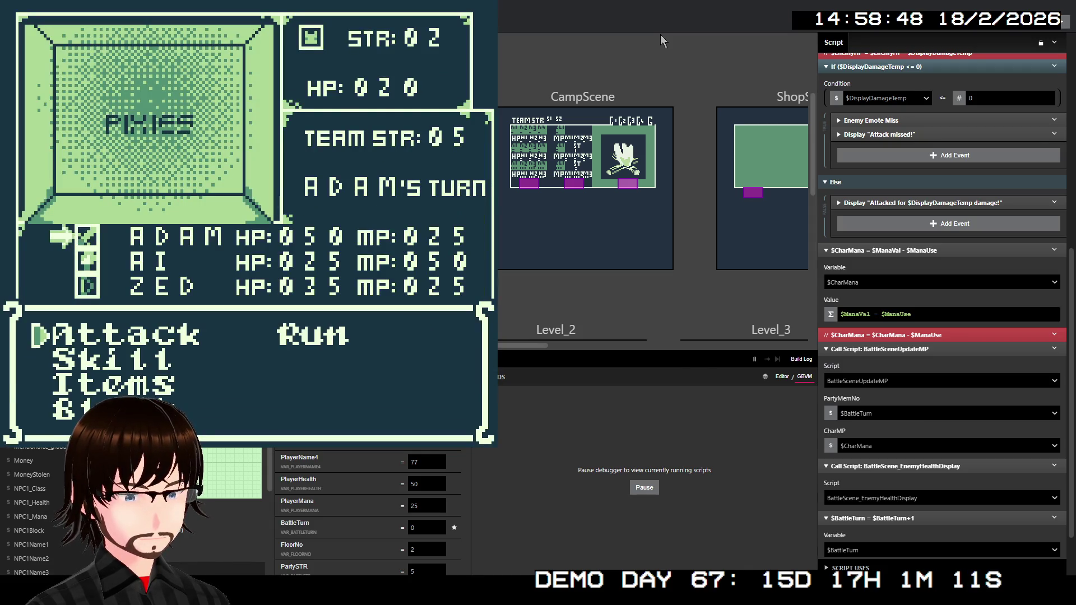
pyautogui.press('Down')
pyautogui.press('z')
pyautogui.press('Down')
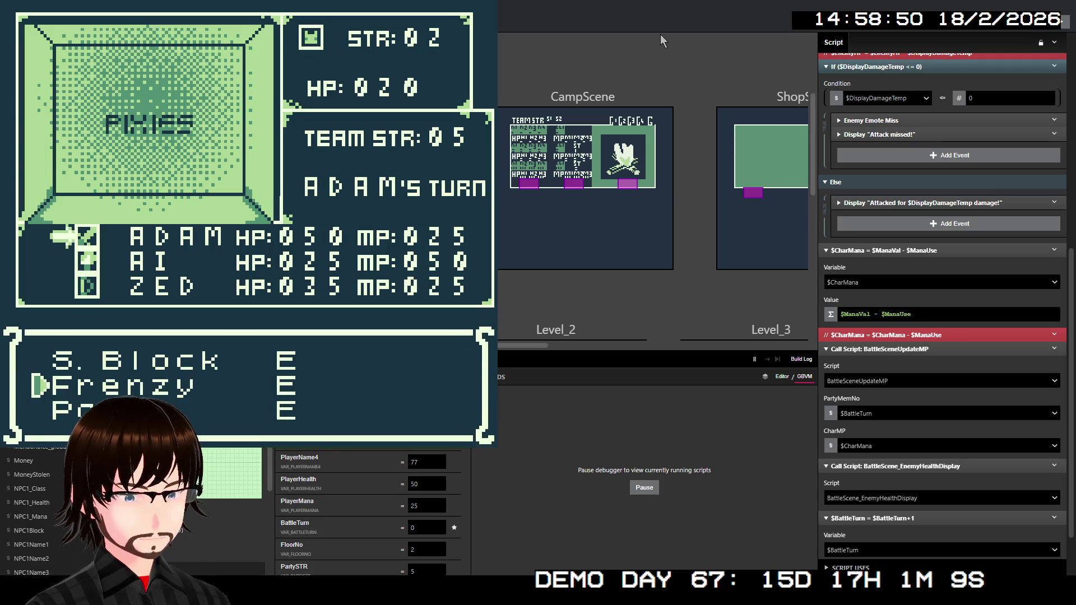
pyautogui.press('z')
pyautogui.press('z')
pyautogui.press('z')
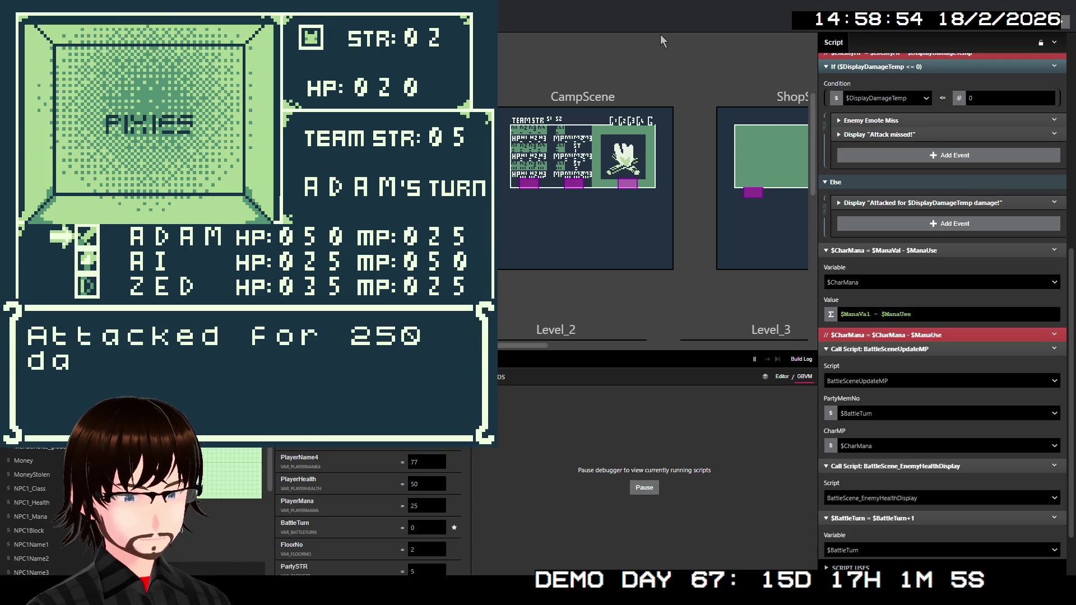
pyautogui.press('z')
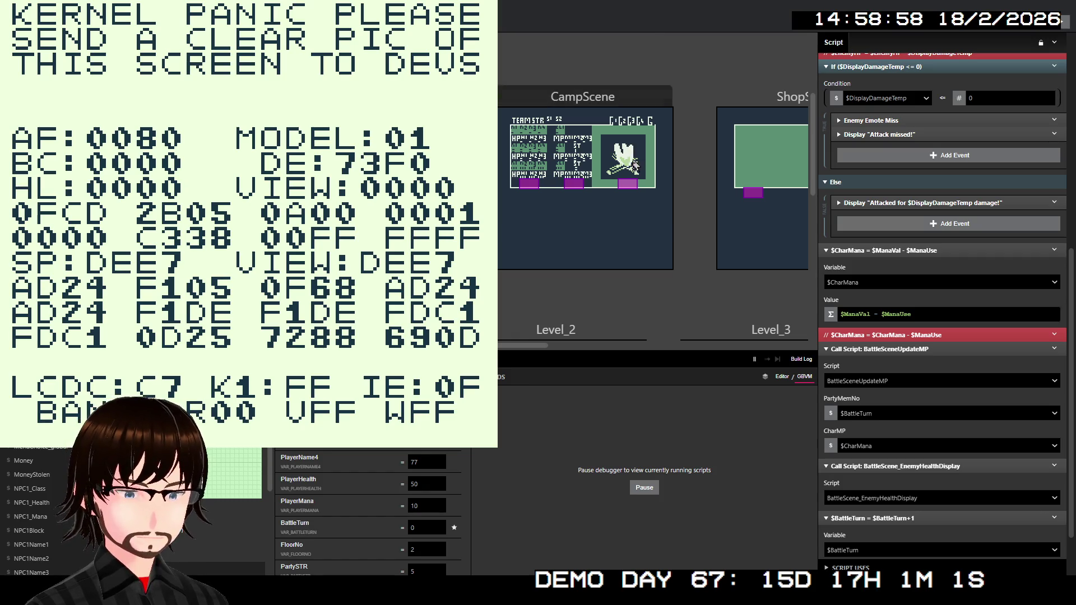
pyautogui.hotkey('alt', 'F4')
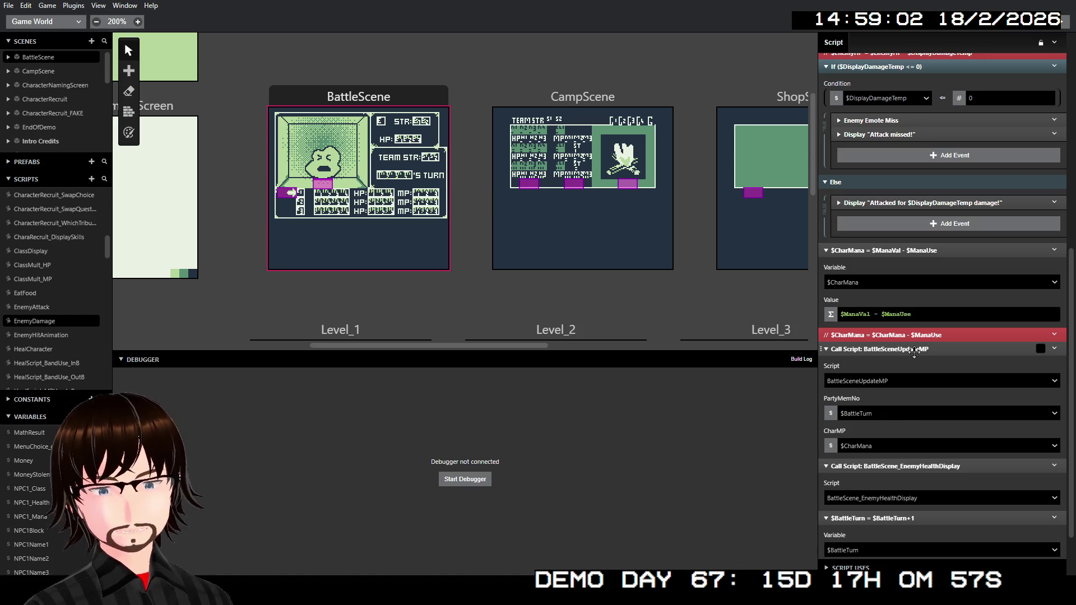
# Set a breakpoint on the BattleSceneUpdateMP call, rebuild under the debugger, and walk up floor 01
pyautogui.rightClick(914, 352)
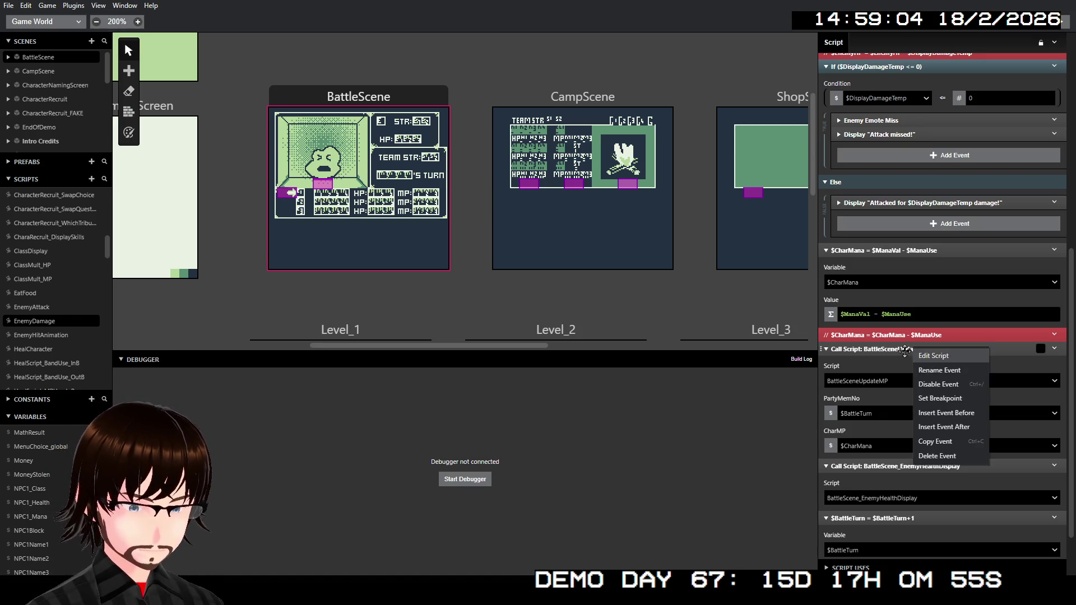
pyautogui.click(928, 399)
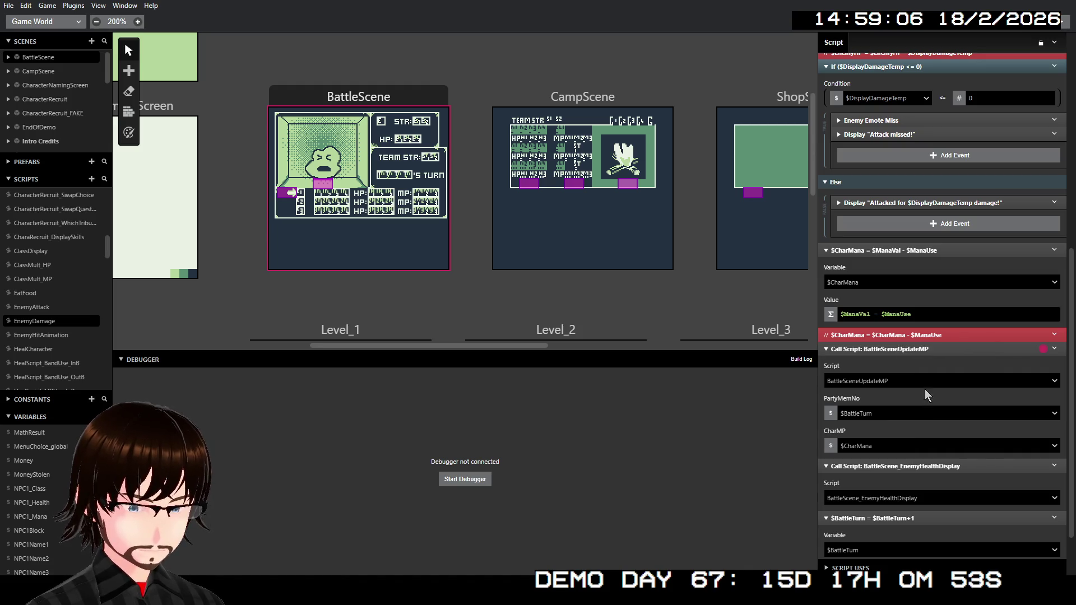
pyautogui.hotkey('ctrl', 'b')
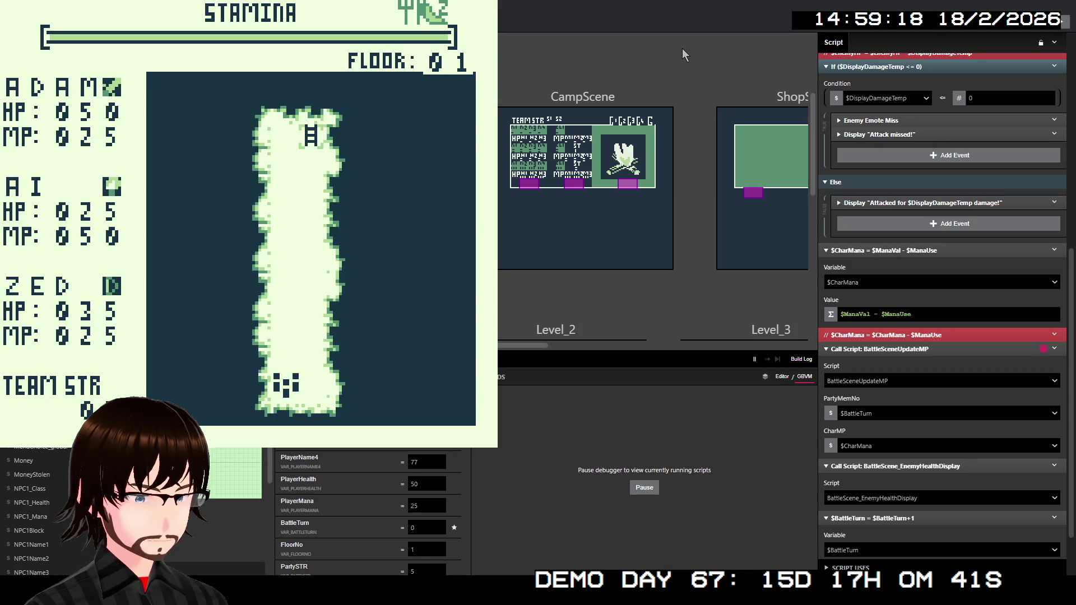
pyautogui.press('Up')
pyautogui.press('Up')
pyautogui.press('Up')
pyautogui.press('Up')
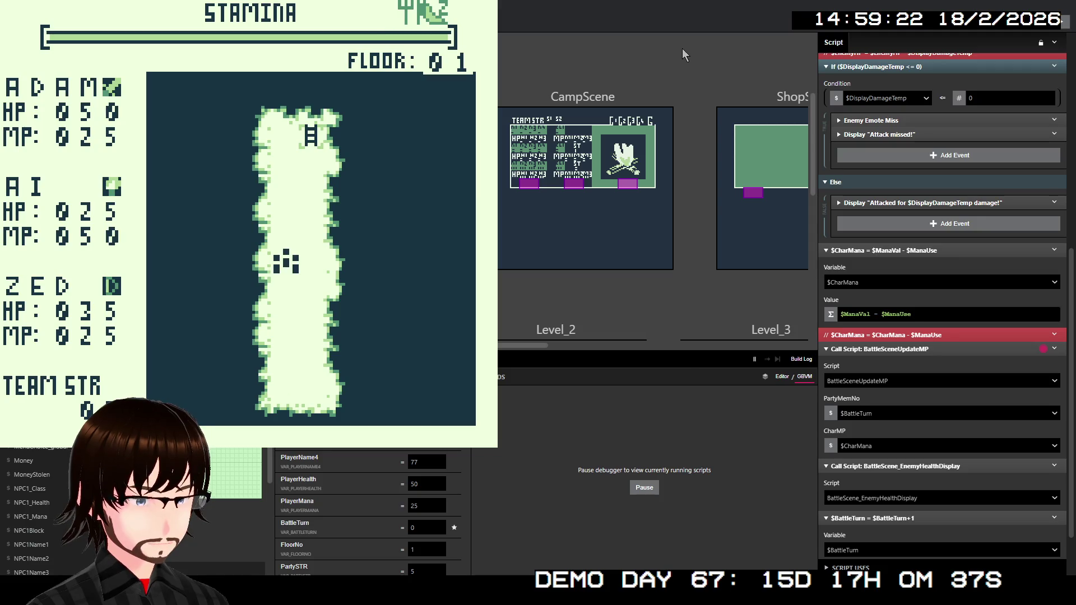
pyautogui.press('Up')
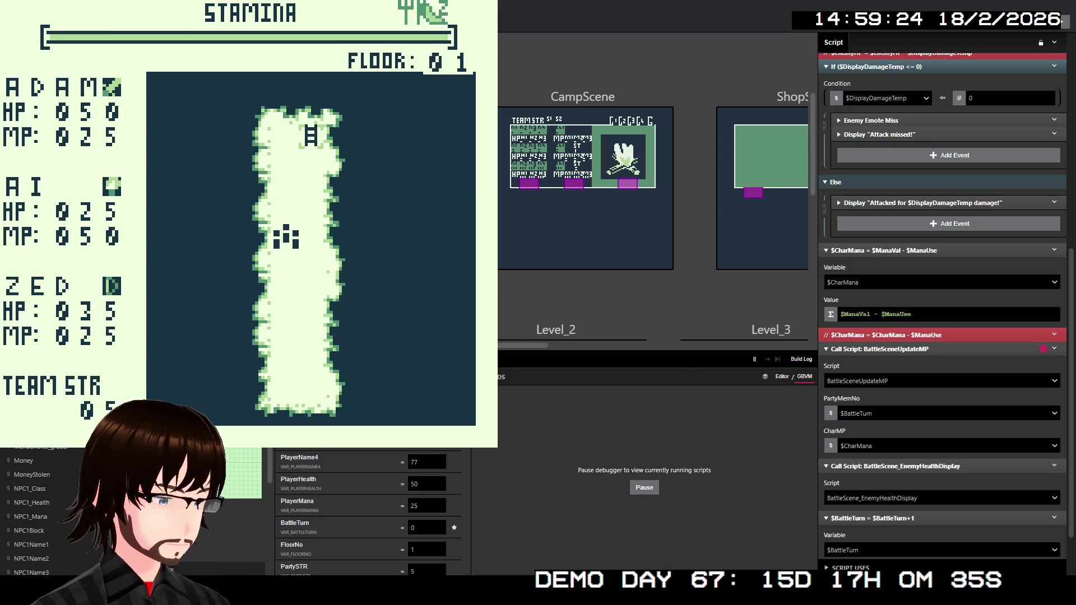
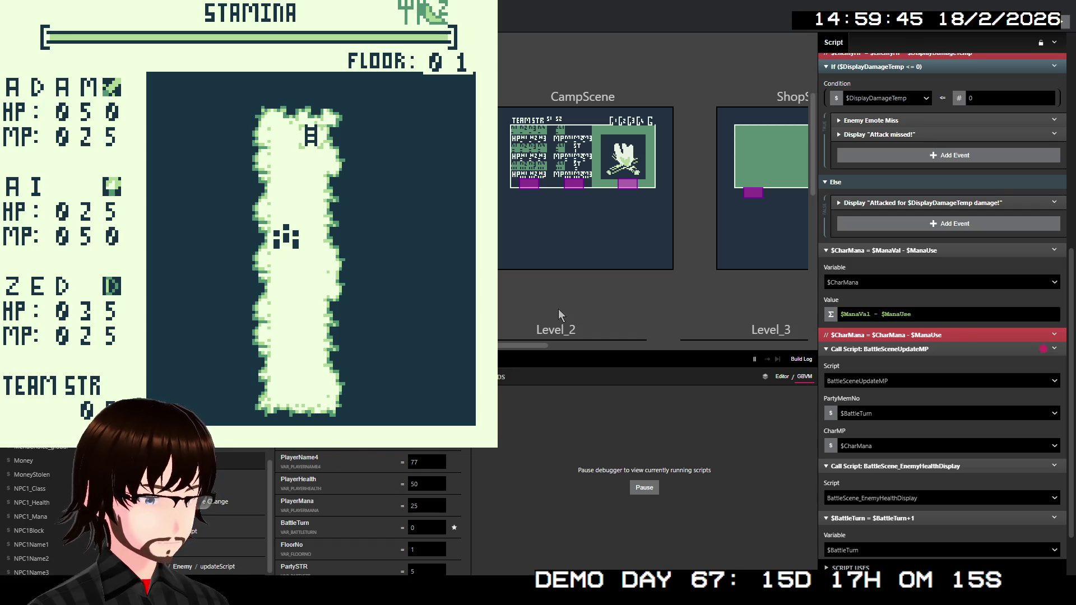
# Walk onto the stairs, agree to move on, and walk left on floor 02
pyautogui.press('Up')
pyautogui.press('Right')
pyautogui.press('Up')
pyautogui.press('Up')
pyautogui.press('Up')
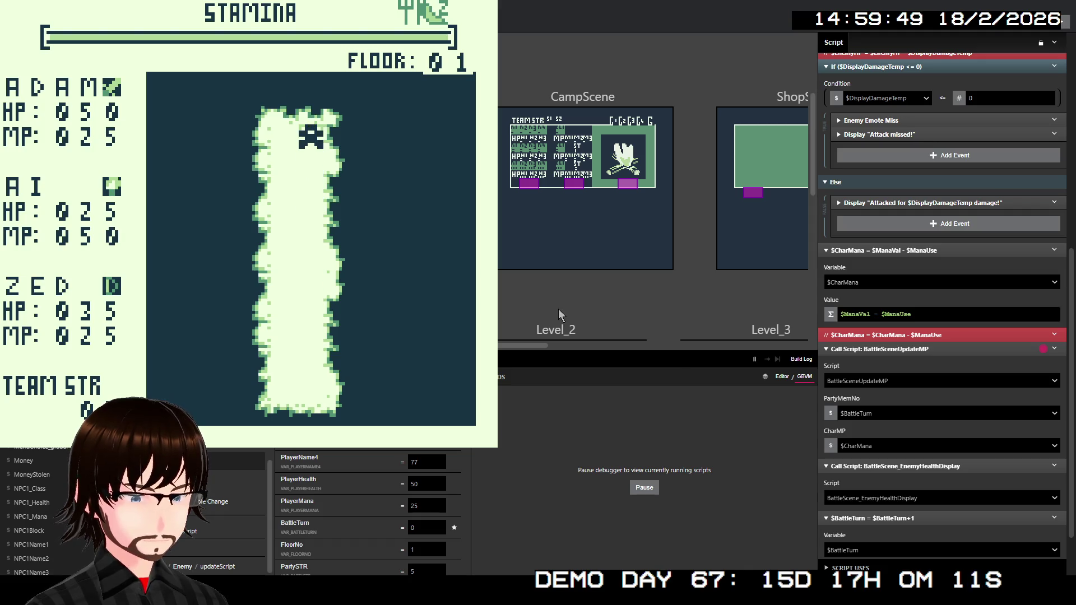
pyautogui.press('z')
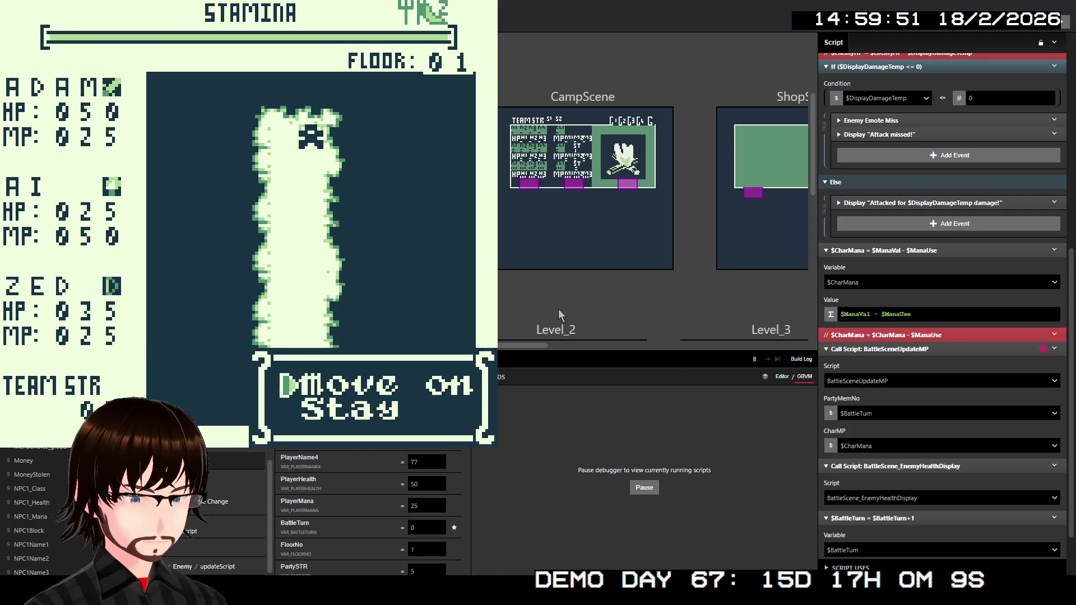
pyautogui.press('z')
pyautogui.press('Left')
pyautogui.press('Left')
pyautogui.press('Left')
pyautogui.press('Left')
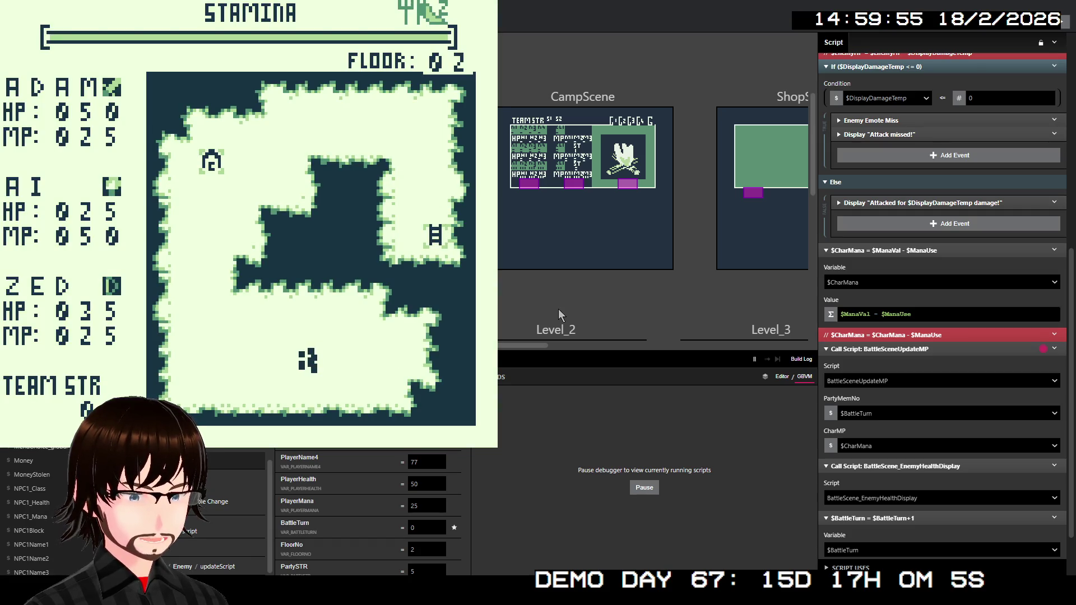
pyautogui.press('Left')
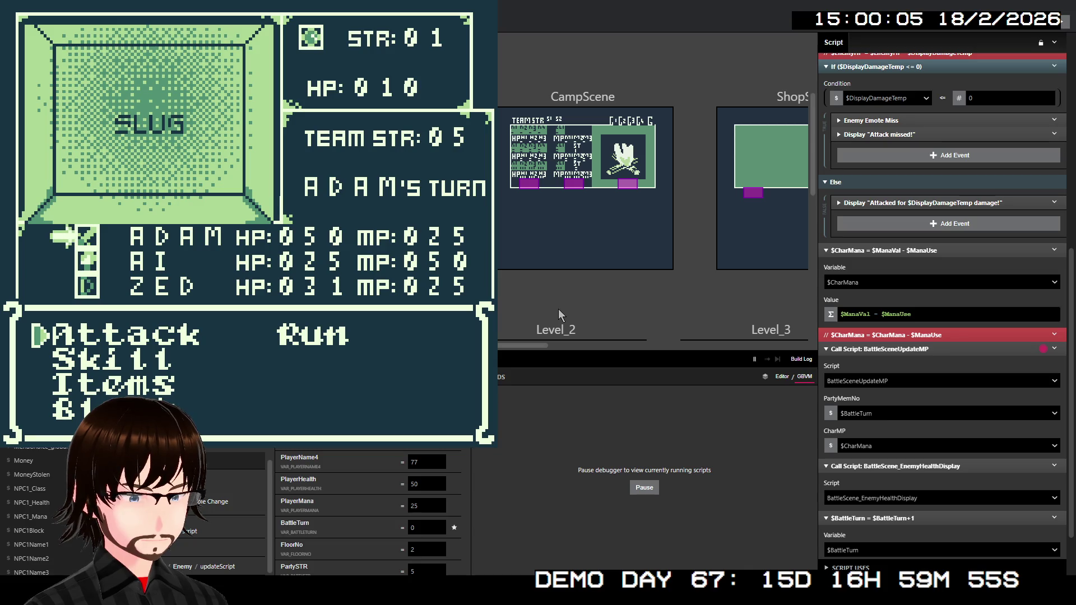
# In the battle, have Adam use Frenzy on the Slug for 250 damage
pyautogui.press('Down')
pyautogui.press('z')
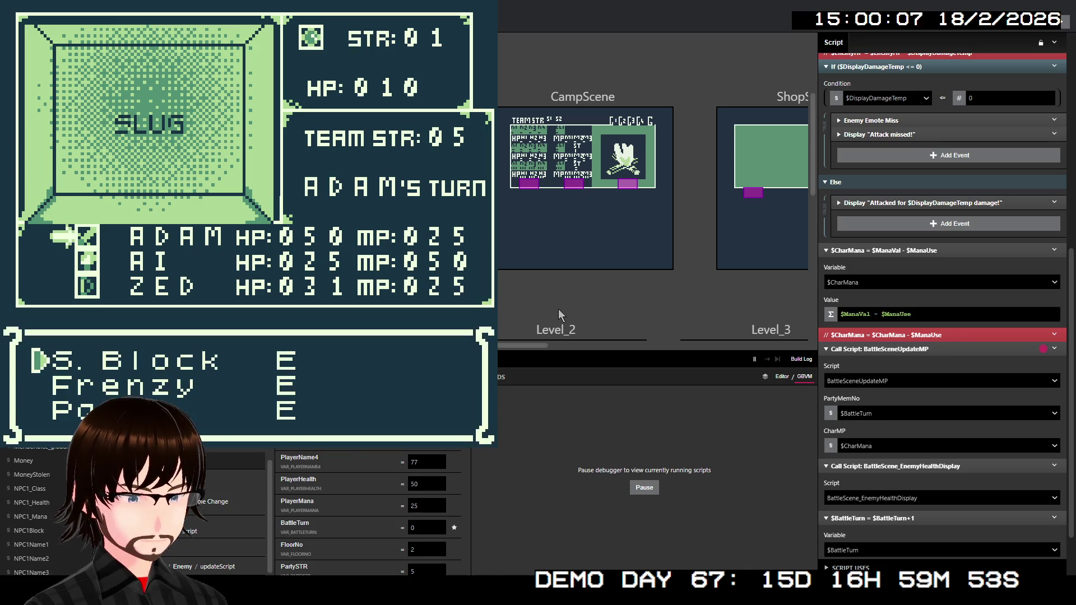
pyautogui.press('Down')
pyautogui.press('z')
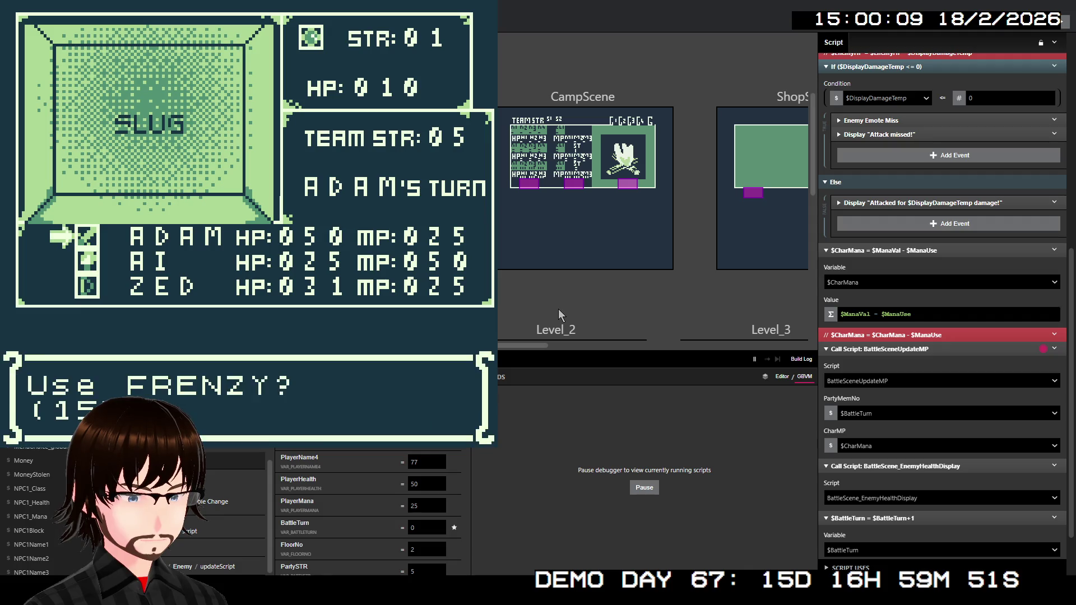
pyautogui.press('z')
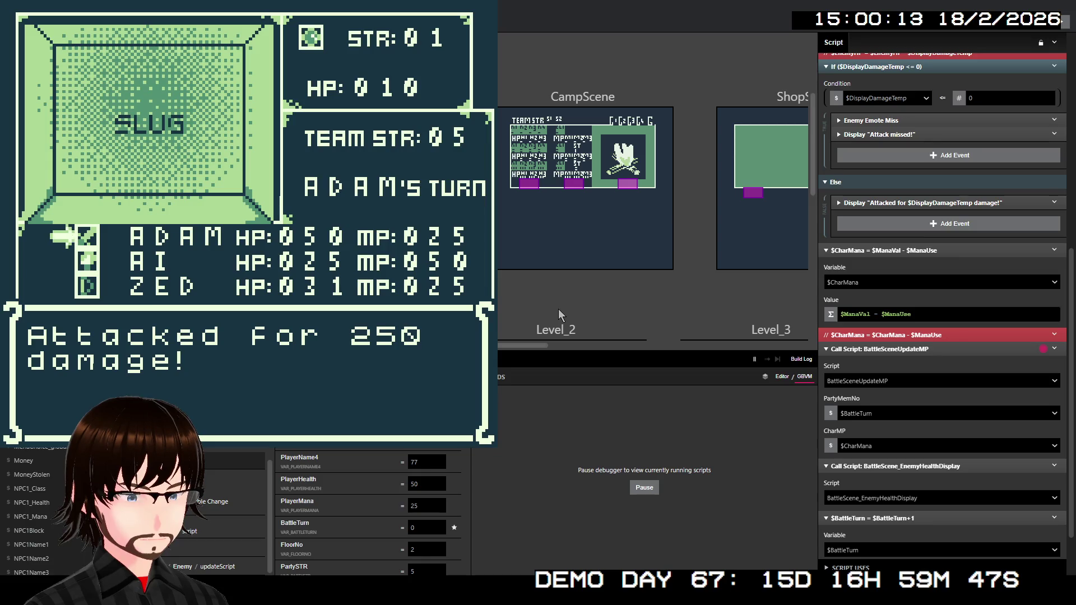
pyautogui.press('z')
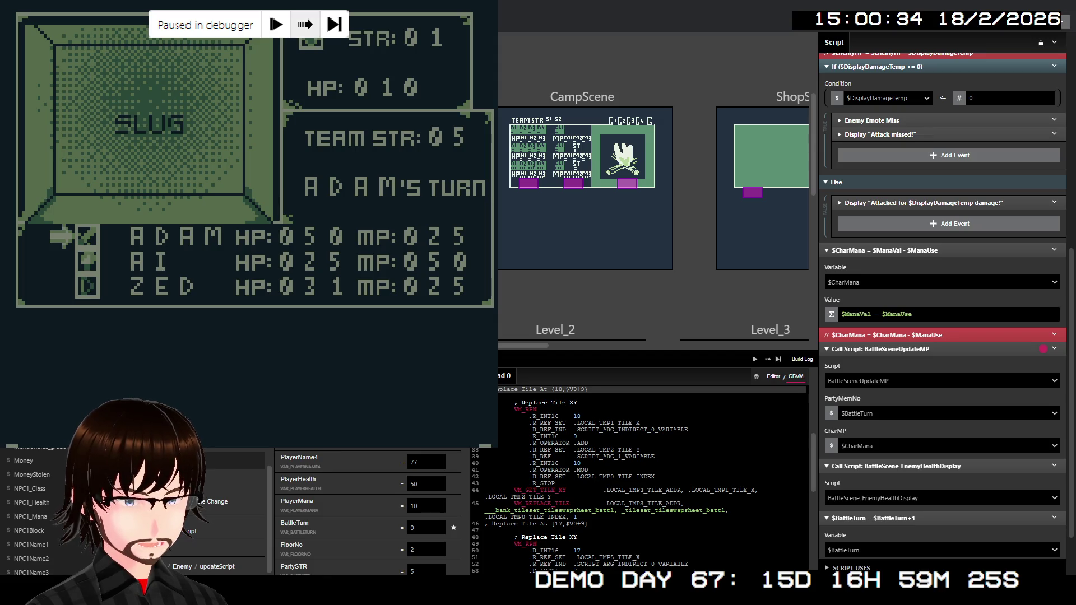
# Step the paused battle script three times until the kernel panic, then close the crashed game
pyautogui.click(305, 25)
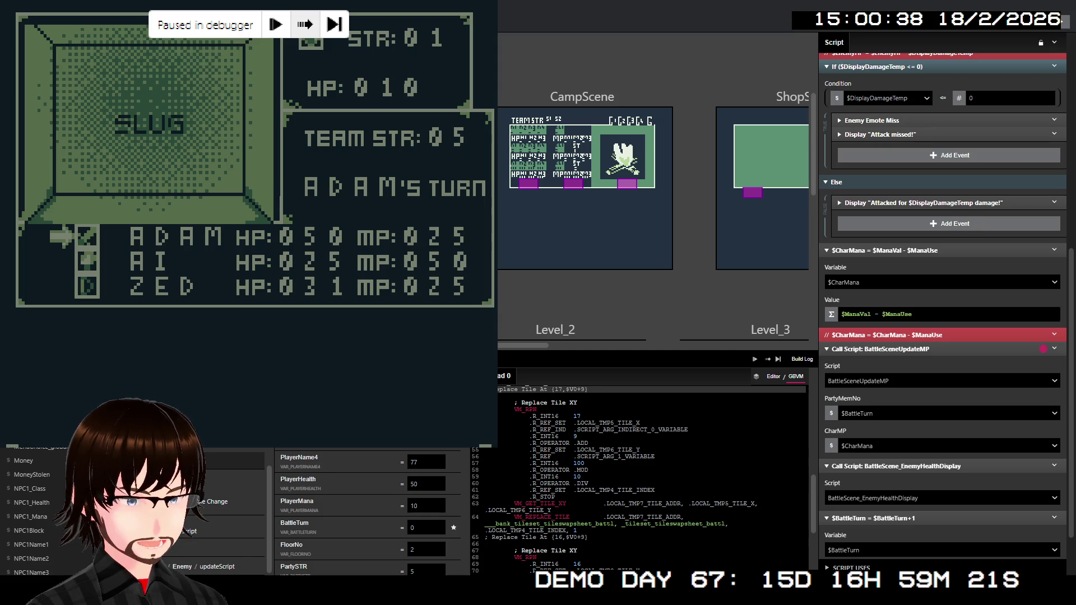
pyautogui.click(305, 25)
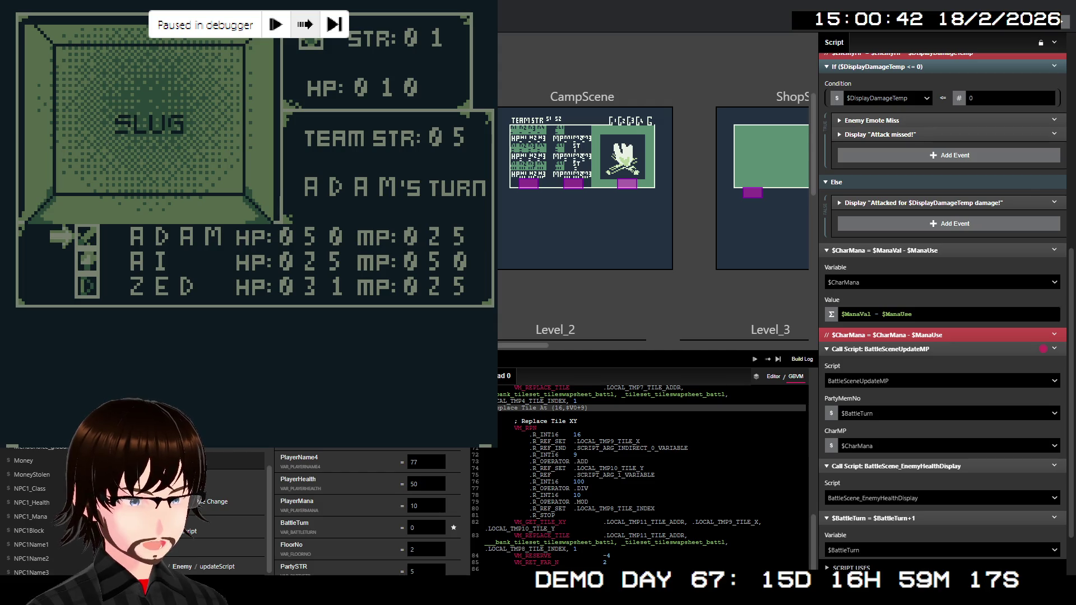
pyautogui.click(305, 24)
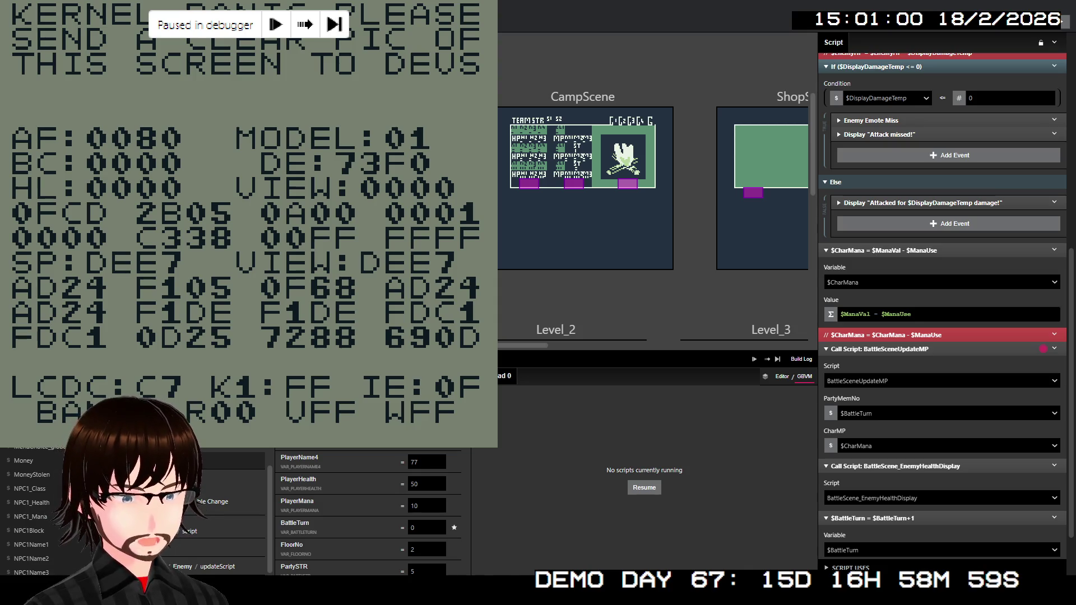
pyautogui.hotkey('alt', 'F4')
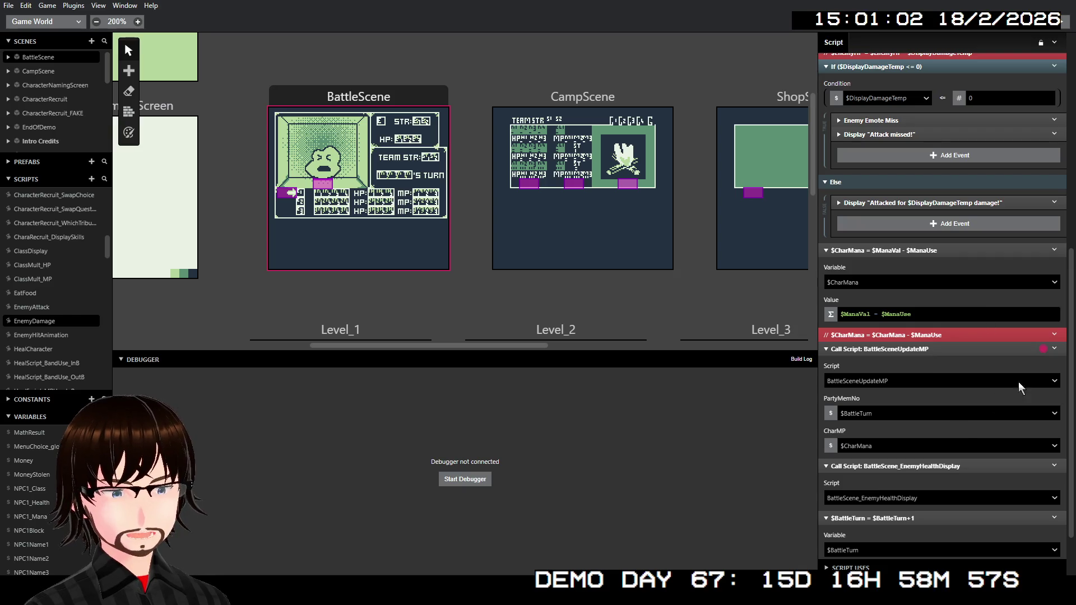
# Clear the breakpoint on the BattleSceneUpdateMP Call Script event
pyautogui.rightClick(997, 351)
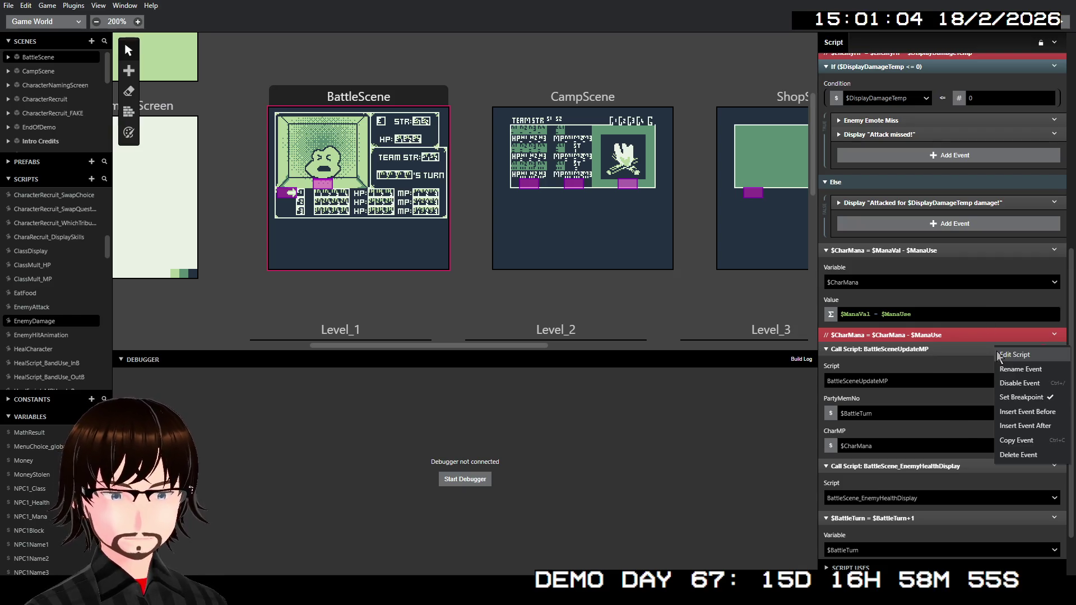
pyautogui.click(1027, 403)
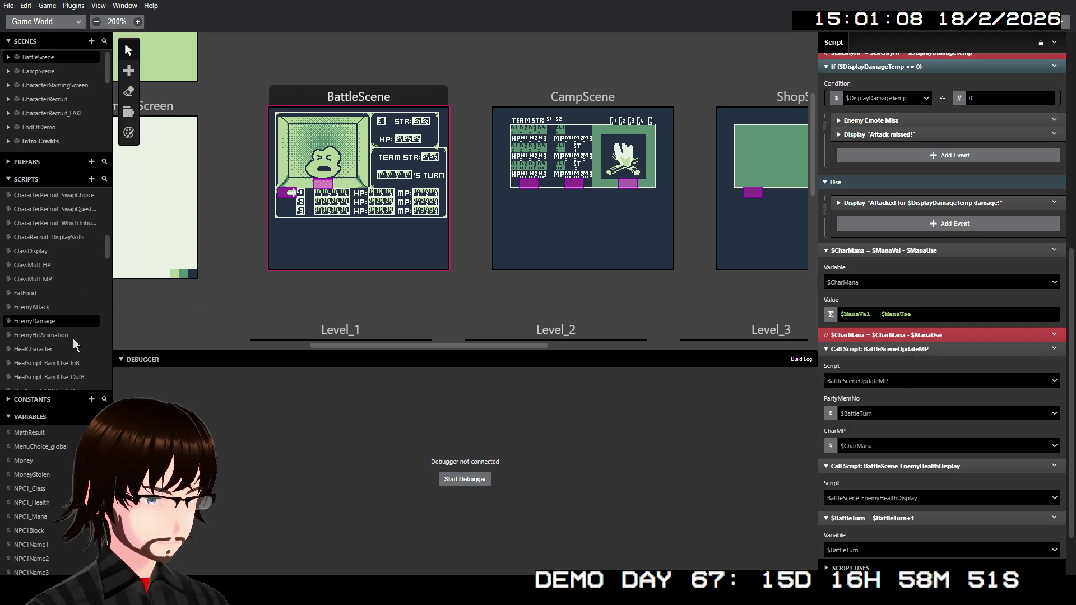
pyautogui.scroll(-2, 62, 258)
pyautogui.scroll(6, 62, 257)
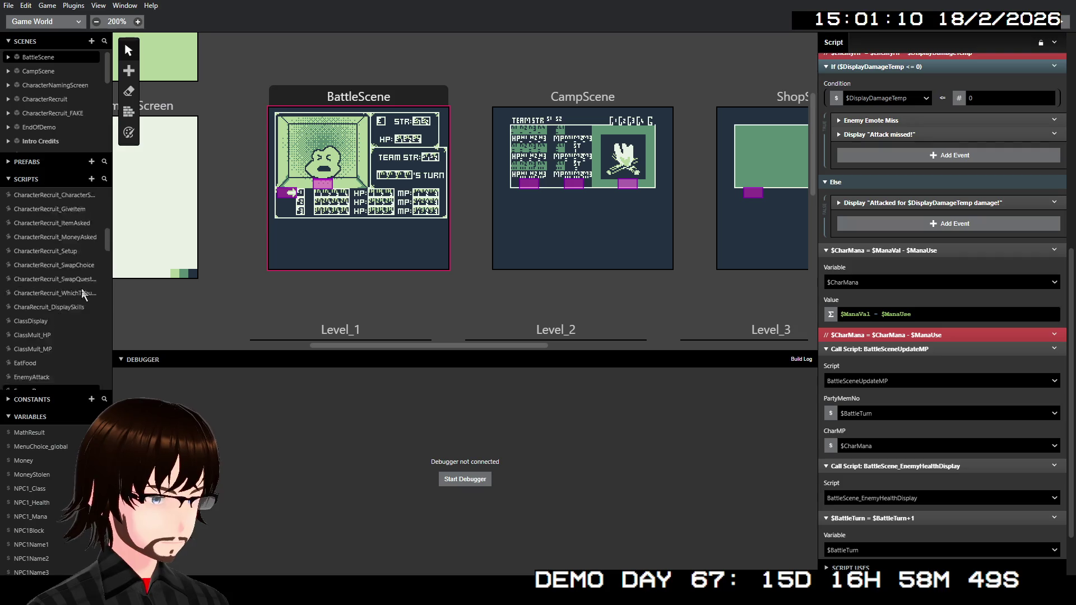
pyautogui.scroll(6, 91, 268)
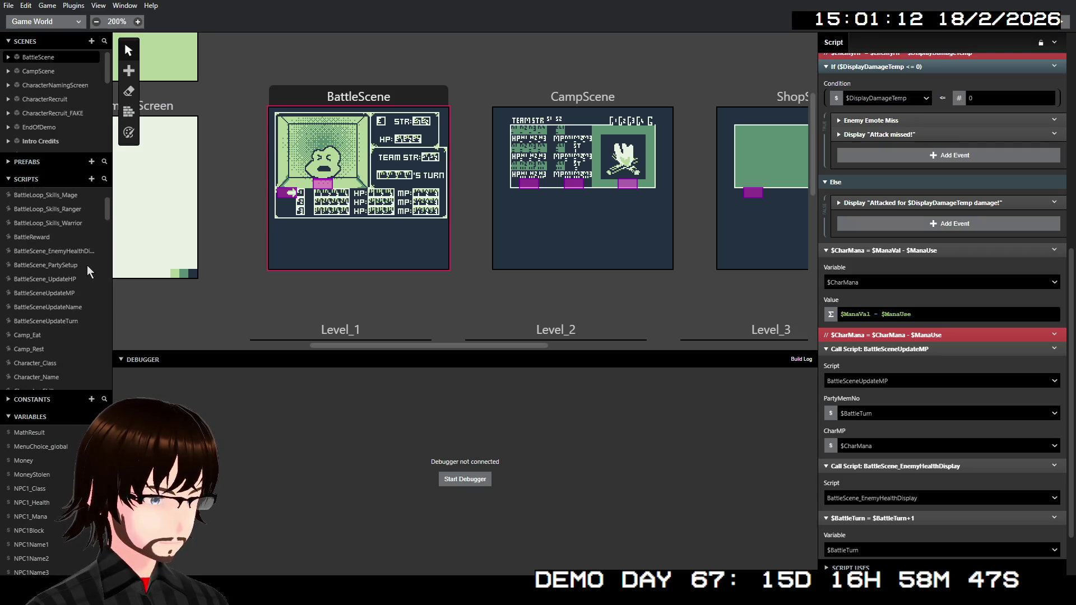
# Copy the three Replace Tile At events from the BattleSceneUpdateMP script
pyautogui.click(56, 294)
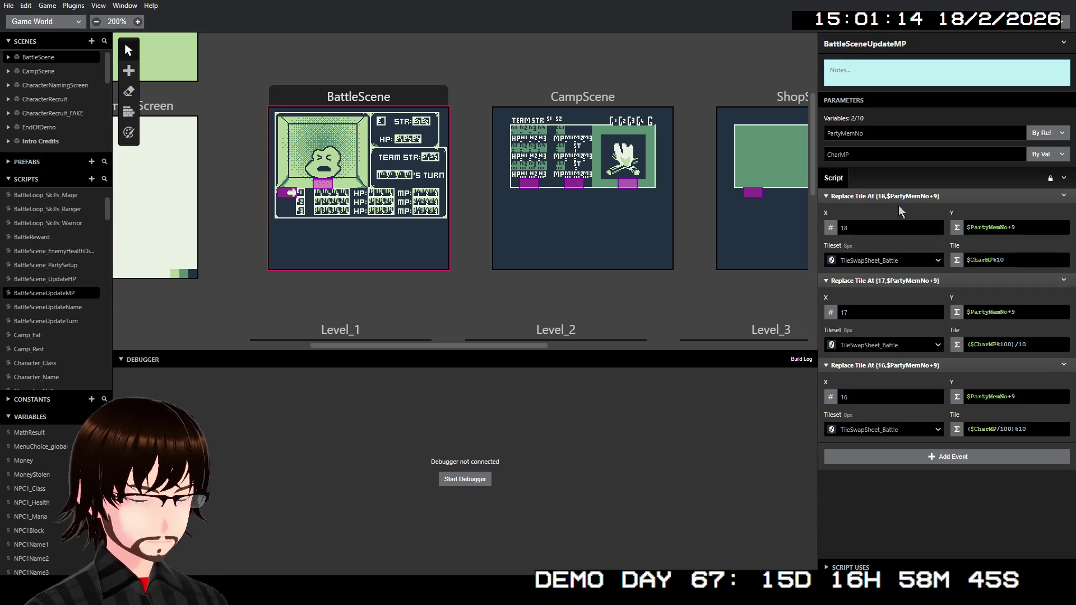
pyautogui.click(926, 196)
pyautogui.keyDown('shift'); pyautogui.click(942, 280); pyautogui.keyUp('shift')
pyautogui.keyDown('shift'); pyautogui.click(932, 365); pyautogui.keyUp('shift')
pyautogui.rightClick(933, 362)
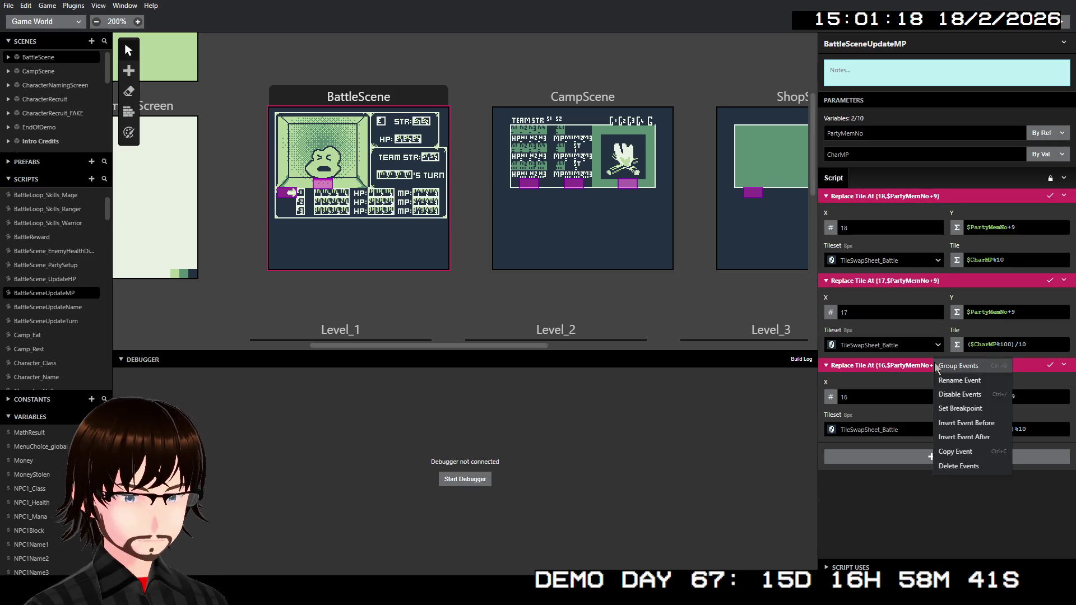
pyautogui.click(963, 452)
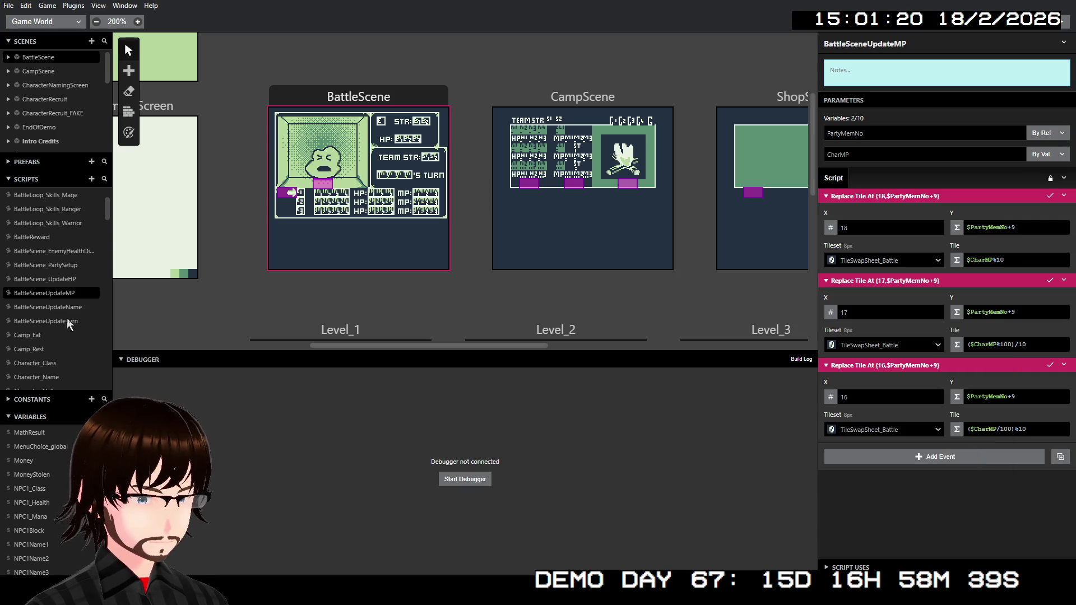
# Return to the EnemyDamage script and bring up the BattleSceneUpdateMP call's options
pyautogui.scroll(-6, 58, 377)
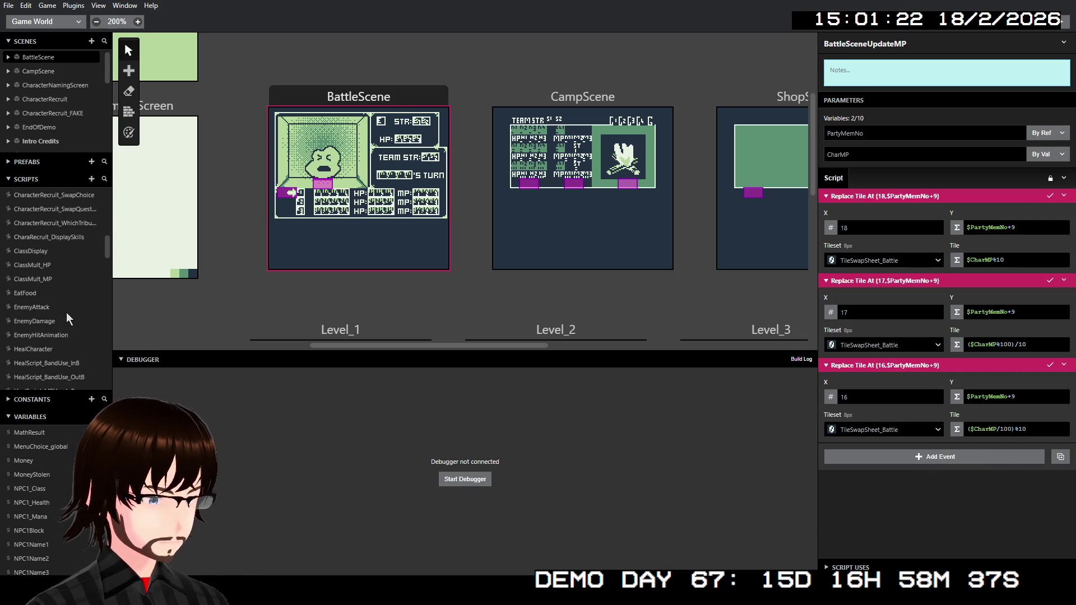
pyautogui.click(38, 322)
pyautogui.rightClick(915, 348)
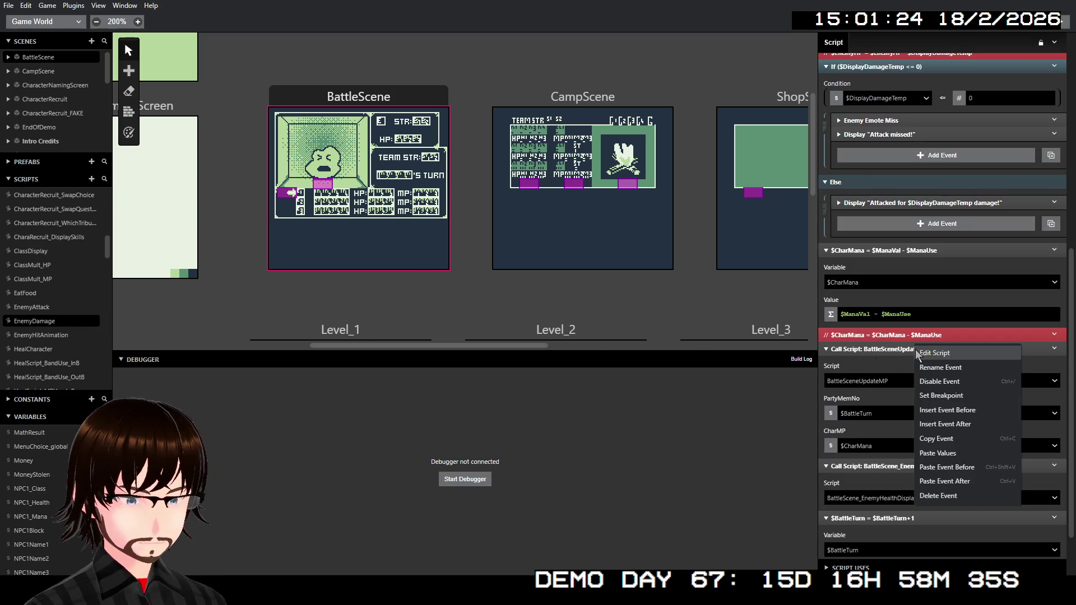
# Paste the three Replace Tile At events after the BattleSceneUpdateMP call and disable the call
pyautogui.click(976, 481)
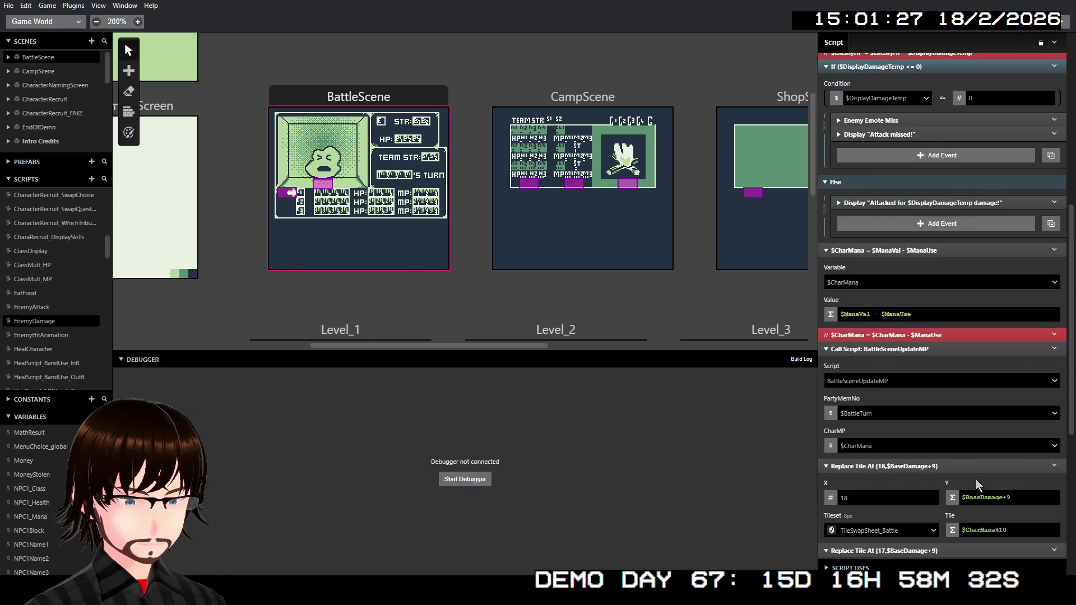
pyautogui.rightClick(1041, 348)
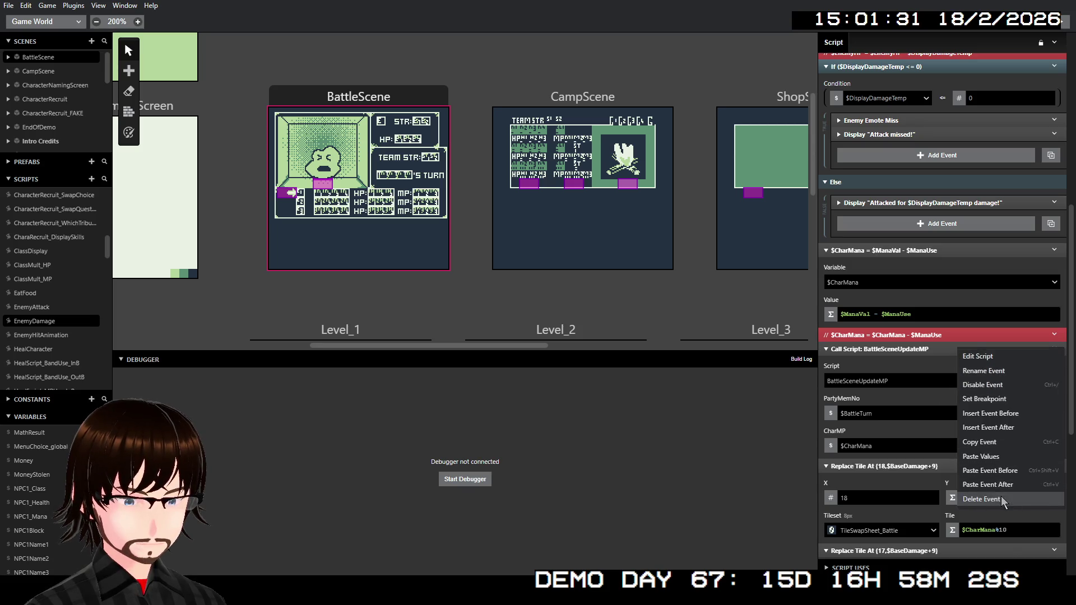
pyautogui.click(990, 387)
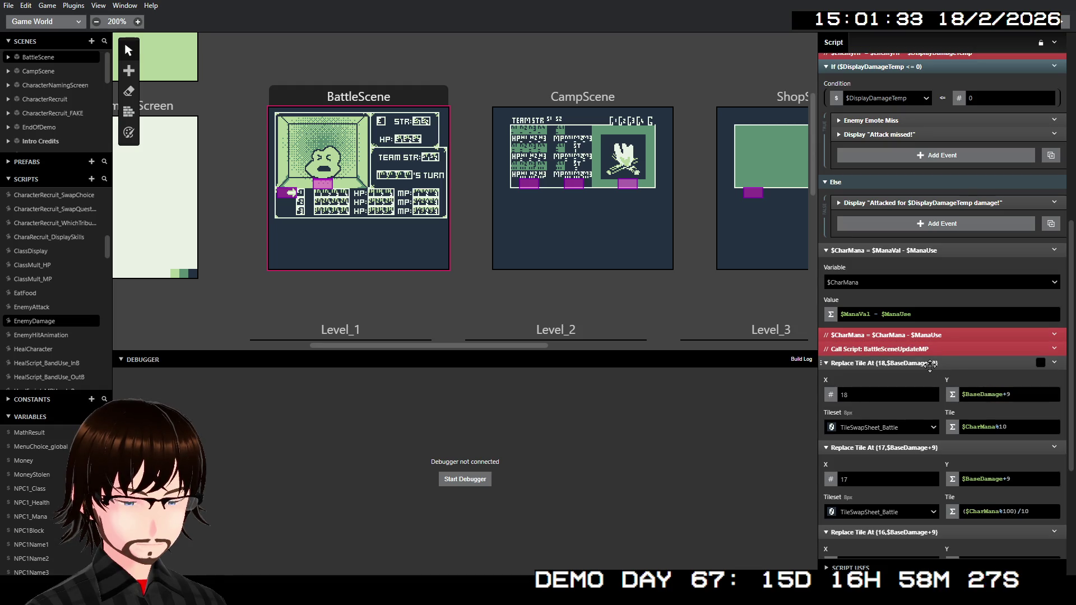
pyautogui.scroll(-3, 931, 365)
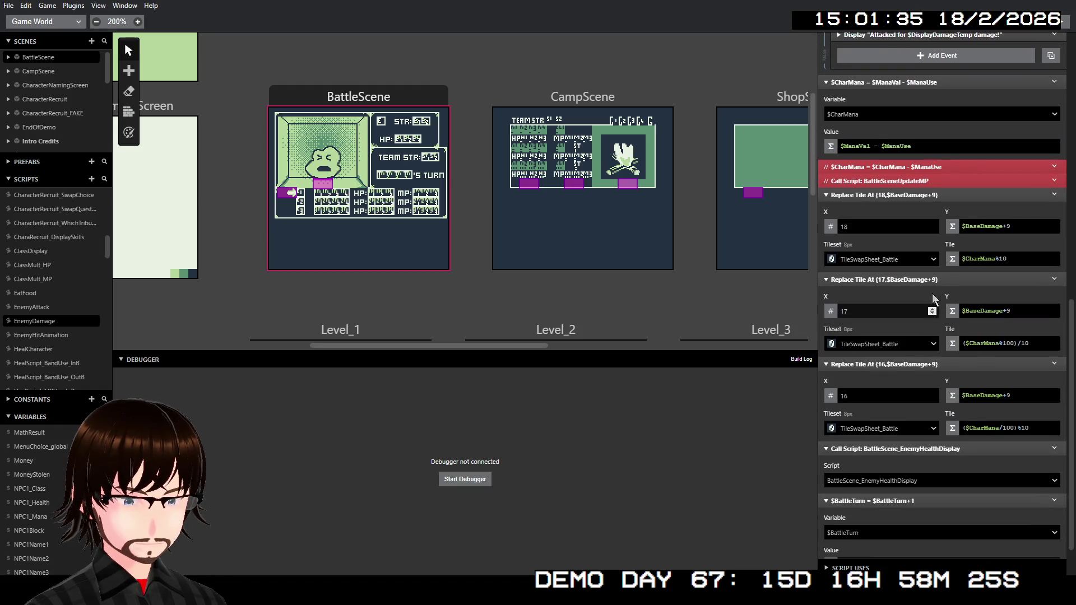
# Group the three pasted Replace Tile At events (18, 17, 16) together
pyautogui.keyDown('shift'); pyautogui.click(934, 195); pyautogui.keyUp('shift')
pyautogui.keyDown('shift'); pyautogui.click(936, 280); pyautogui.keyUp('shift')
pyautogui.keyDown('shift'); pyautogui.click(942, 363); pyautogui.keyUp('shift')
pyautogui.rightClick(944, 364)
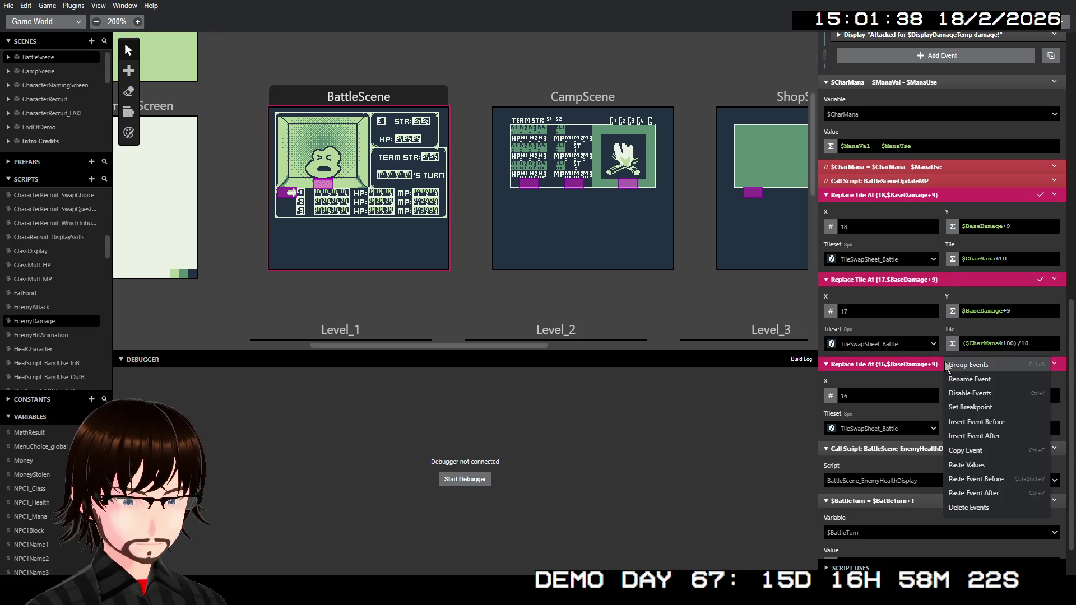
pyautogui.click(987, 365)
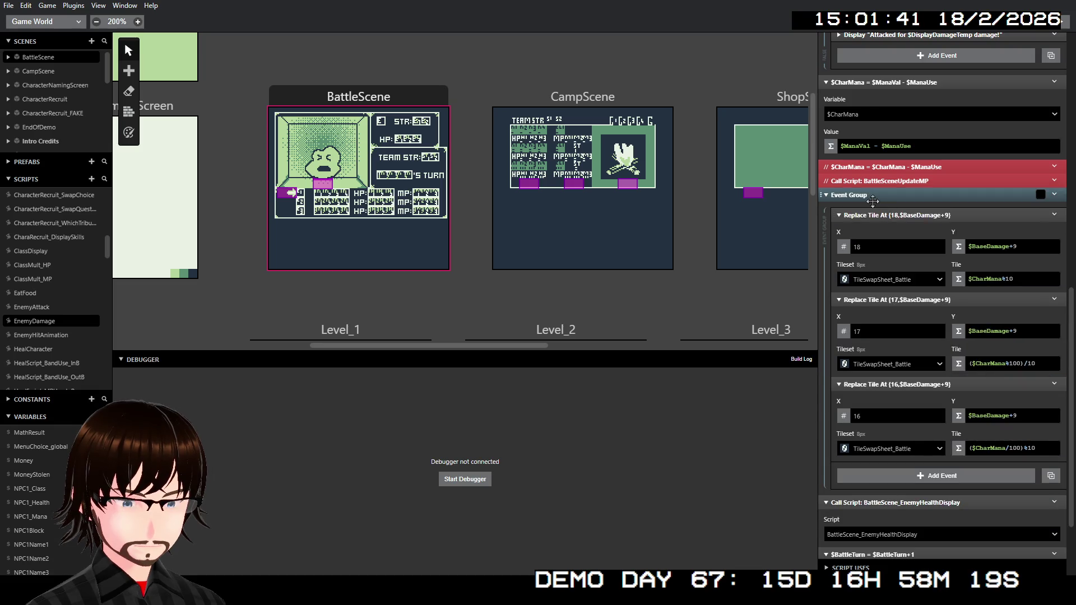
# Rename the new event group to UpdateMP
pyautogui.scroll(3, 862, 194)
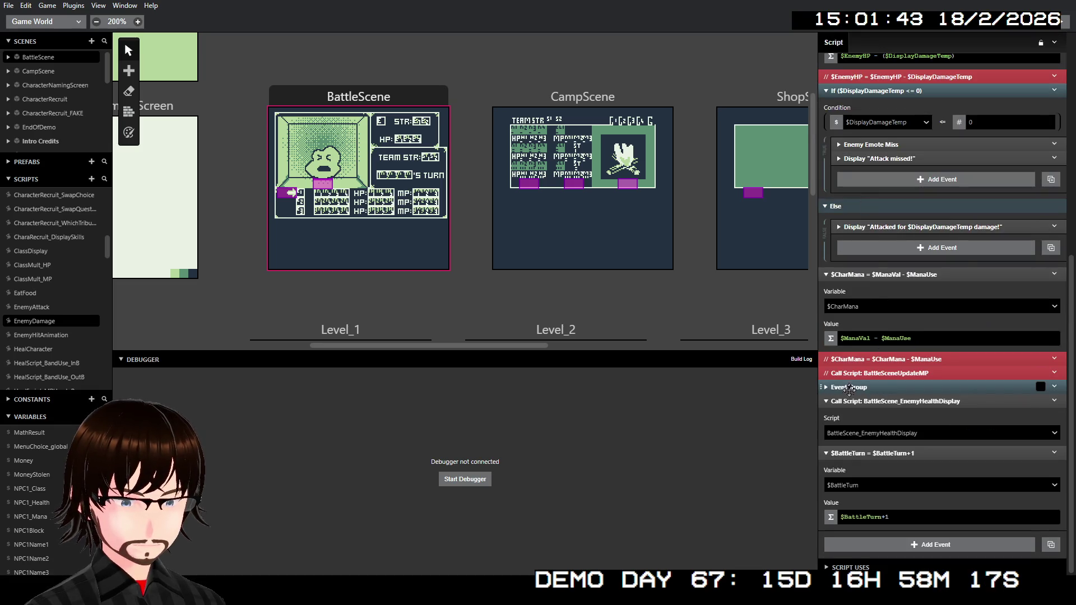
pyautogui.scroll(-3, 873, 329)
pyautogui.rightClick(873, 200)
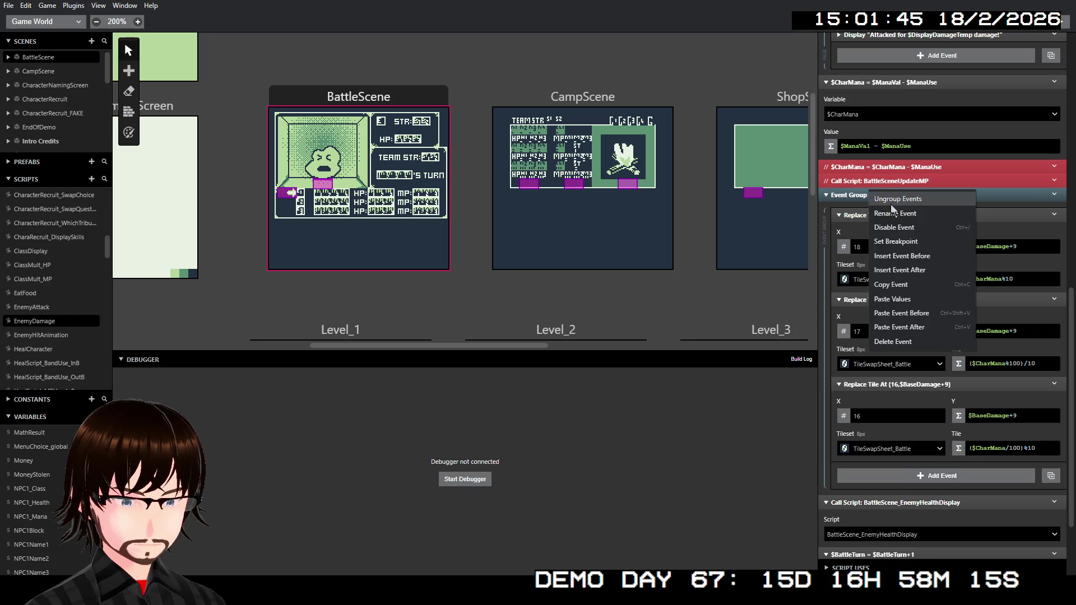
pyautogui.click(898, 213)
pyautogui.write('UpdateMP')
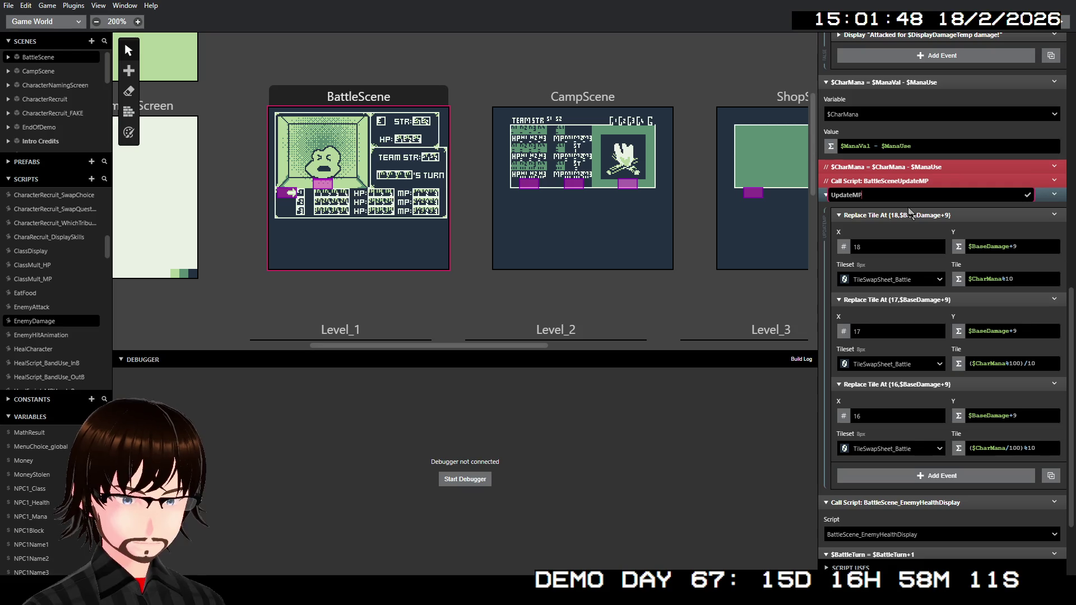
pyautogui.press('Return')
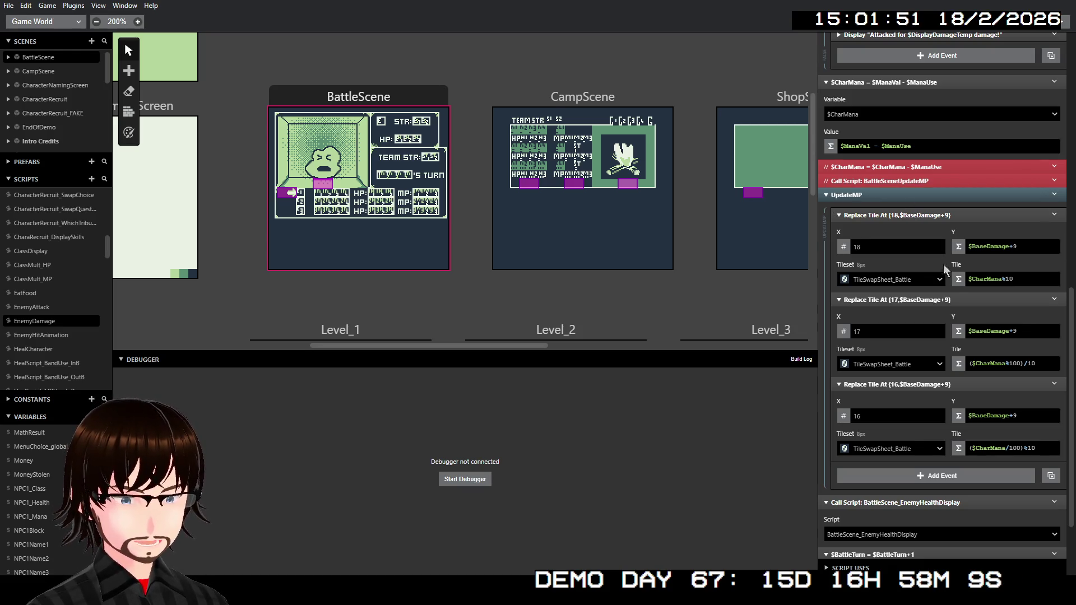
pyautogui.click(976, 280)
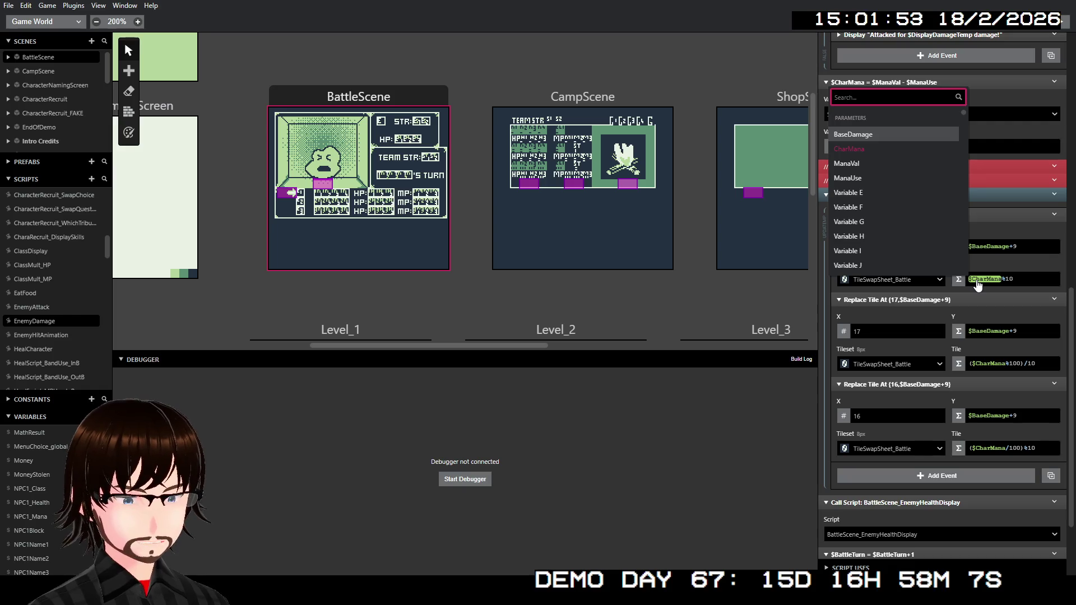
# Change the first and second Replace Tile Y values from $BaseDamage+9 to $BattleTurn+9
pyautogui.click(987, 247)
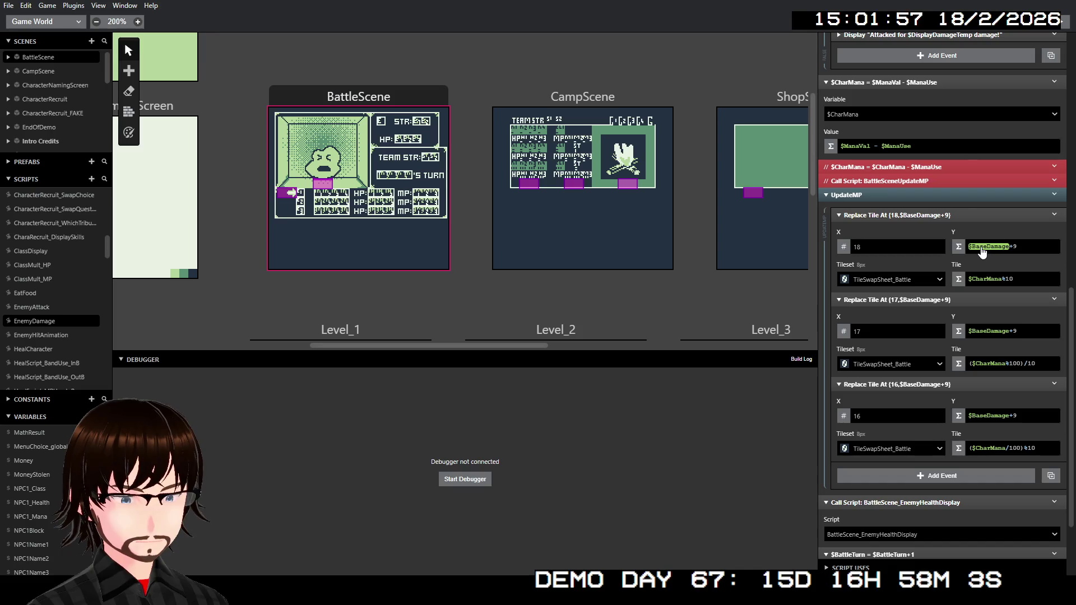
pyautogui.click(982, 250)
pyautogui.write('bat')
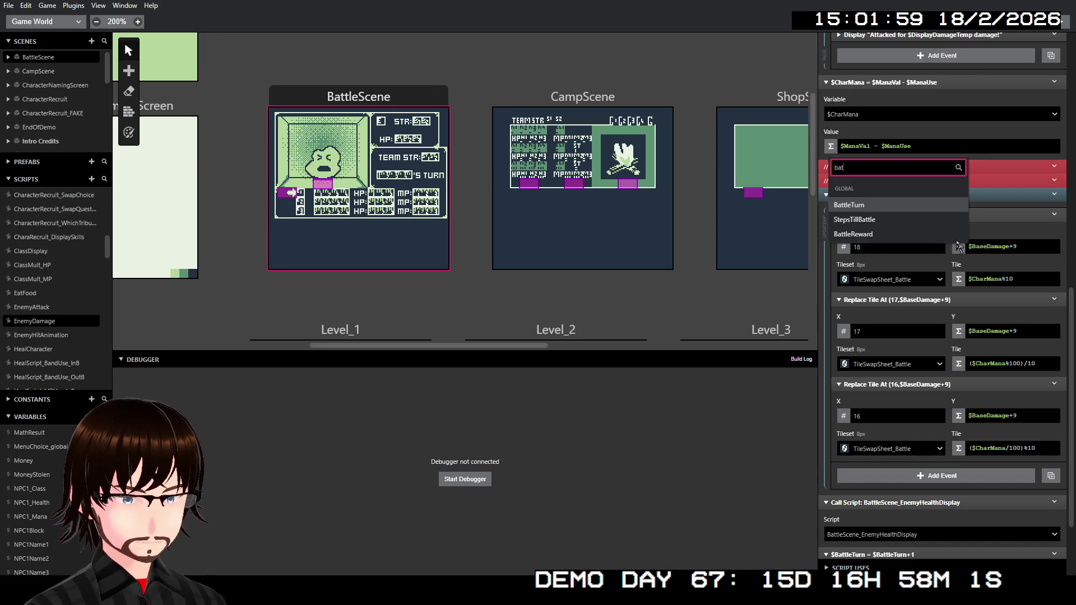
pyautogui.click(876, 205)
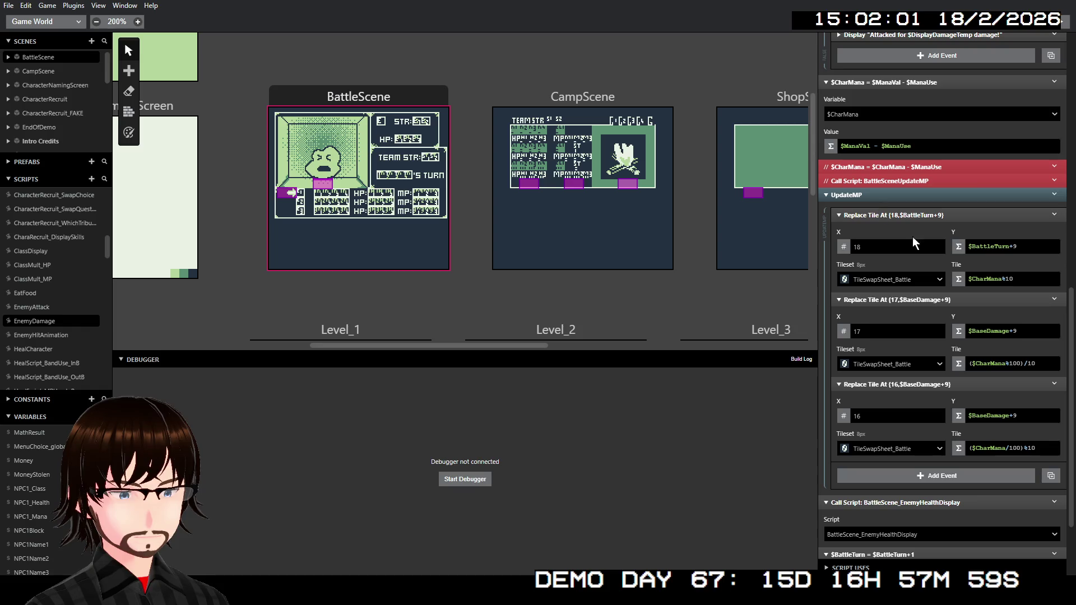
pyautogui.click(985, 335)
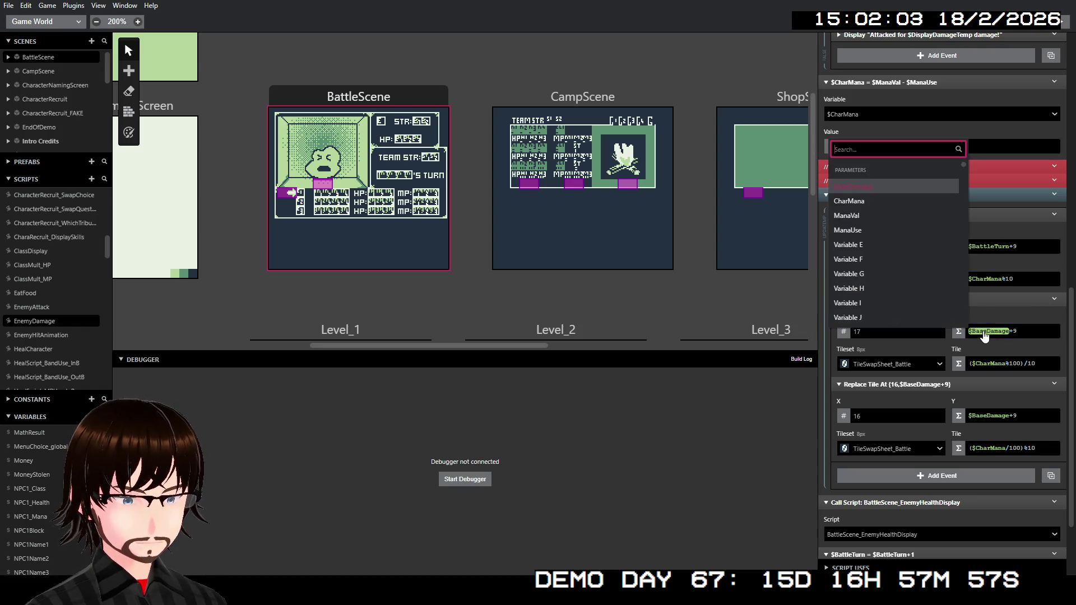
pyautogui.write('n')
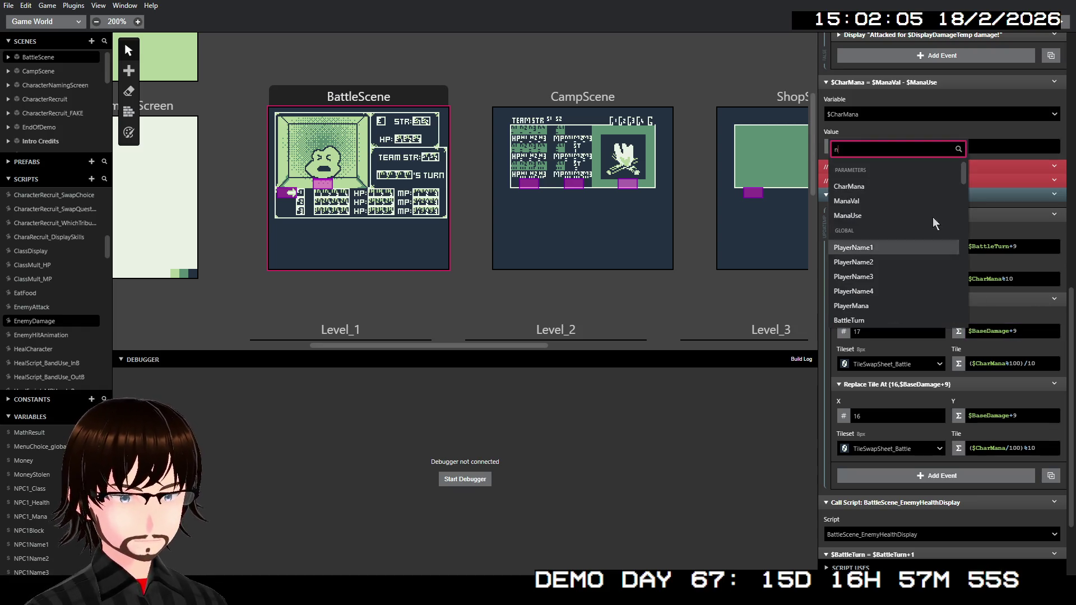
pyautogui.press('BackSpace')
pyautogui.write('ba')
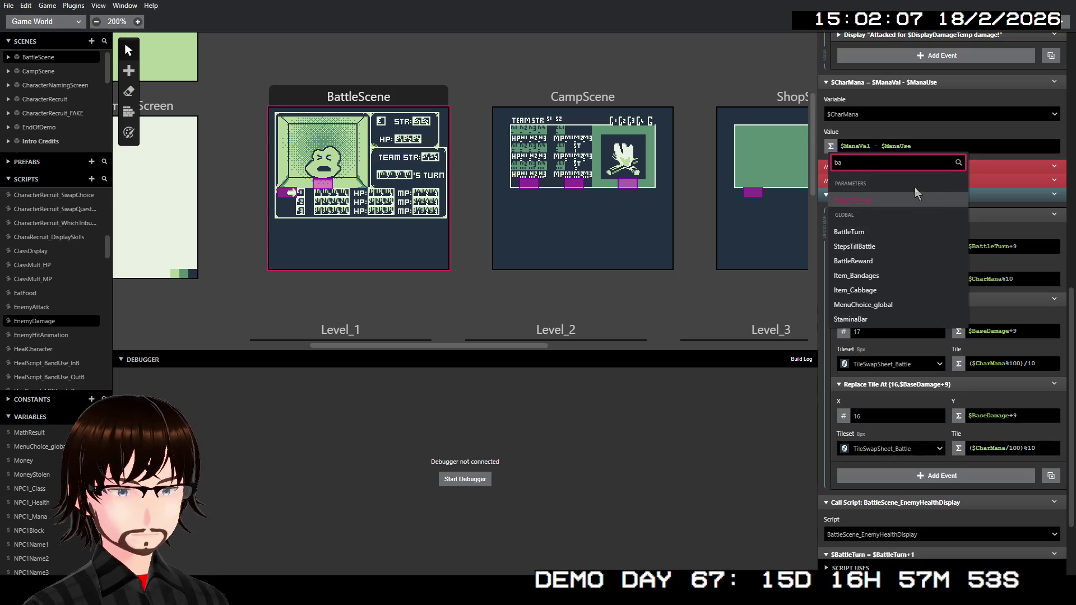
pyautogui.write('t')
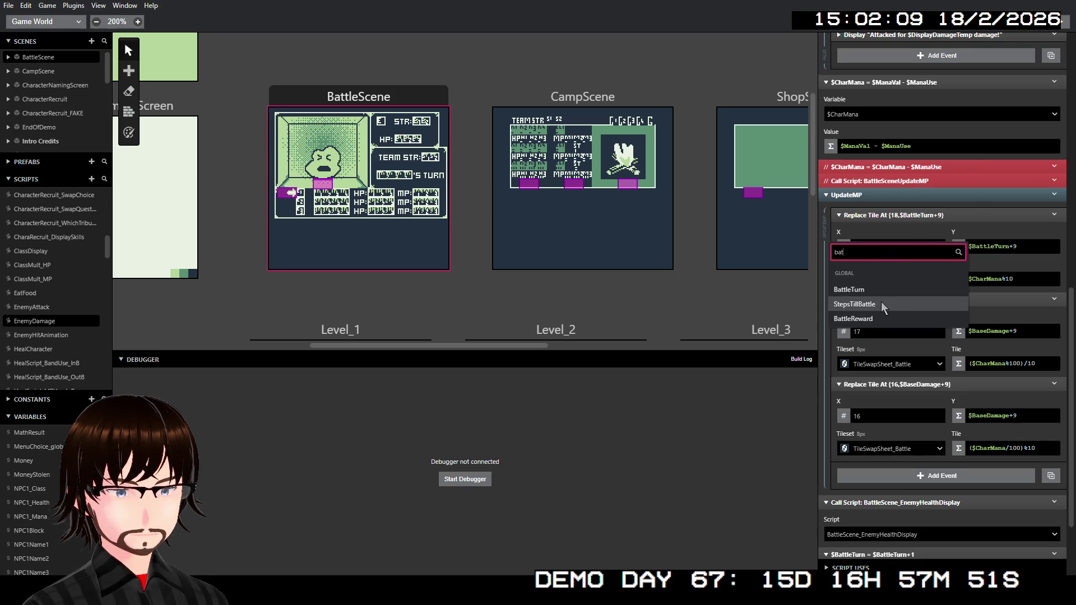
pyautogui.click(875, 290)
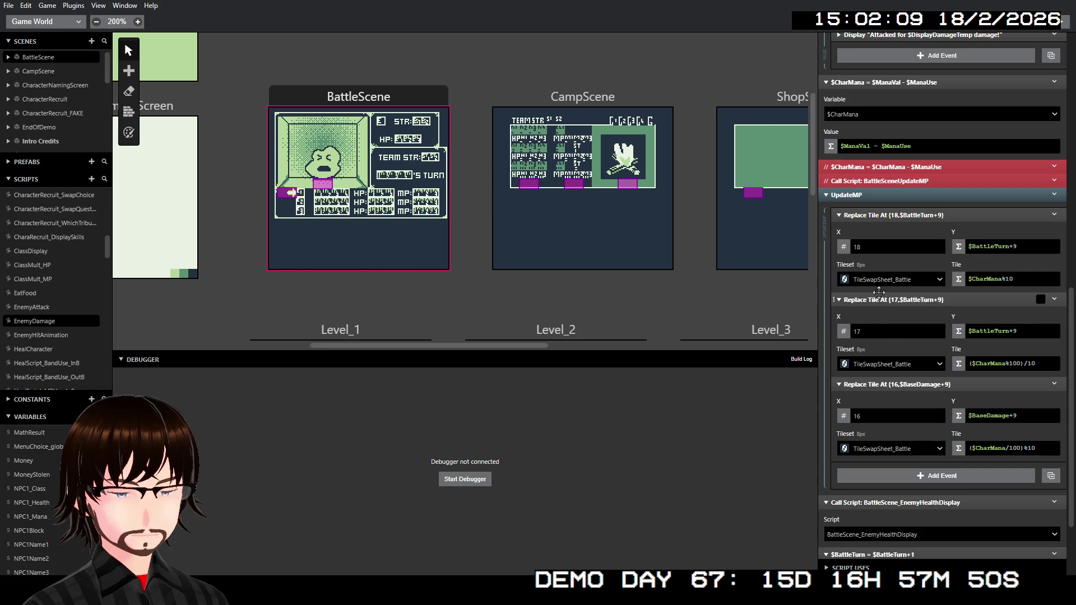
# Change the third Replace Tile Y value to $BattleTurn+9 and launch a debug playtest
pyautogui.click(985, 418)
pyautogui.write('batt')
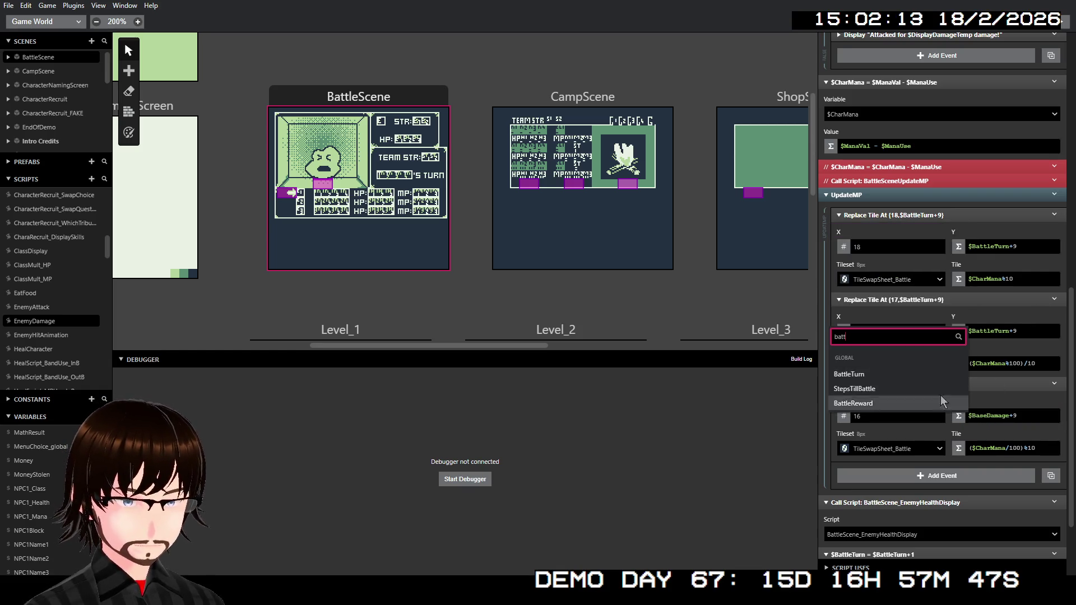
pyautogui.click(893, 370)
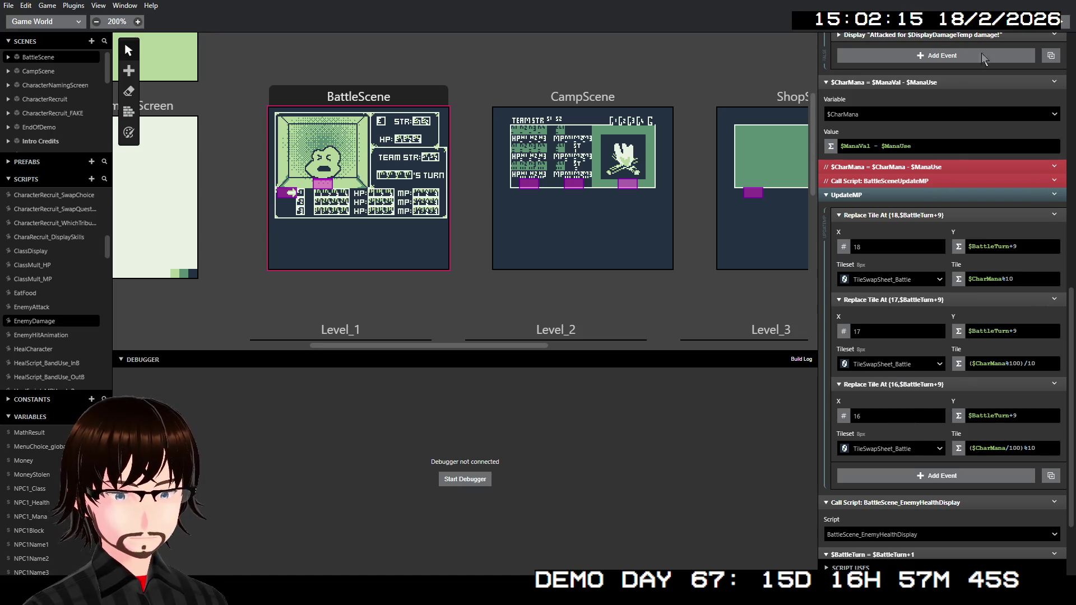
pyautogui.click(1061, 28)
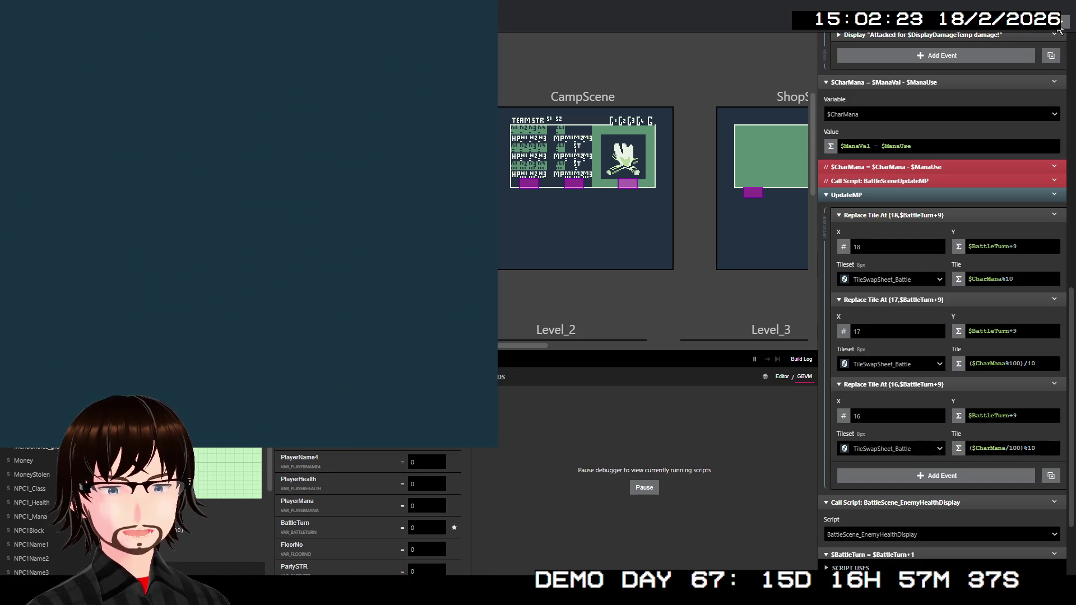
# Start a new game, climb the ladder to the next floor, and walk left on floor 02
pyautogui.press('z')
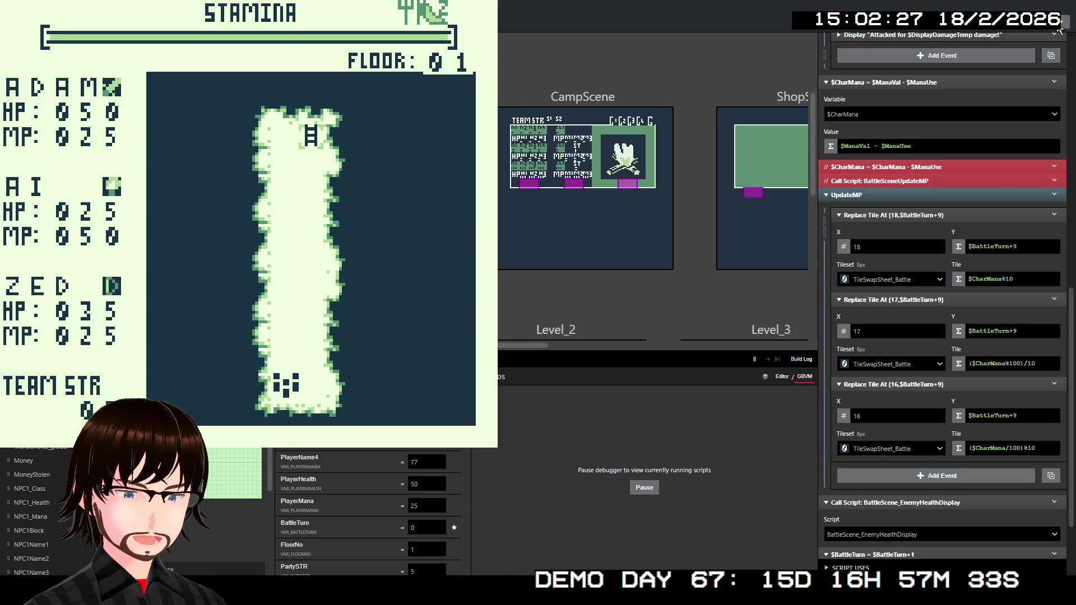
pyautogui.press('Up')
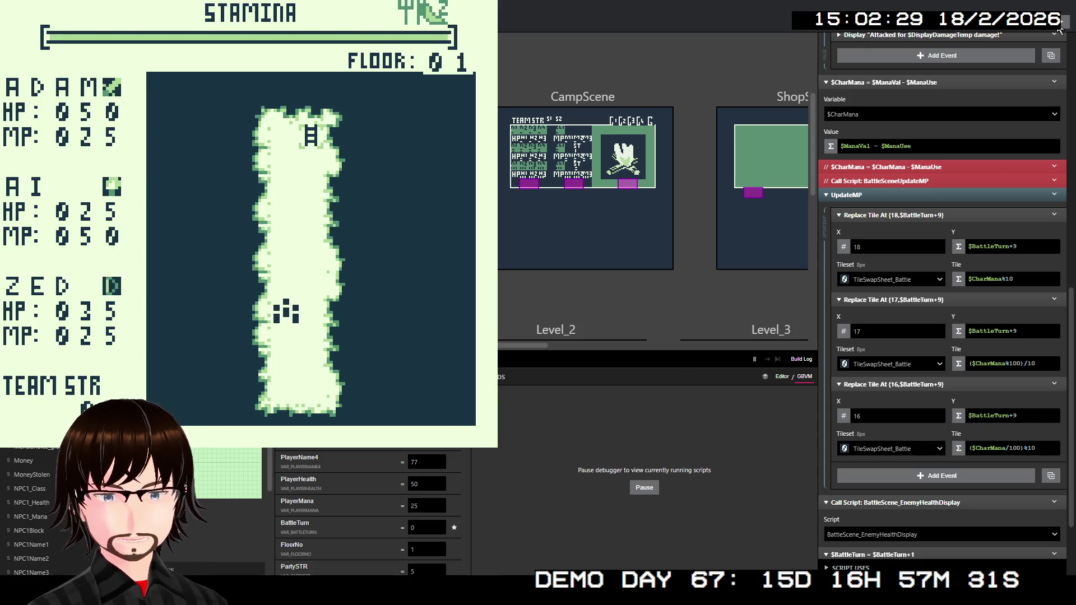
pyautogui.press('Up')
pyautogui.press('Up')
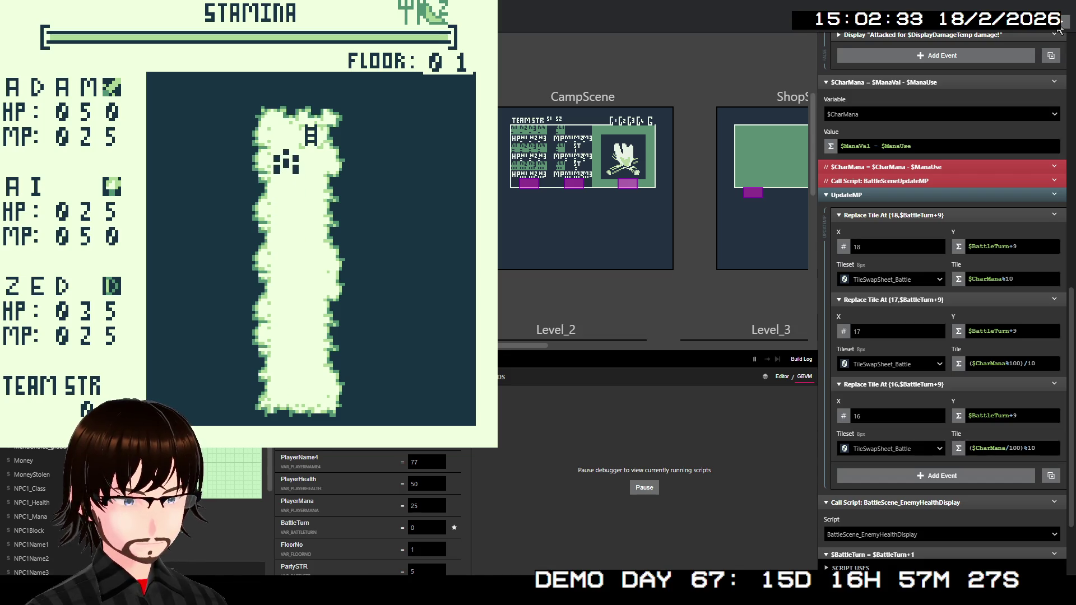
pyautogui.press('Up')
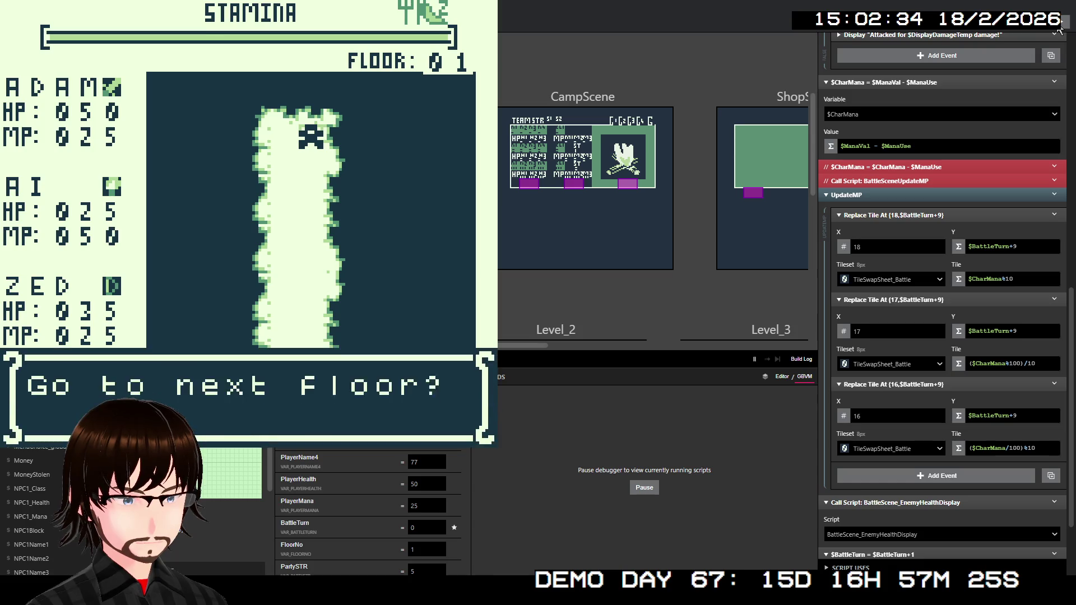
pyautogui.press('z')
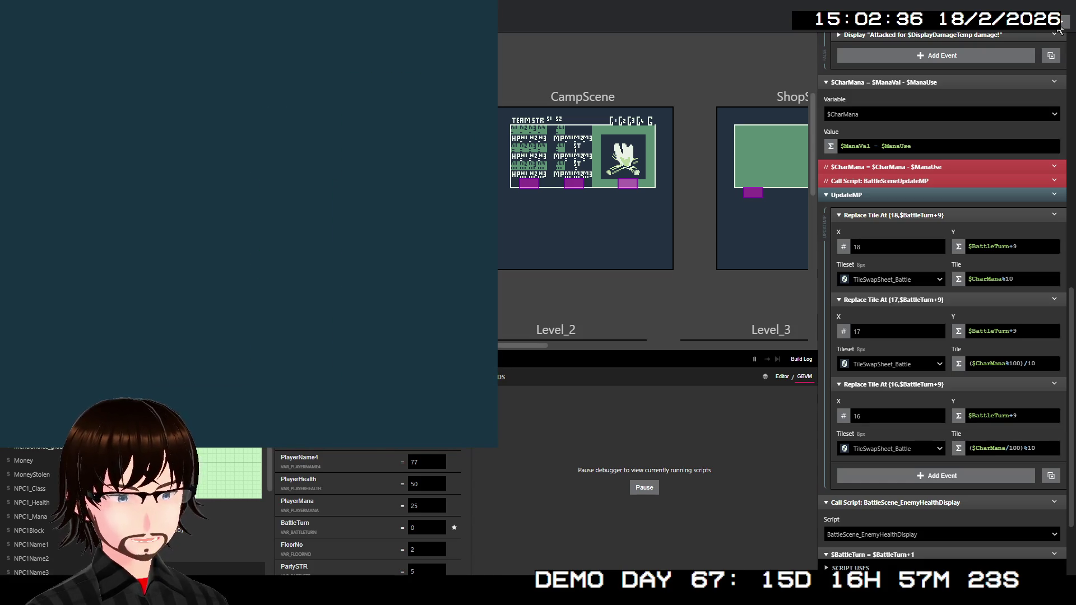
pyautogui.press('Left')
pyautogui.press('Left')
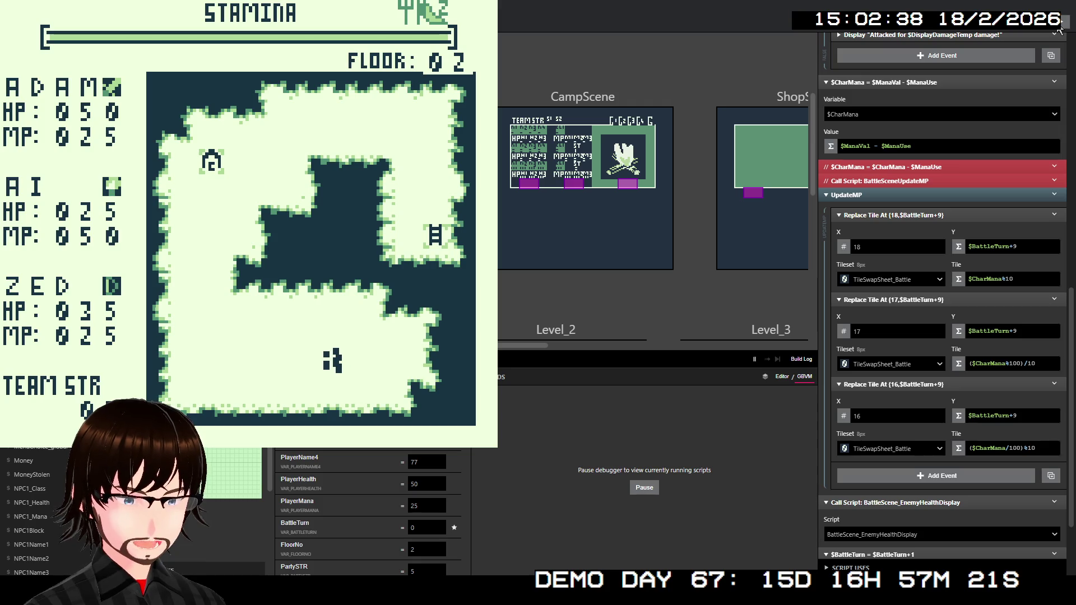
pyautogui.press('Left')
pyautogui.press('Left')
pyautogui.press('Left')
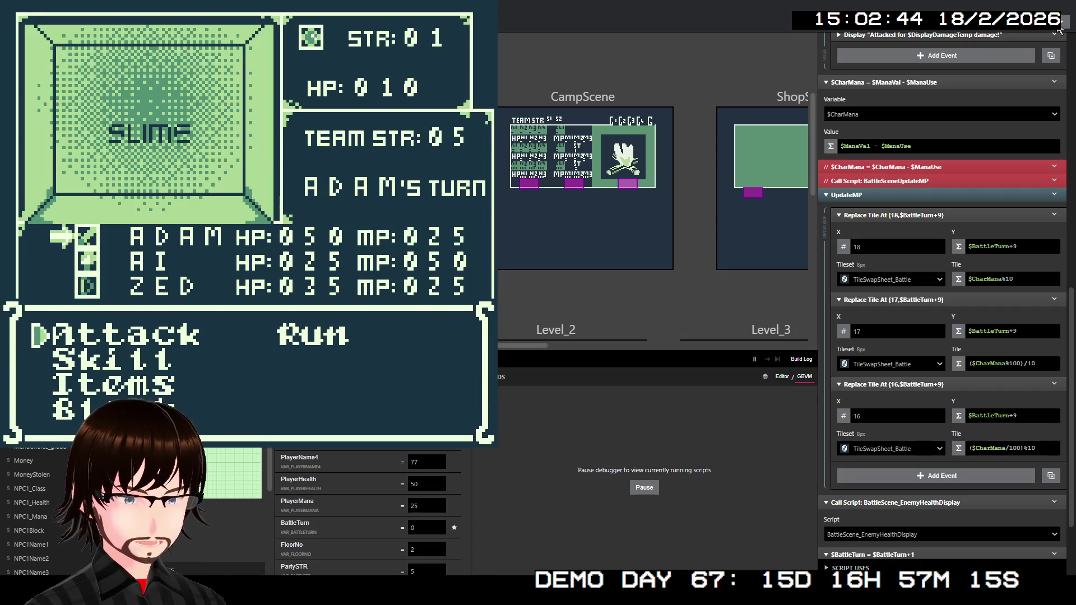
# Have Adam use Frenzy to defeat the Slime, then dismiss the victory and 1G reward messages
pyautogui.press('Down')
pyautogui.press('z')
pyautogui.press('Down')
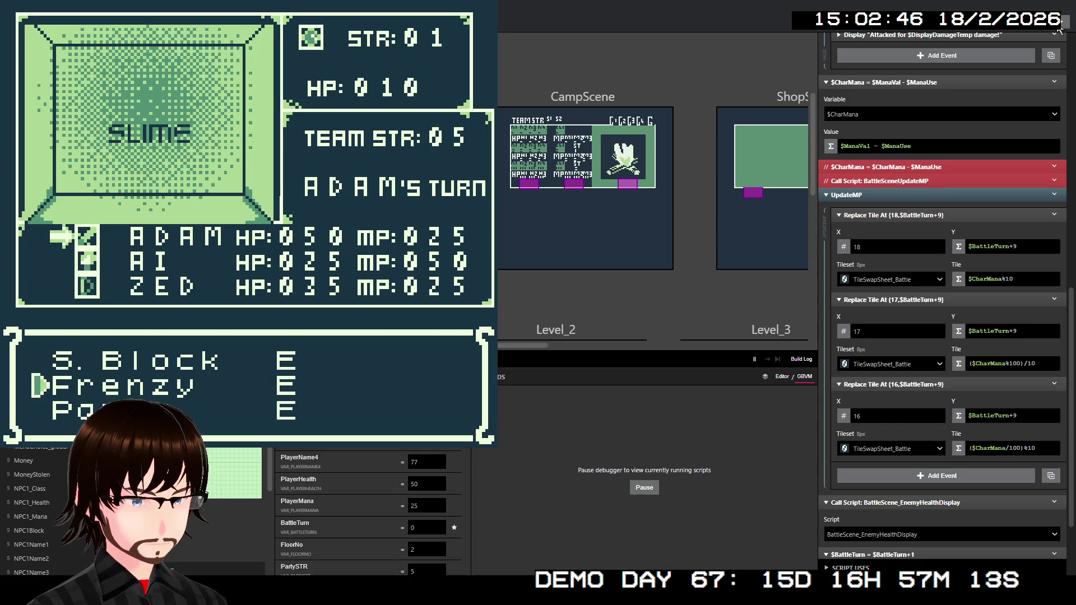
pyautogui.press('z')
pyautogui.press('z')
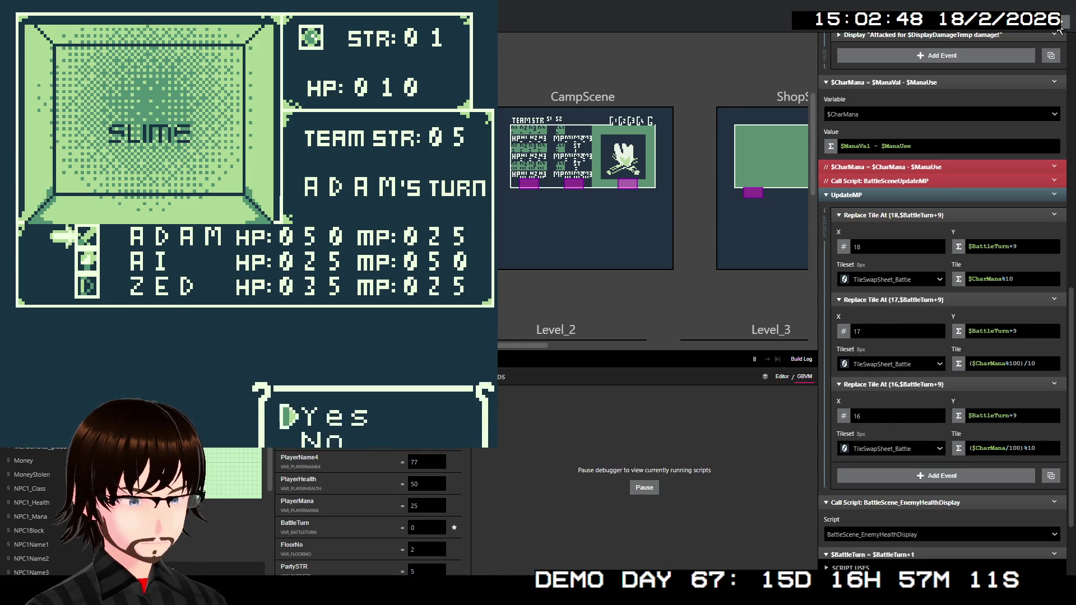
pyautogui.press('z')
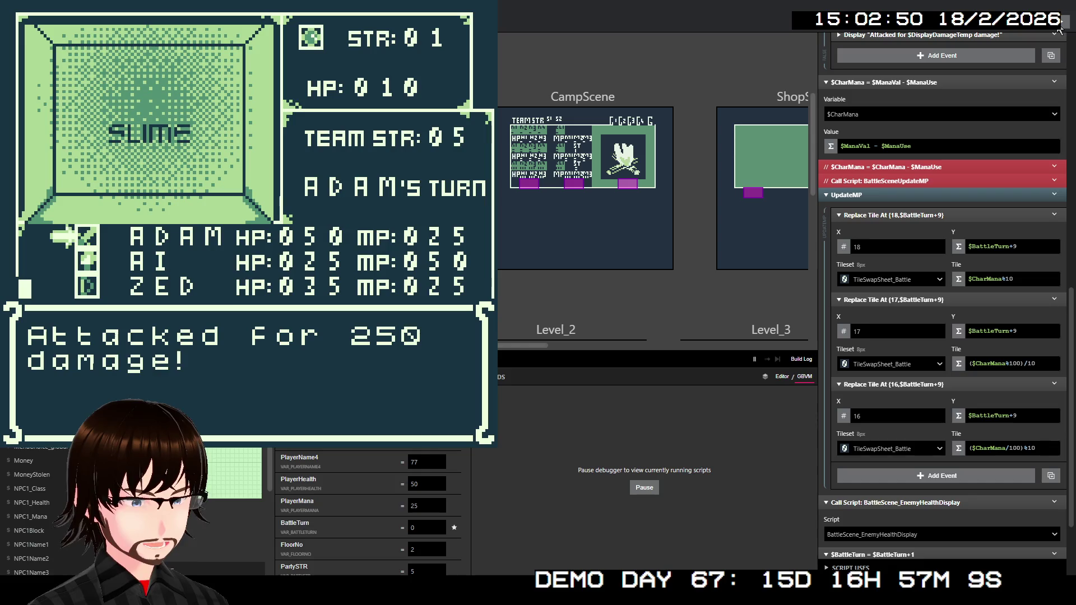
pyautogui.press('z')
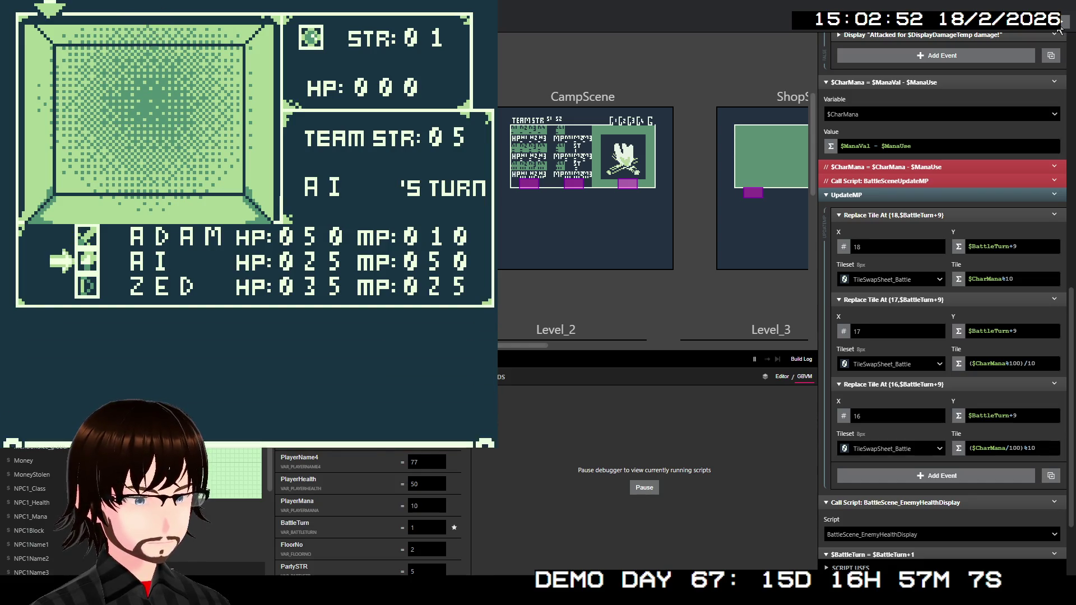
pyautogui.press('z')
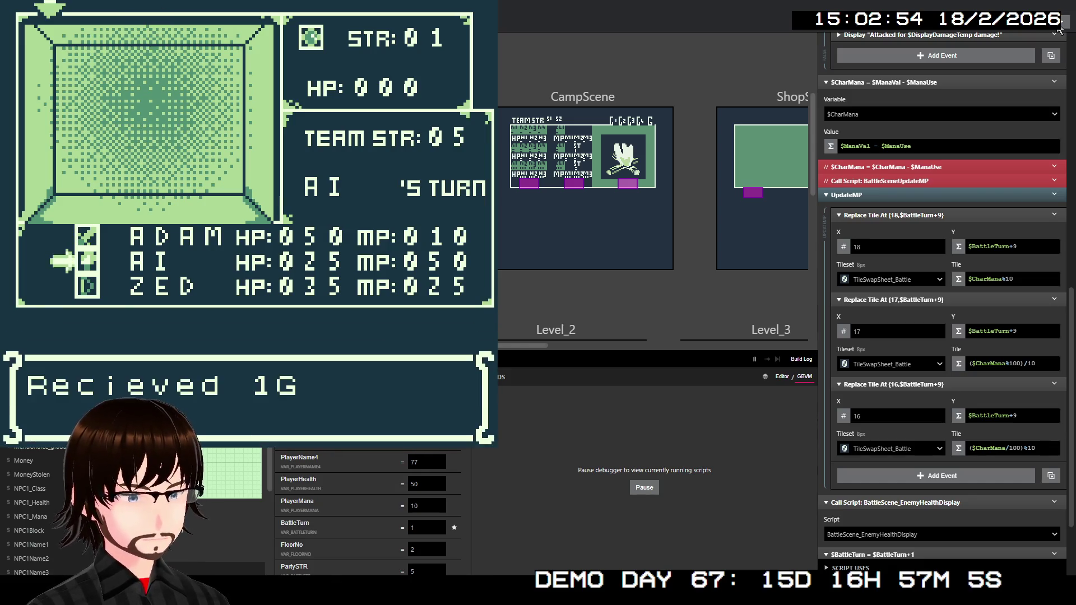
pyautogui.press('z')
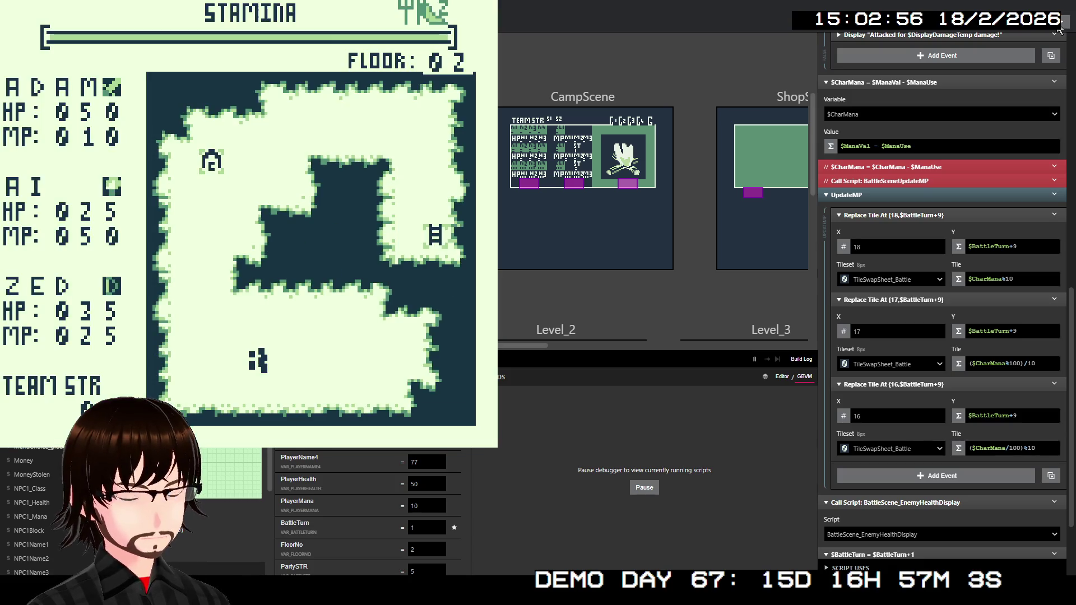
# Wander the party around floor 02 until a Zombie encounter starts
pyautogui.press('Up')
pyautogui.press('Down')
pyautogui.press('Left')
pyautogui.press('Right')
pyautogui.press('Up')
pyautogui.press('Left')
pyautogui.press('Down')
pyautogui.press('Right')
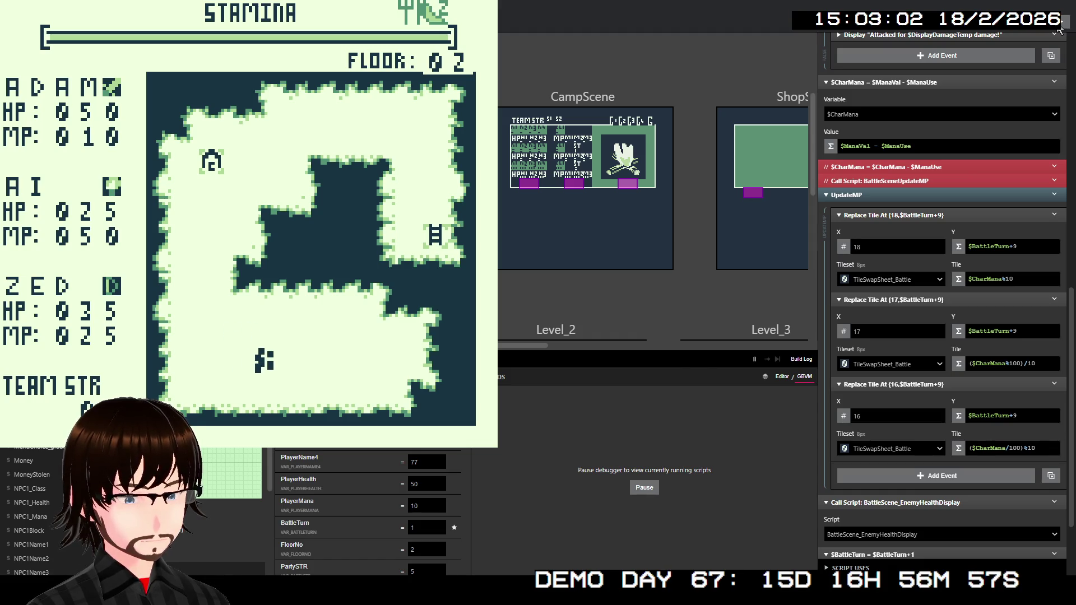
pyautogui.press('Up')
pyautogui.press('Left')
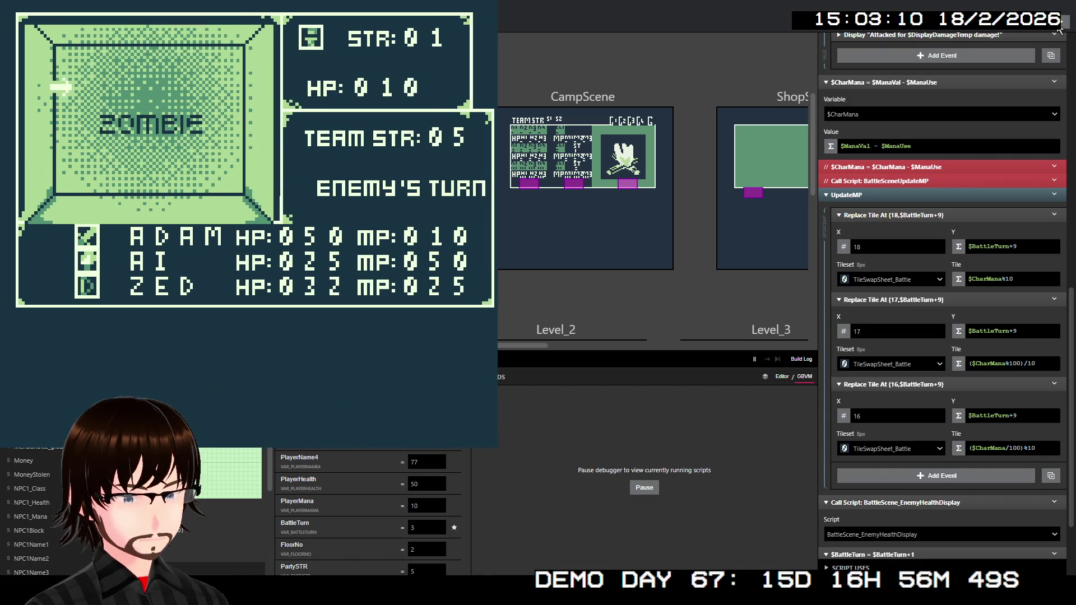
# Have Adam Block and Ai cast Fire to defeat the Zombie, then close the game
pyautogui.press('Down')
pyautogui.press('Down')
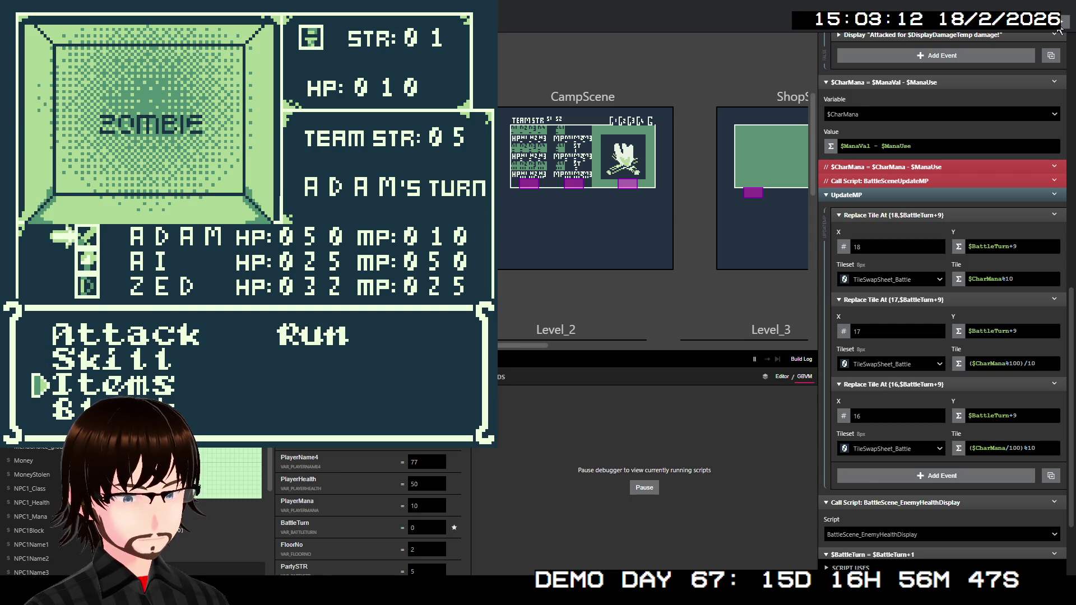
pyautogui.press('Down')
pyautogui.press('z')
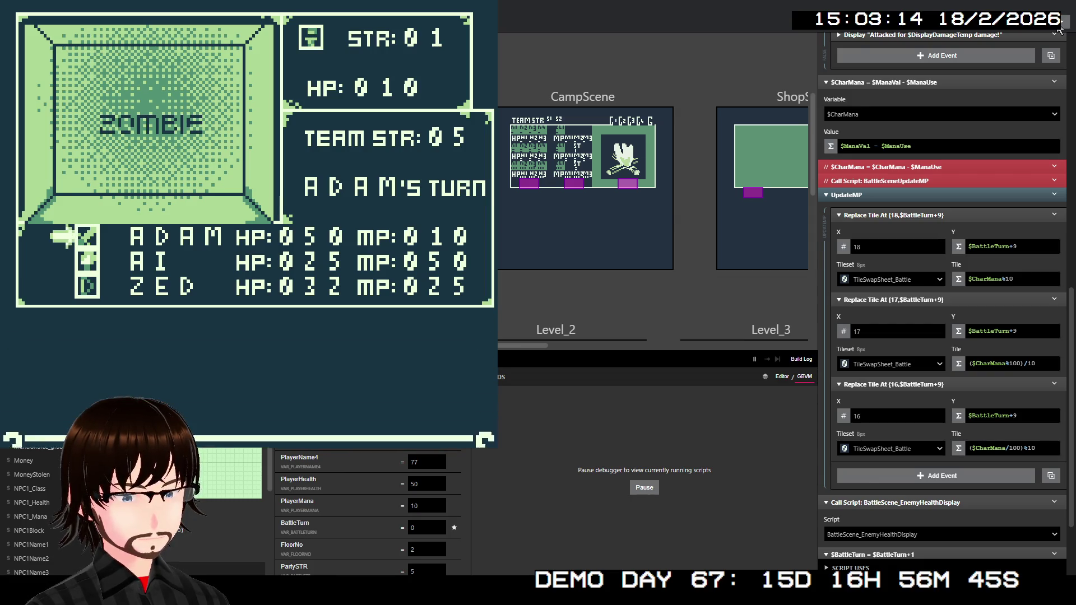
pyautogui.press('Down')
pyautogui.press('z')
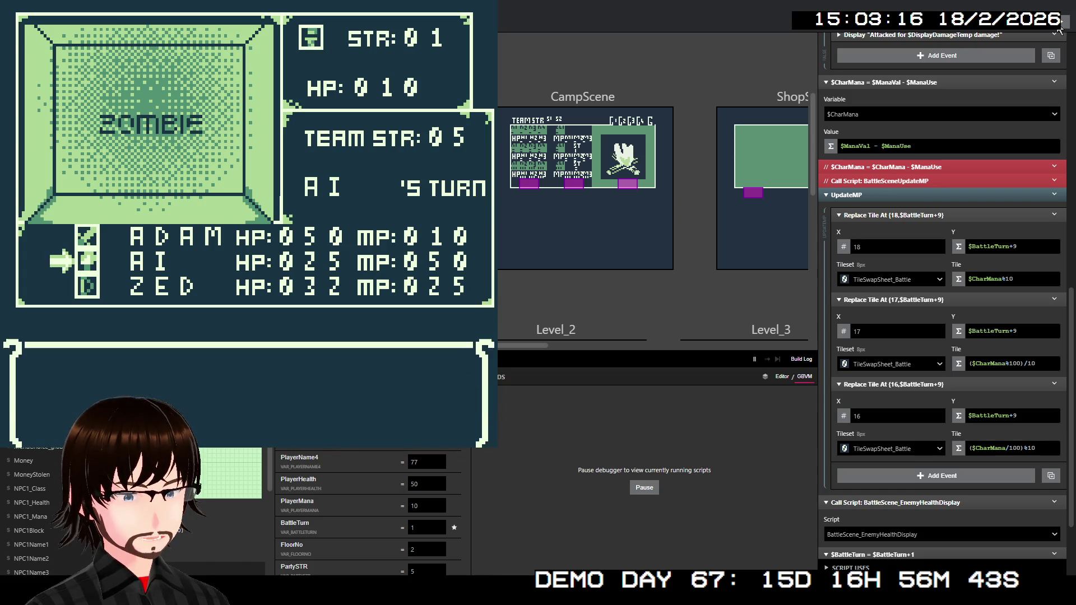
pyautogui.press('z')
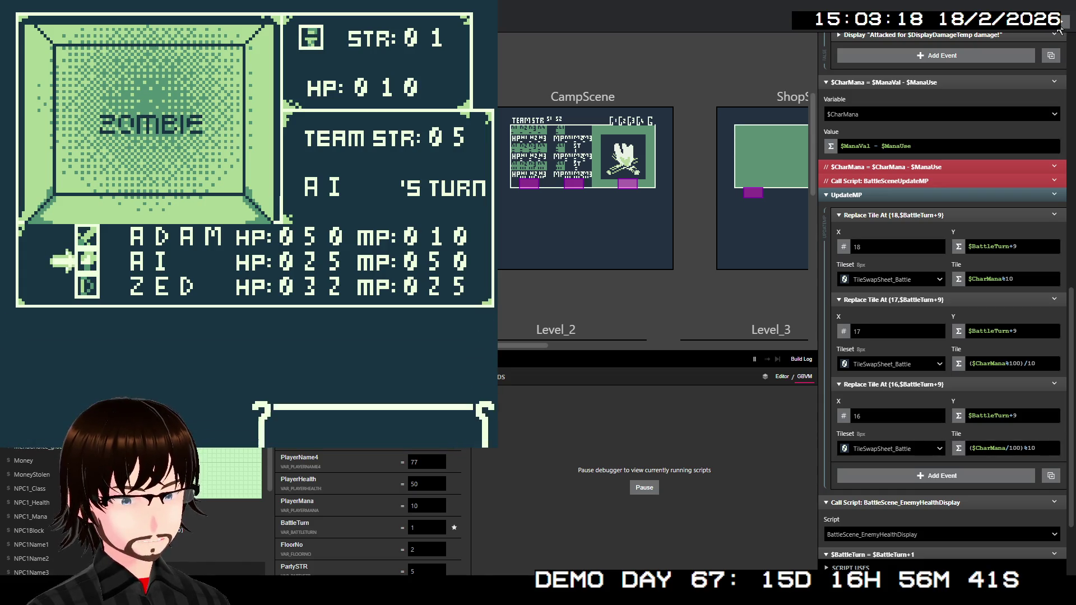
pyautogui.press('z')
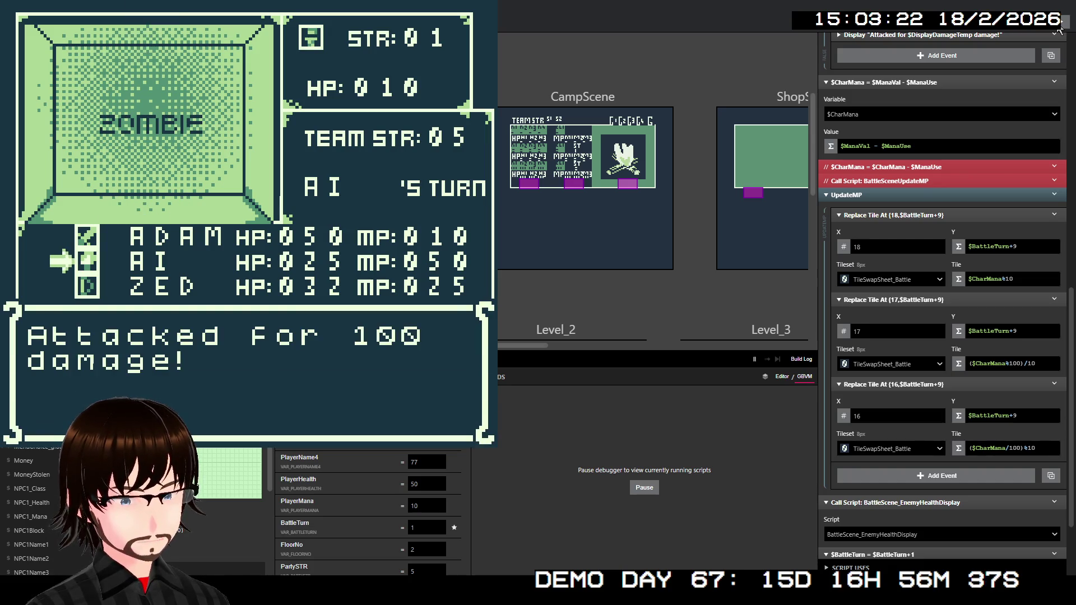
pyautogui.press('z')
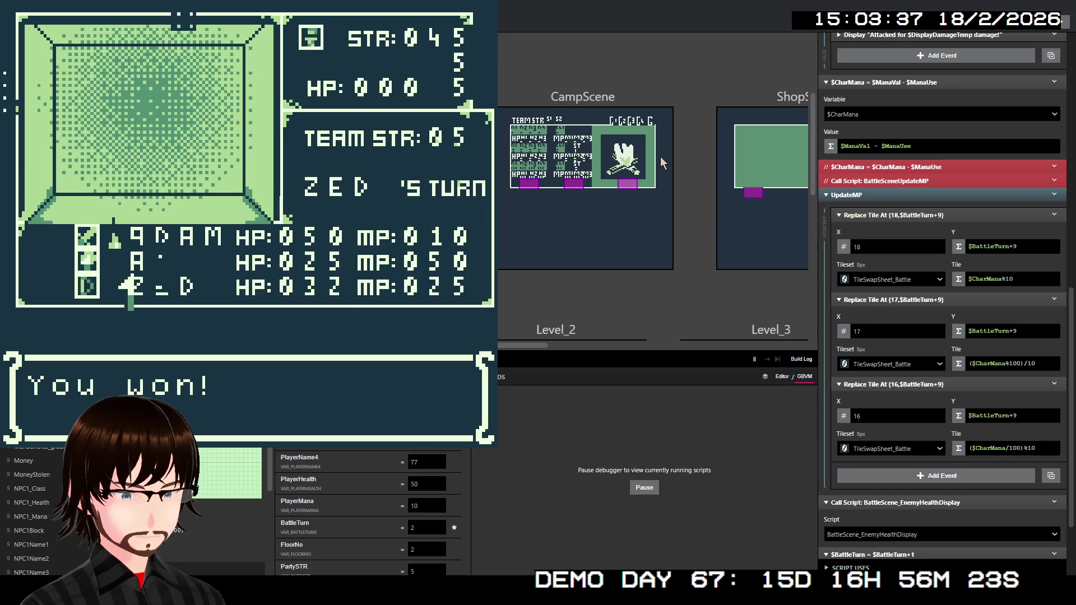
pyautogui.hotkey('alt', 'F4')
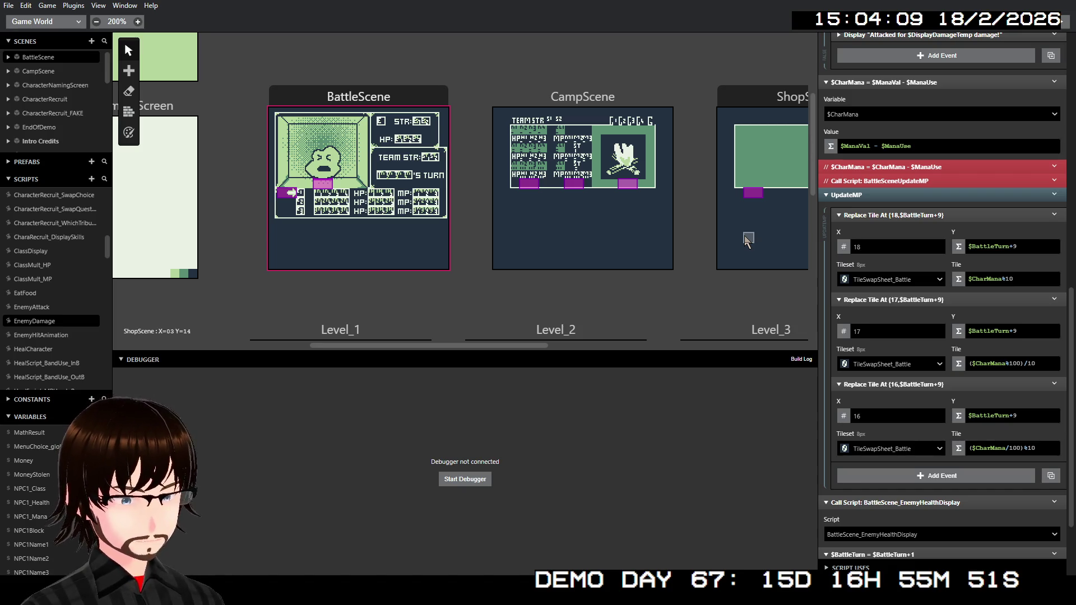
# Scroll the sidebar's Scripts list back to the top
pyautogui.scroll(10, 22, 320)
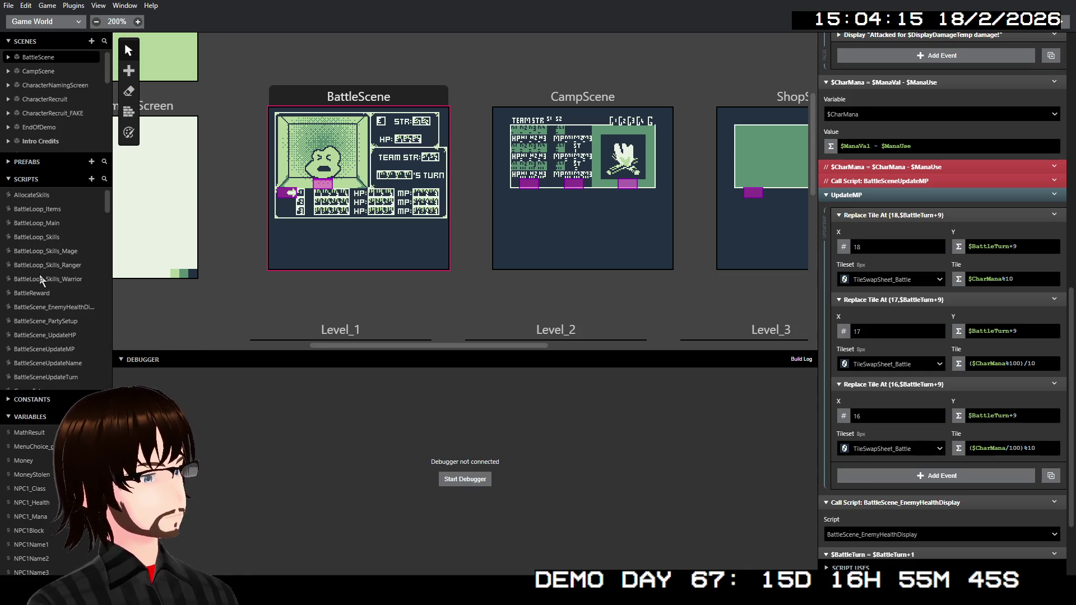
# Step from BattleLoop_Main through BattleLoop_Skills to the BattleLoop_Skills_Mage script and scroll through it
pyautogui.click(52, 224)
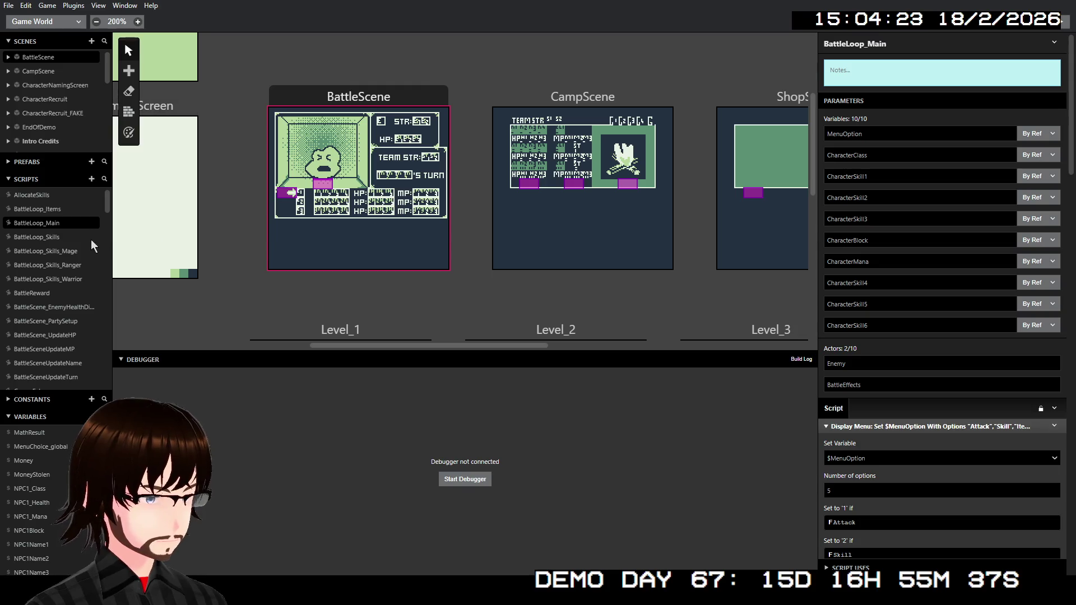
pyautogui.click(50, 240)
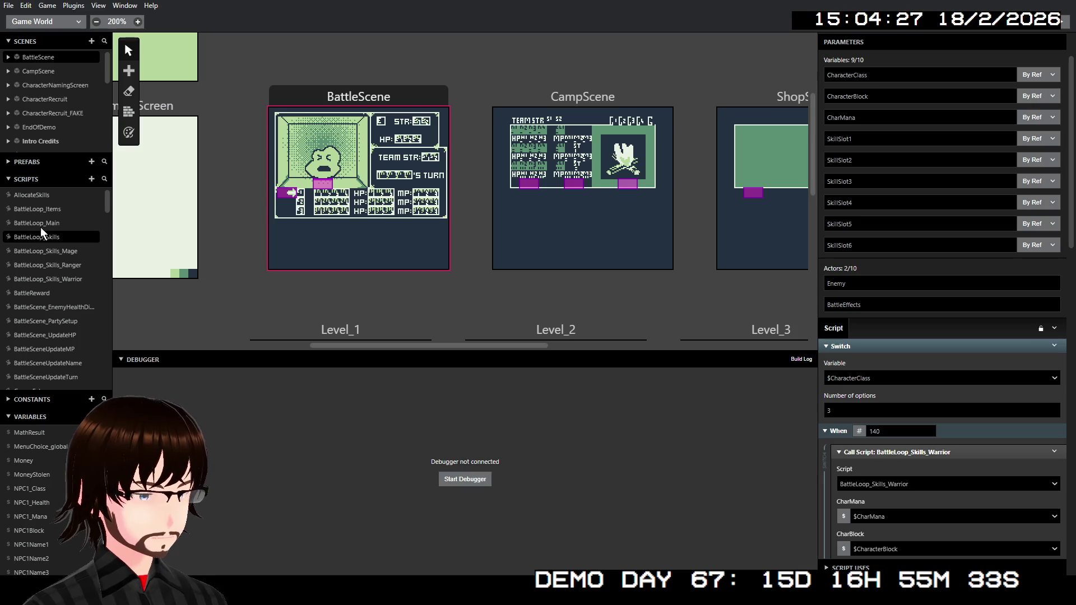
pyautogui.click(46, 223)
pyautogui.click(49, 235)
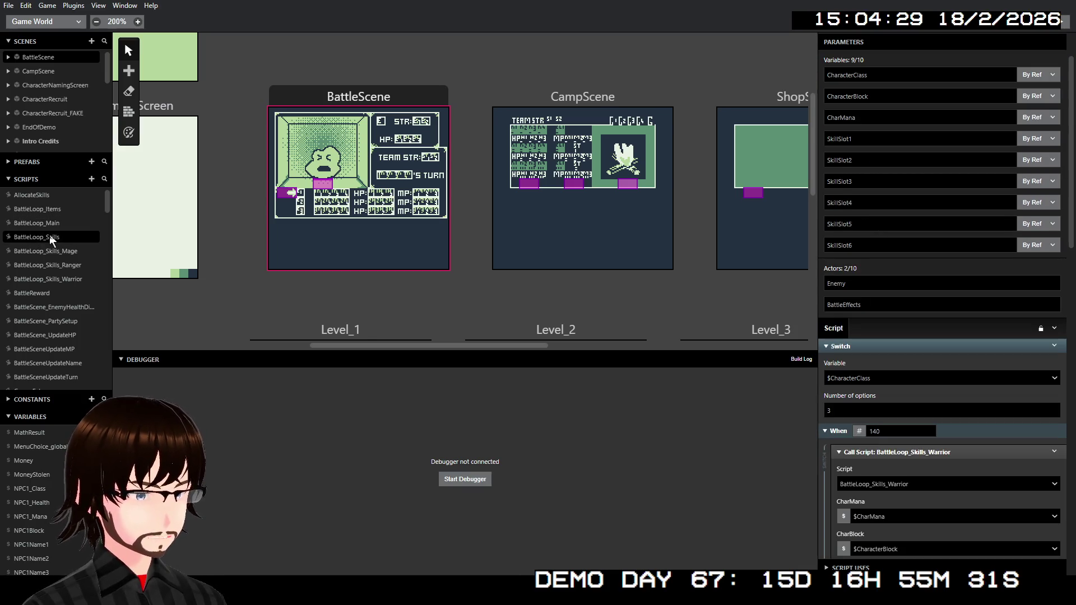
pyautogui.click(54, 250)
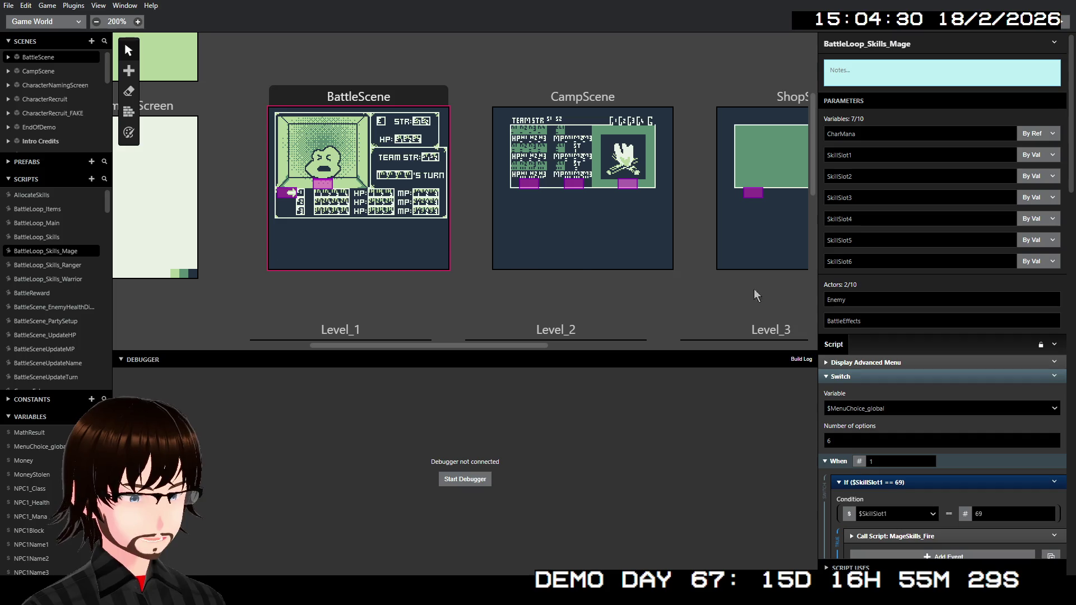
pyautogui.scroll(-10, 73, 292)
pyautogui.scroll(-15, 74, 292)
pyautogui.scroll(7, 73, 291)
pyautogui.scroll(8, 75, 292)
pyautogui.scroll(-2, 76, 292)
pyautogui.scroll(2, 56, 252)
# Open MageSkills_Fire and scroll its events to the WeakTo switch and EnemyDamage call
pyautogui.click(47, 264)
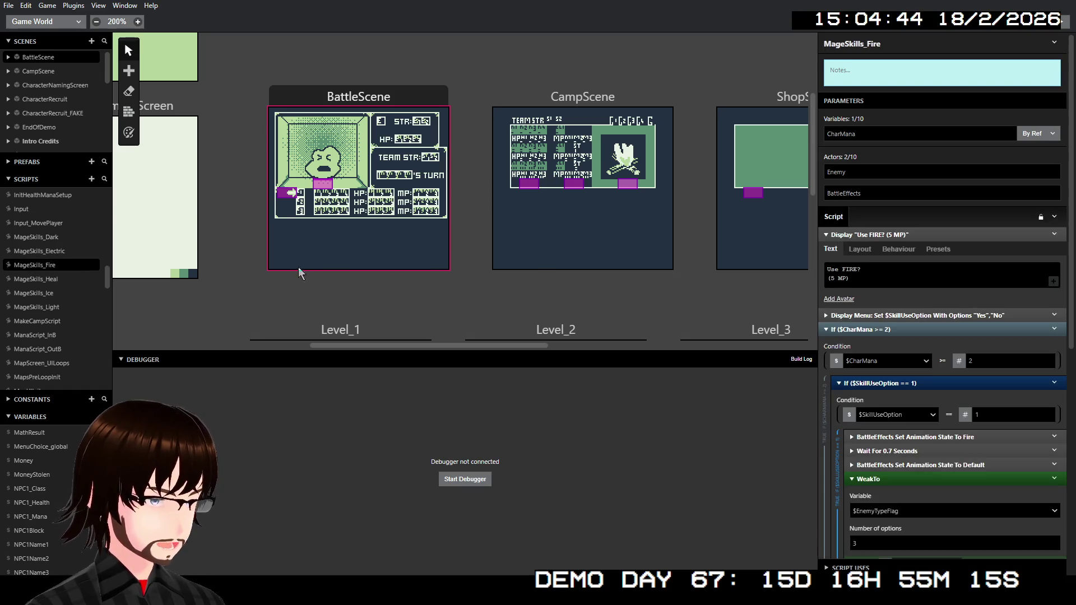
pyautogui.scroll(-5, 964, 352)
pyautogui.scroll(-3, 964, 352)
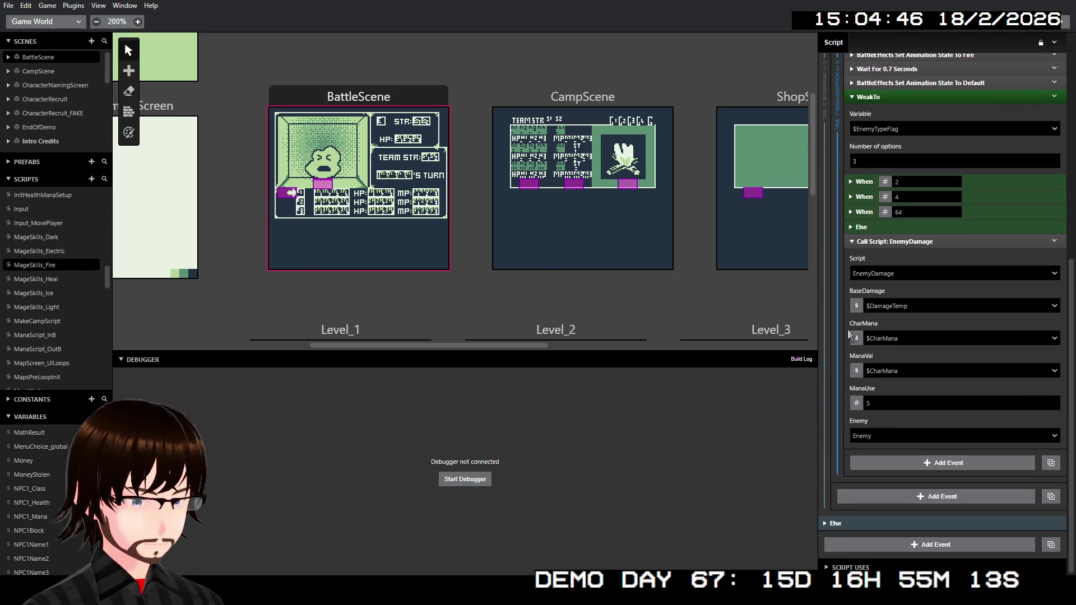
pyautogui.scroll(10, 65, 297)
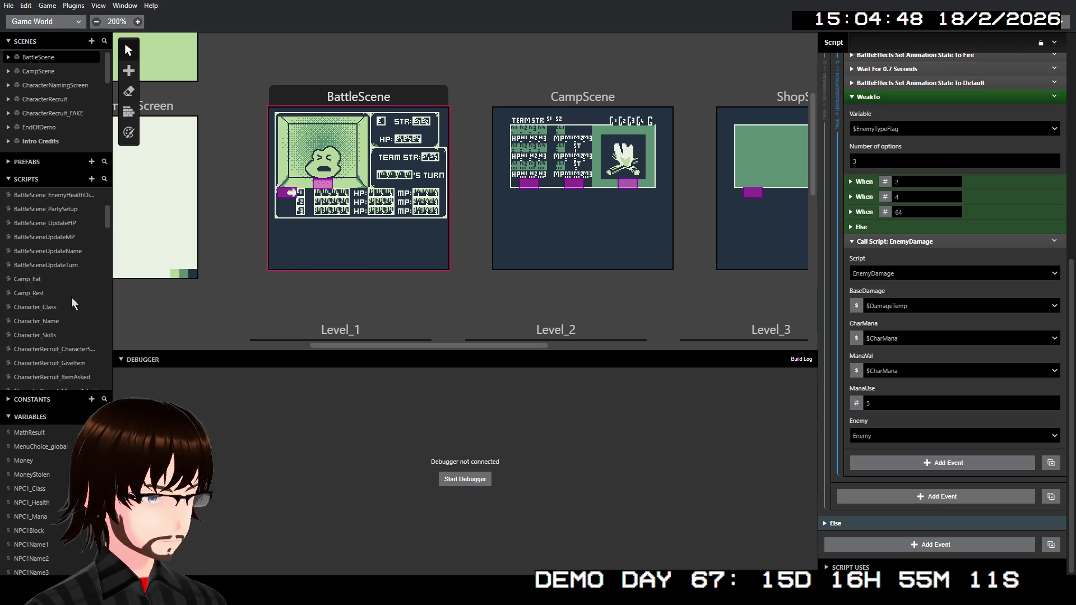
pyautogui.scroll(1, 76, 299)
pyautogui.scroll(-5, 78, 303)
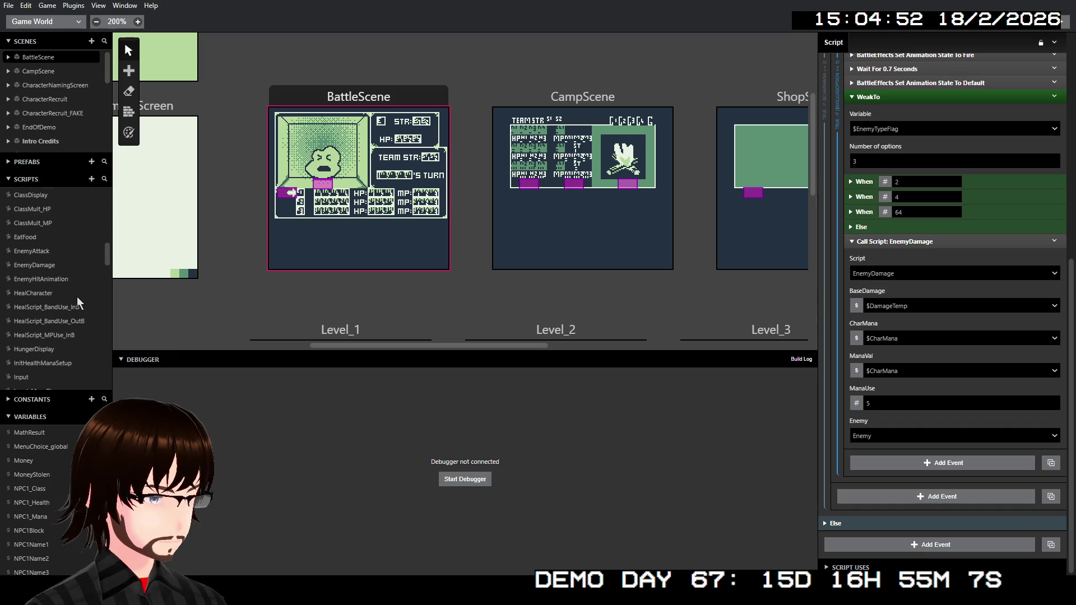
pyautogui.click(47, 266)
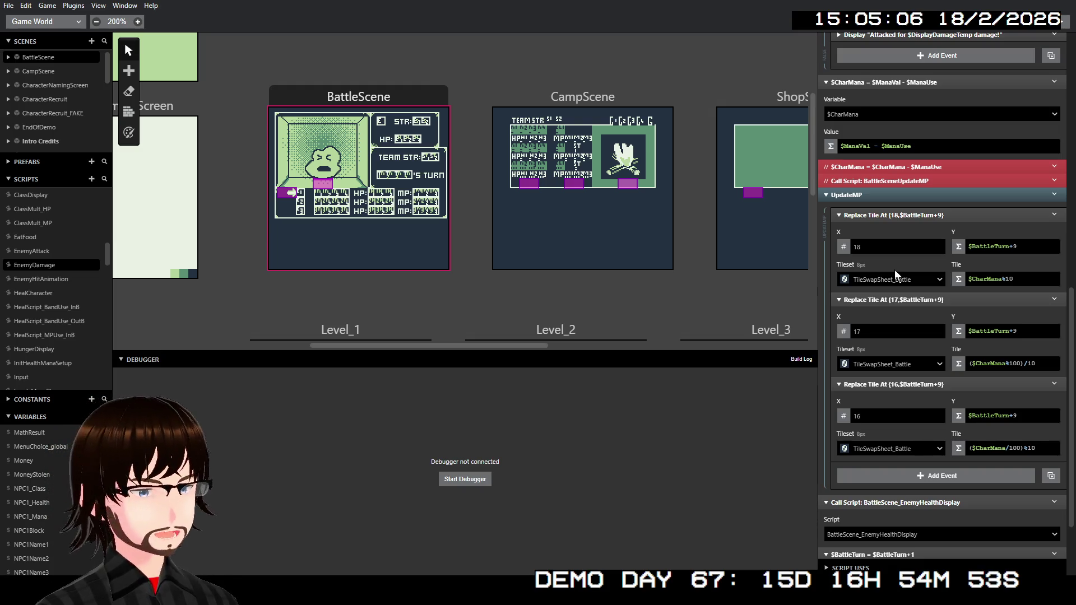
# Scroll the EnemyDamage script to review $CharMana = $ManaVal - $ManaUse and its UpdateMP tiles
pyautogui.scroll(5, 63, 253)
pyautogui.scroll(5, 63, 253)
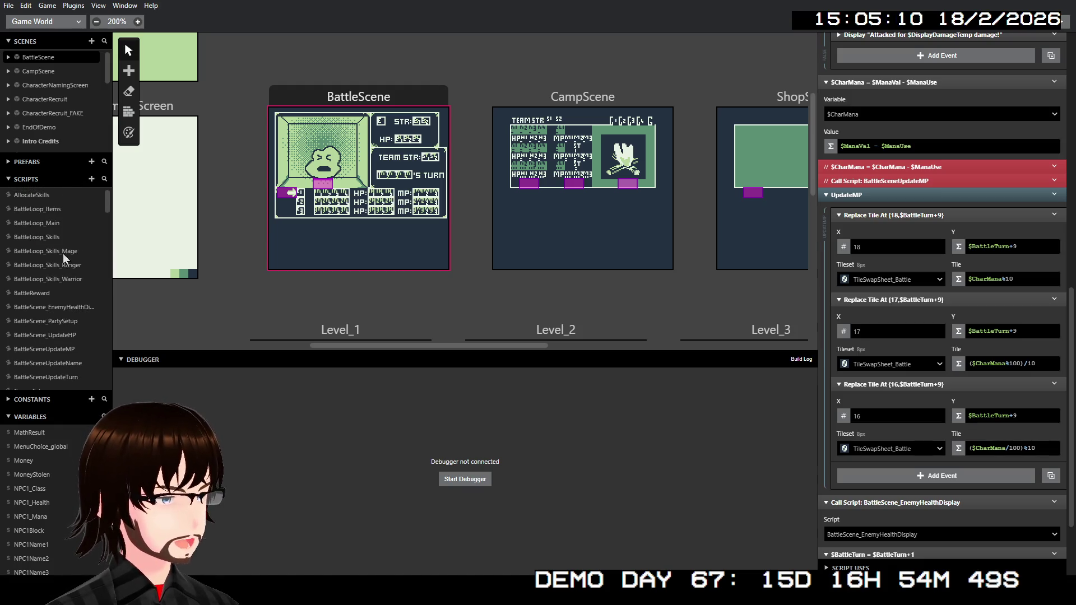
pyautogui.scroll(-5, 62, 261)
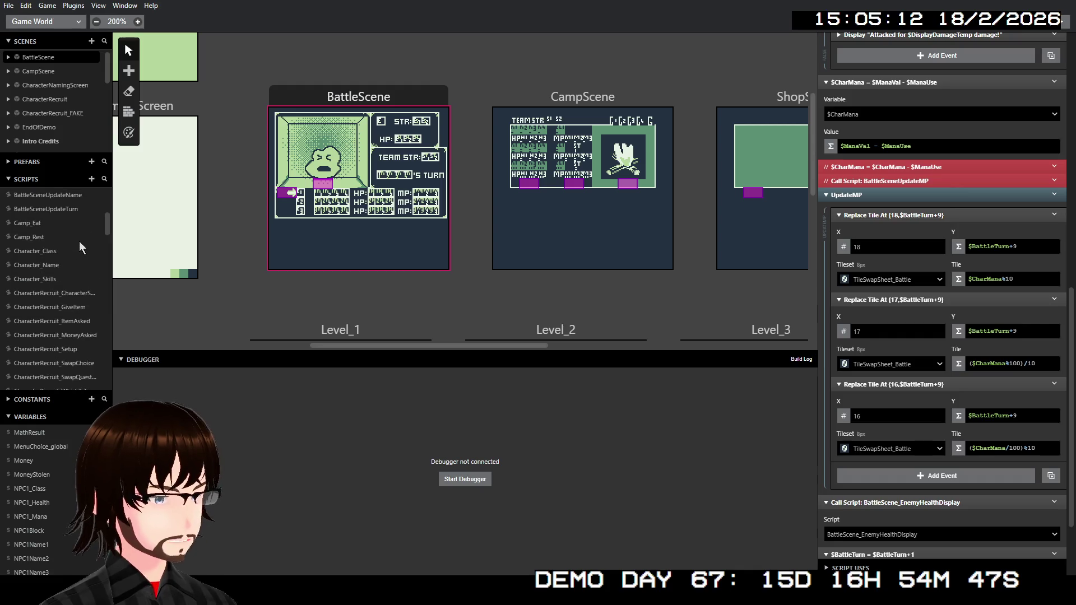
pyautogui.scroll(5, 43, 231)
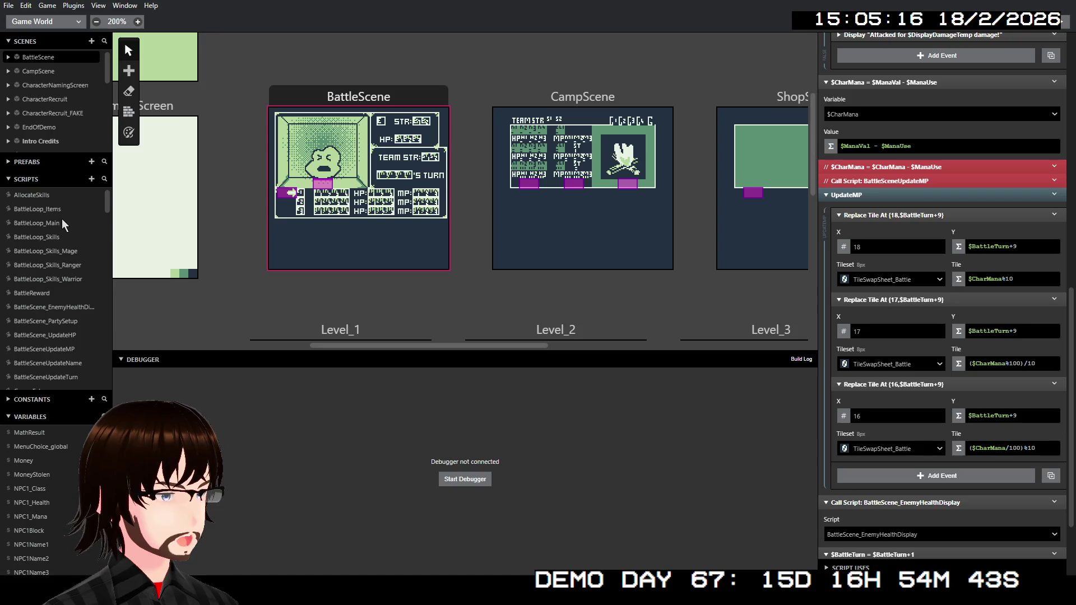
# Move through BattleLoop_Main and BattleLoop_Skills to BattleLoop_Skills_Ranger, scrolling the Scripts list down
pyautogui.click(51, 222)
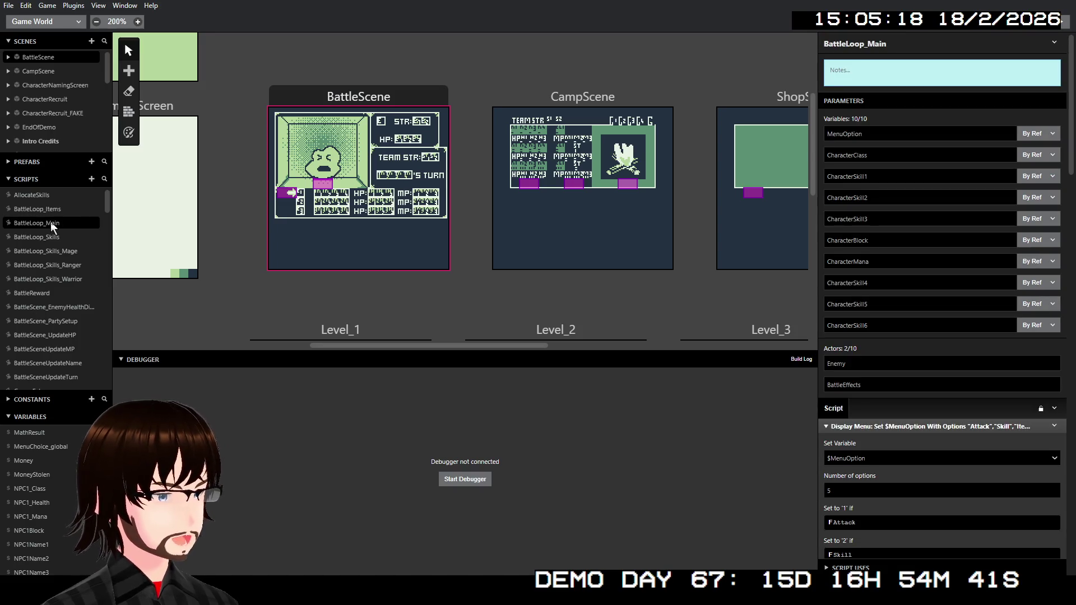
pyautogui.click(50, 237)
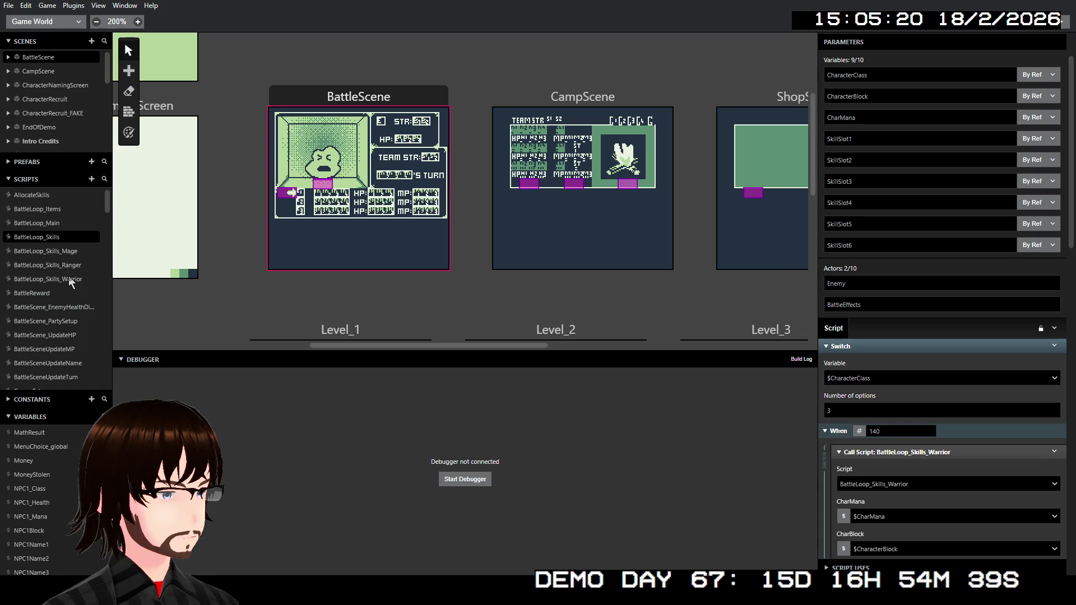
pyautogui.click(71, 267)
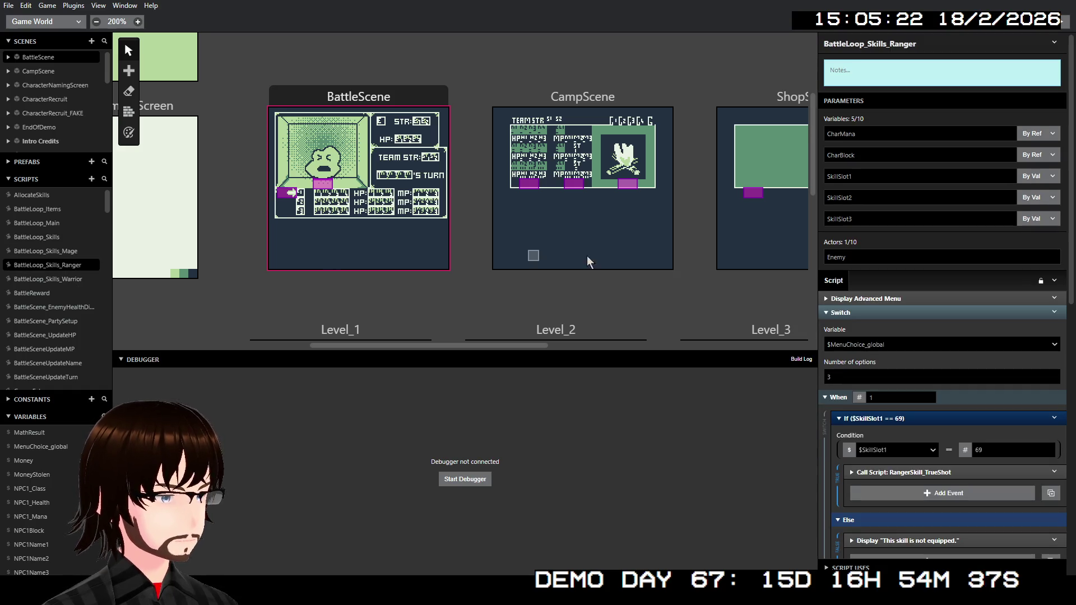
pyautogui.scroll(-5, 953, 314)
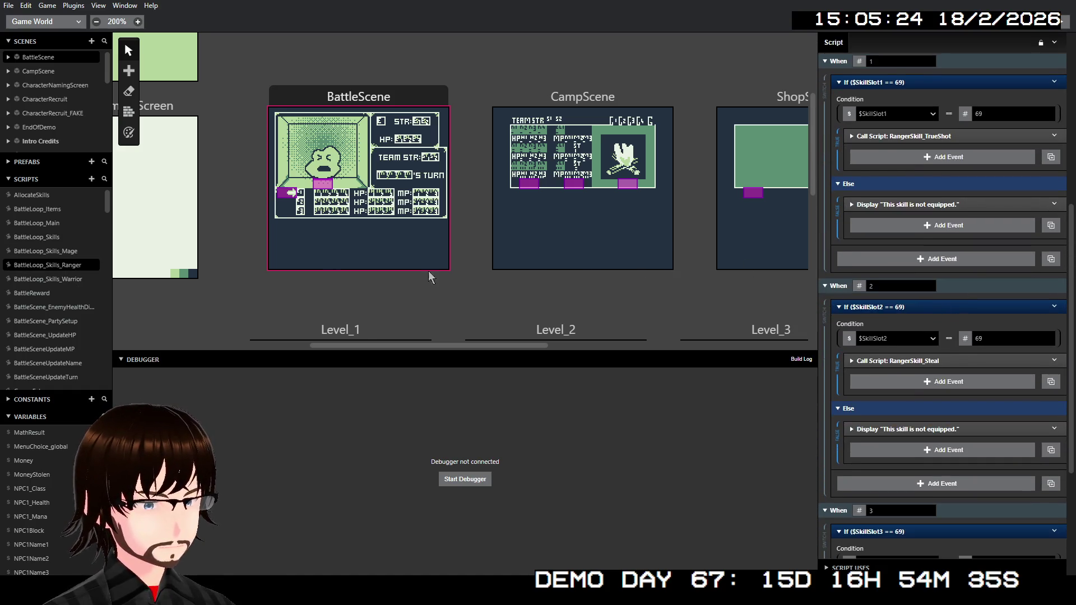
pyautogui.scroll(-10, 51, 275)
pyautogui.scroll(-10, 63, 280)
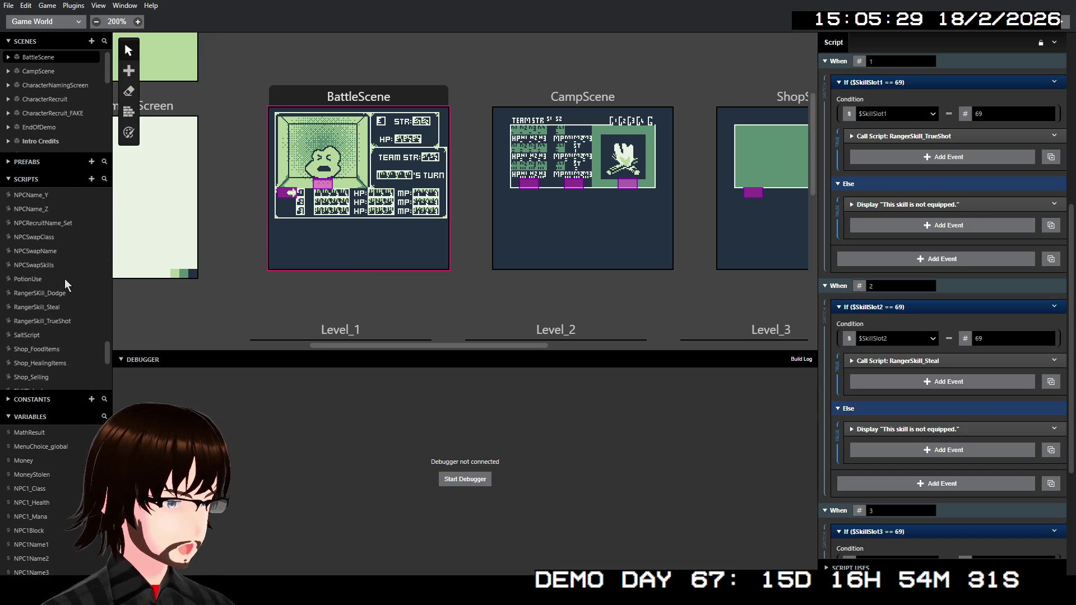
# Open RangerSkill_TrueShot and scroll through its mana check and EnemyDamage call
pyautogui.click(64, 321)
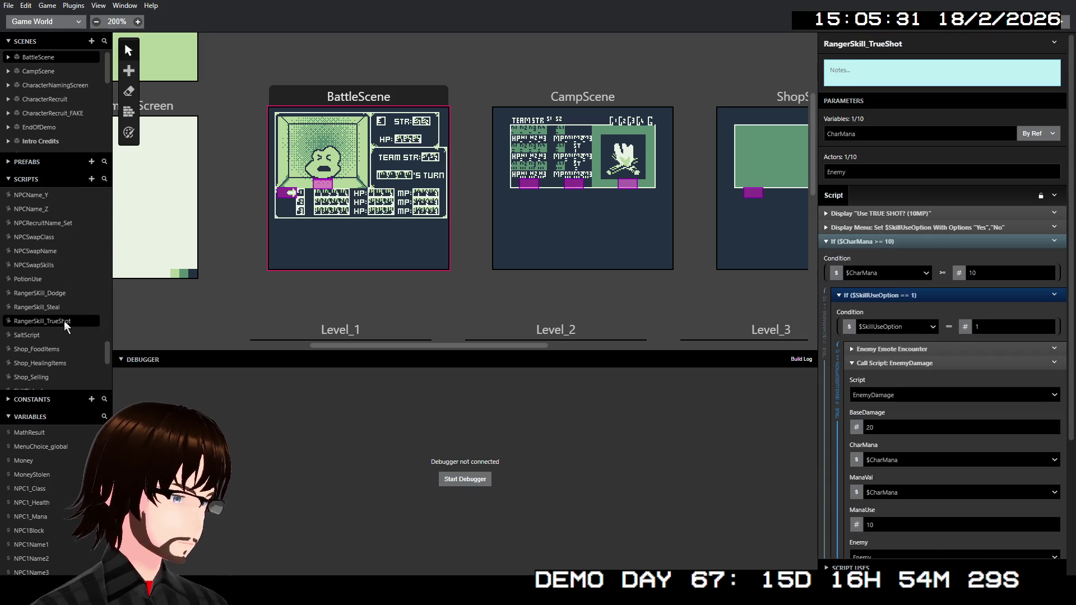
pyautogui.scroll(-3, 930, 291)
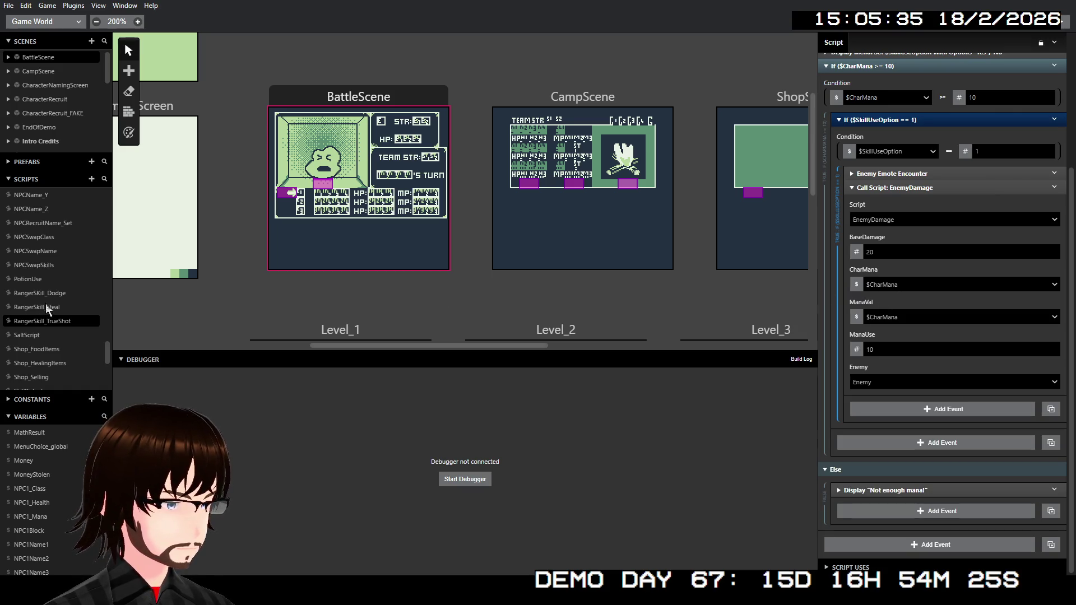
pyautogui.scroll(5, 82, 303)
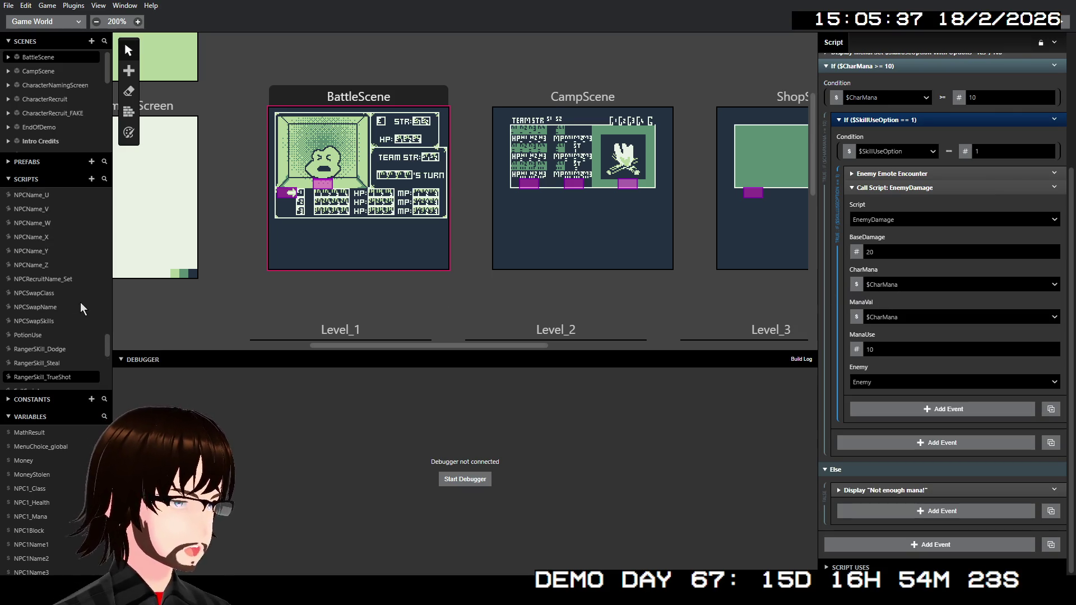
pyautogui.scroll(8, 81, 307)
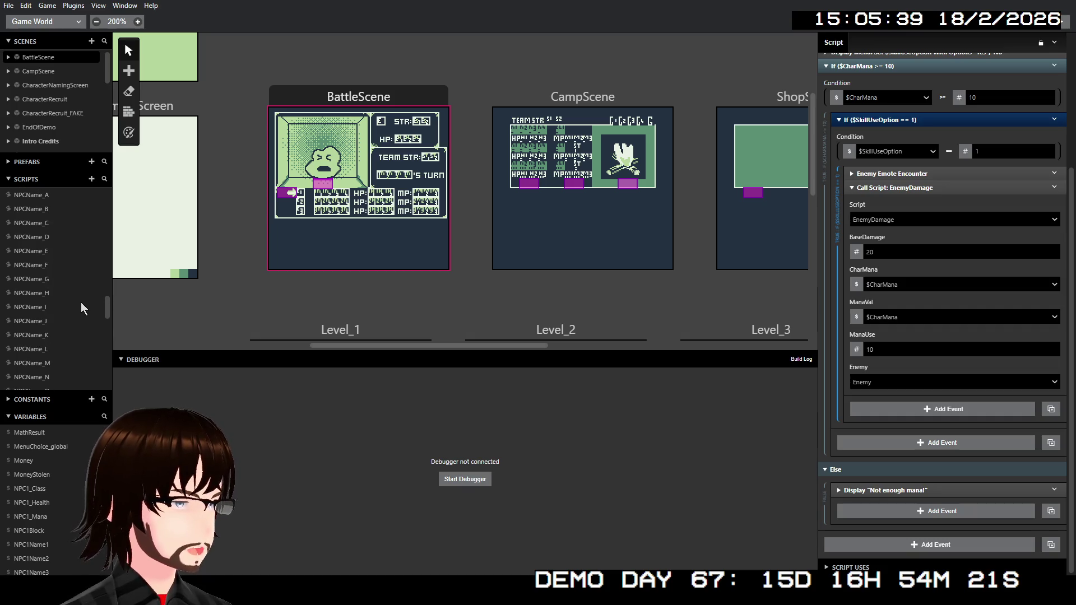
pyautogui.scroll(8, 87, 306)
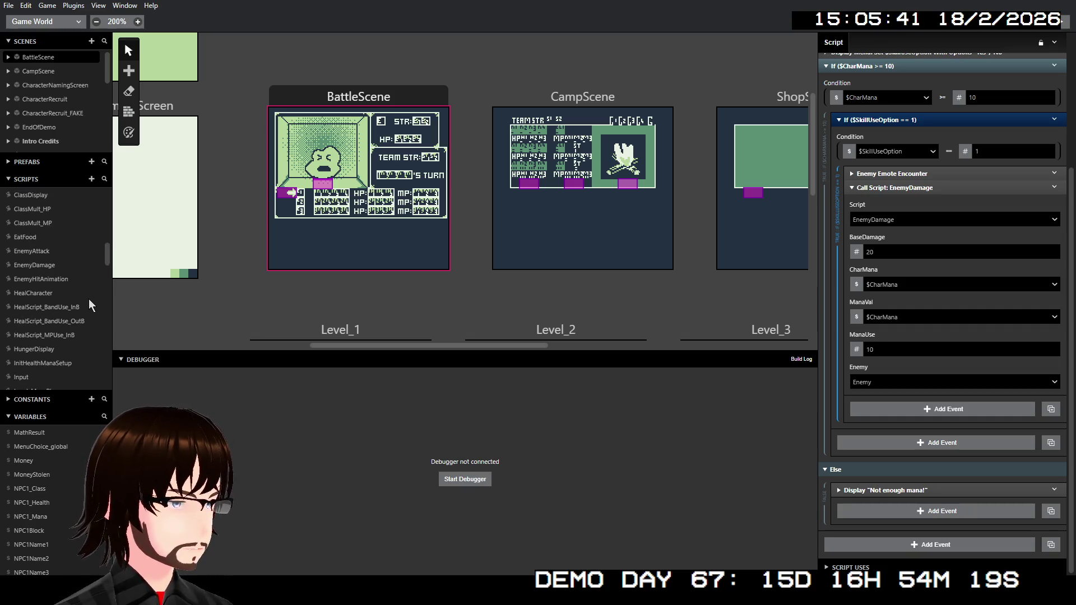
pyautogui.click(44, 266)
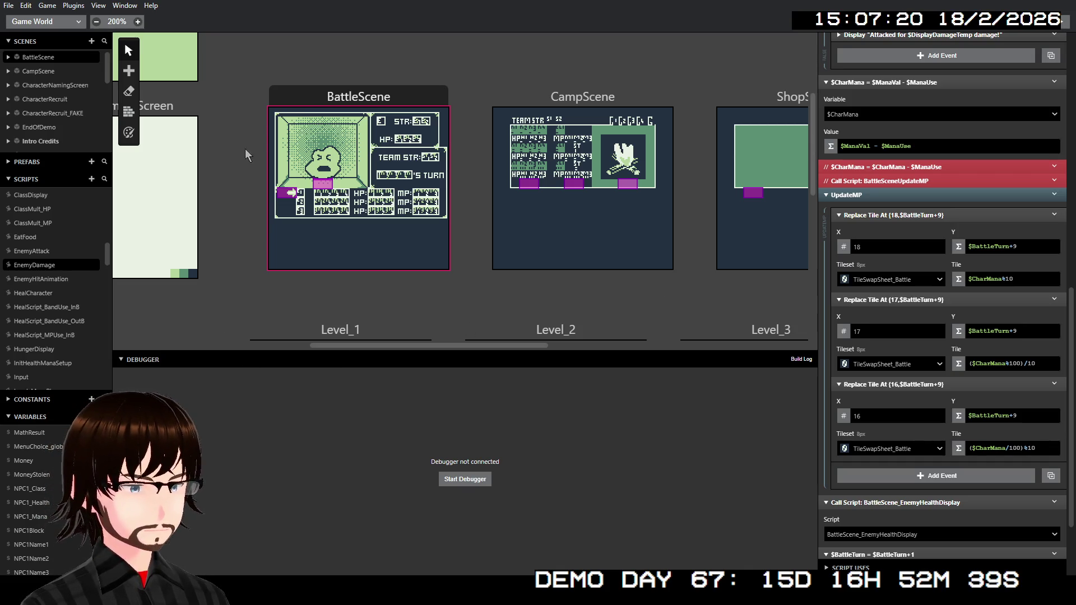
# Select BattleScene and scroll down through its On Init battle loop events
pyautogui.click(312, 90)
pyautogui.scroll(6, 894, 233)
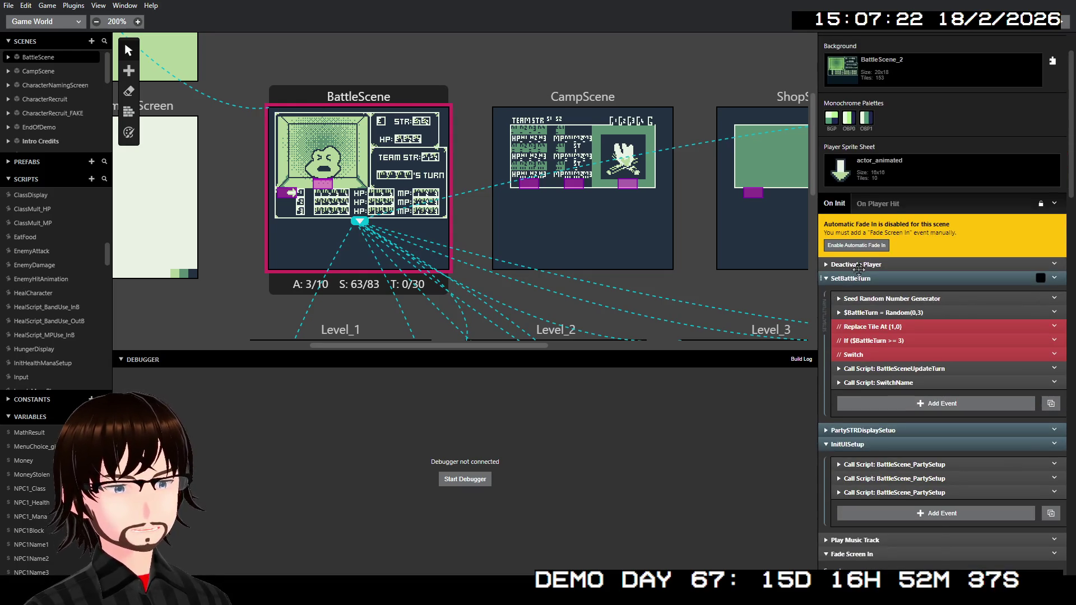
pyautogui.scroll(-5, 895, 229)
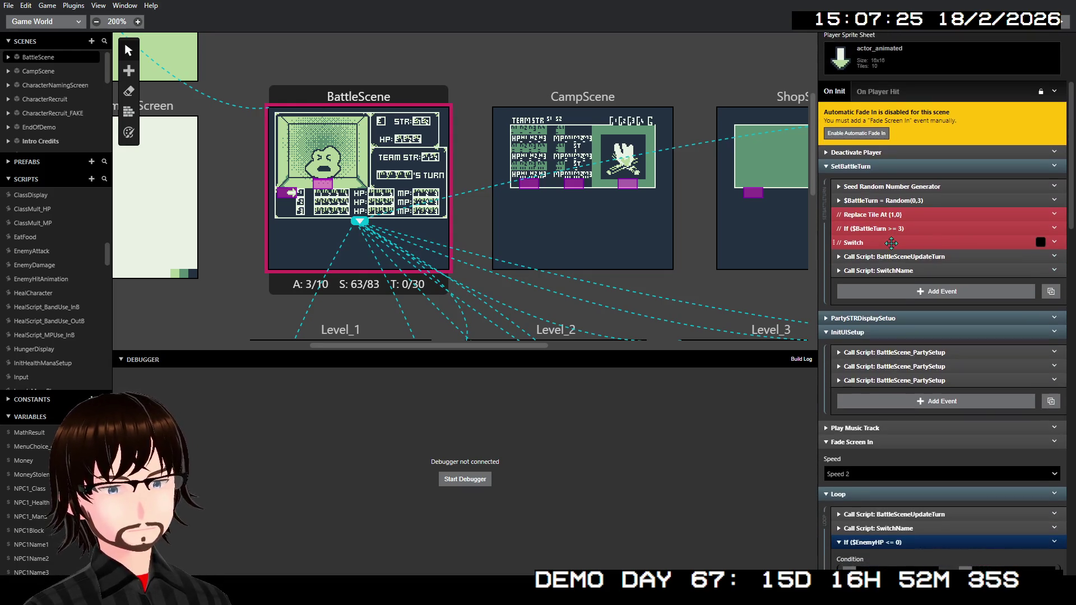
pyautogui.scroll(-3, 898, 214)
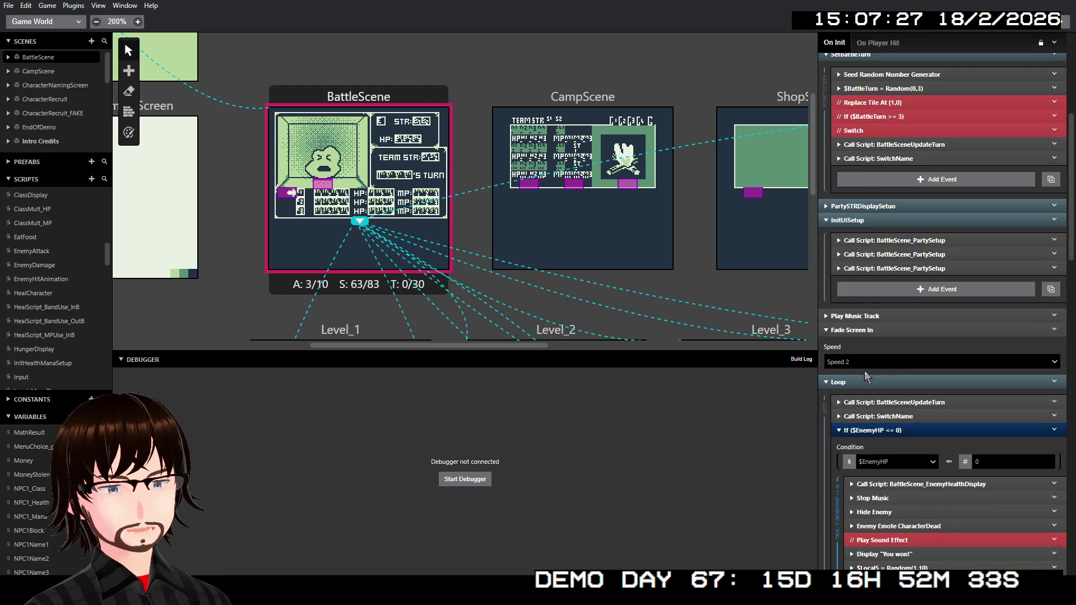
pyautogui.scroll(-5, 931, 287)
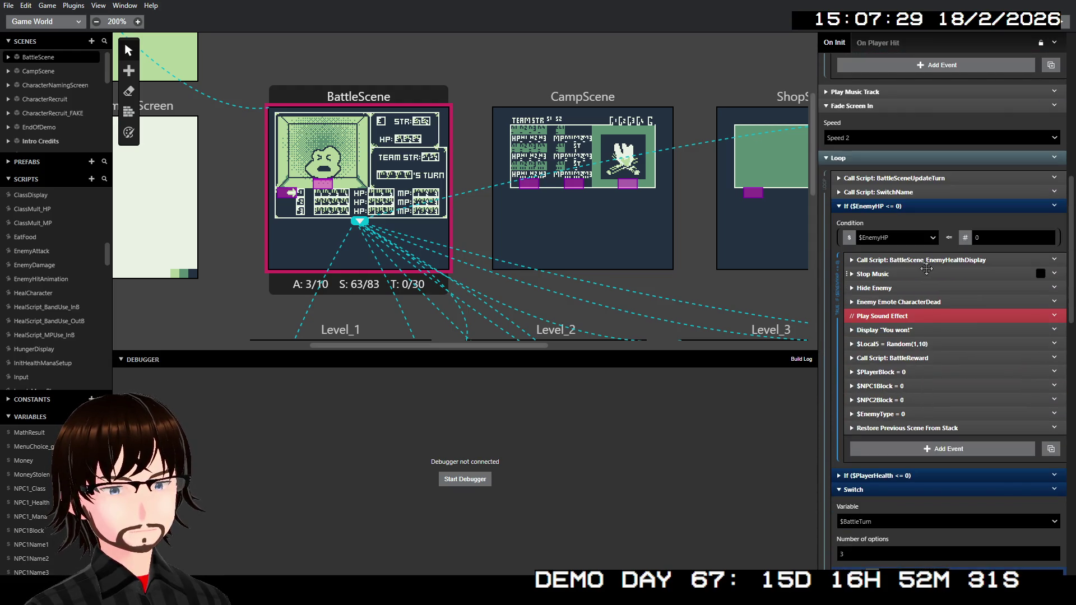
pyautogui.scroll(-3, 923, 270)
pyautogui.scroll(-5, 924, 270)
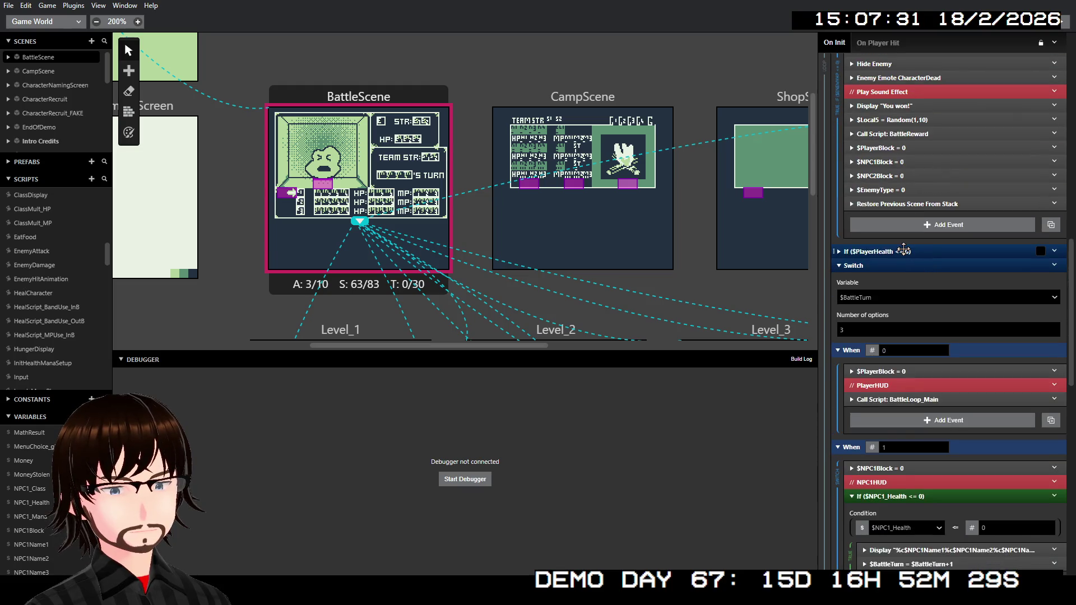
# Expand and collapse the If ($PlayerHealth <= 0) block, then collapse the SetBattleTurn event group
pyautogui.click(906, 251)
pyautogui.click(907, 250)
pyautogui.click(908, 250)
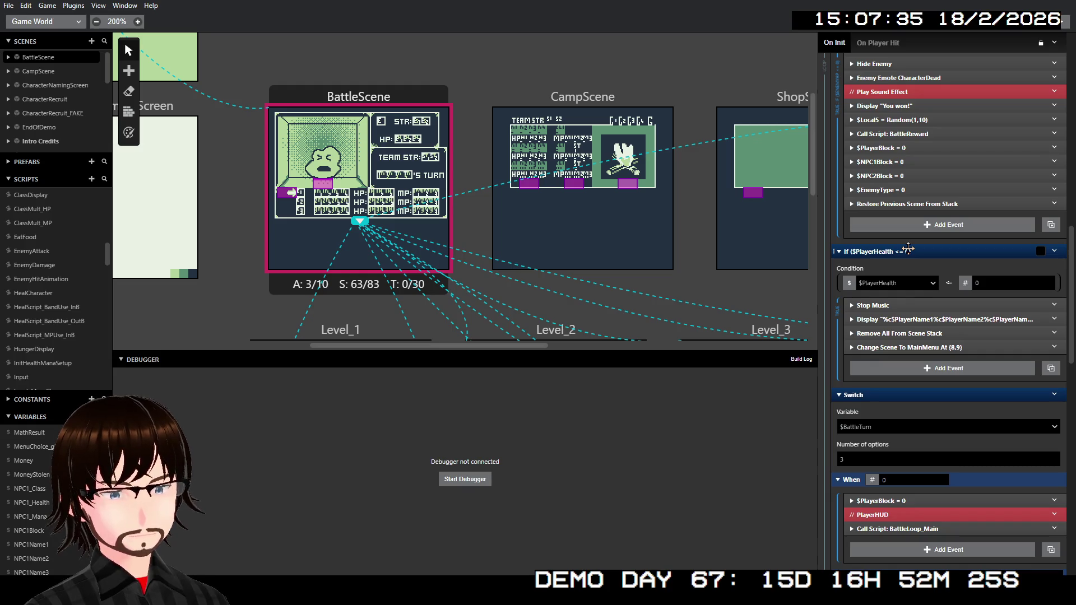
pyautogui.click(908, 250)
pyautogui.scroll(8, 908, 250)
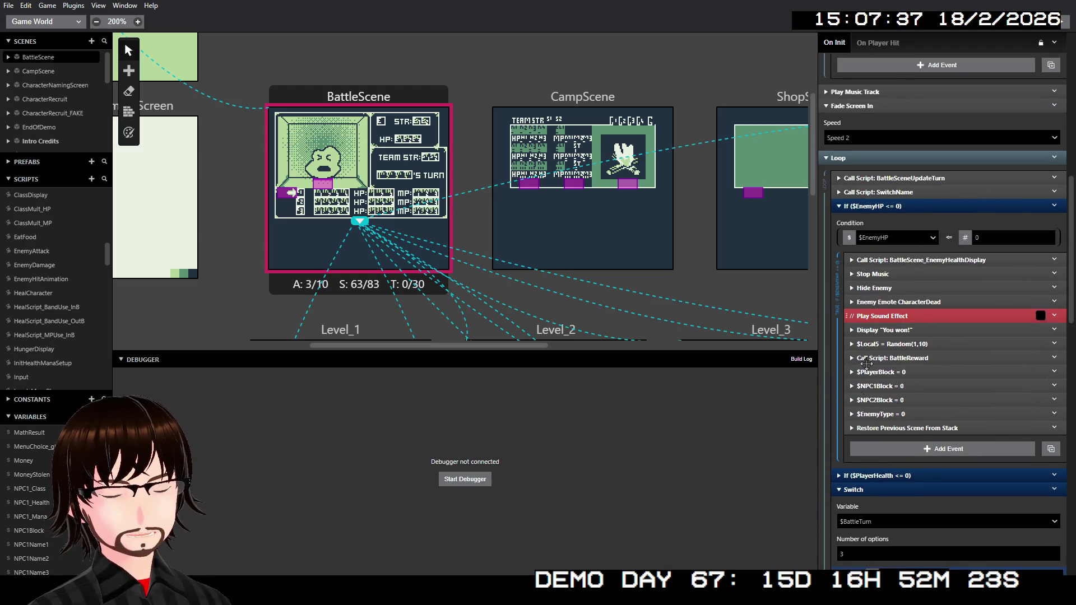
pyautogui.scroll(4, 933, 364)
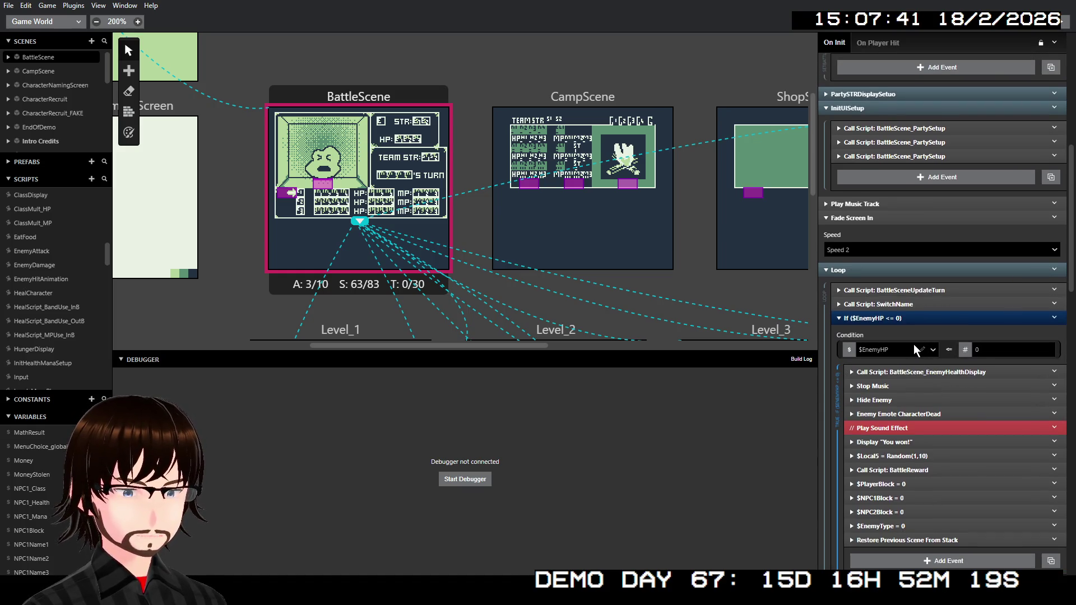
pyautogui.scroll(4, 926, 300)
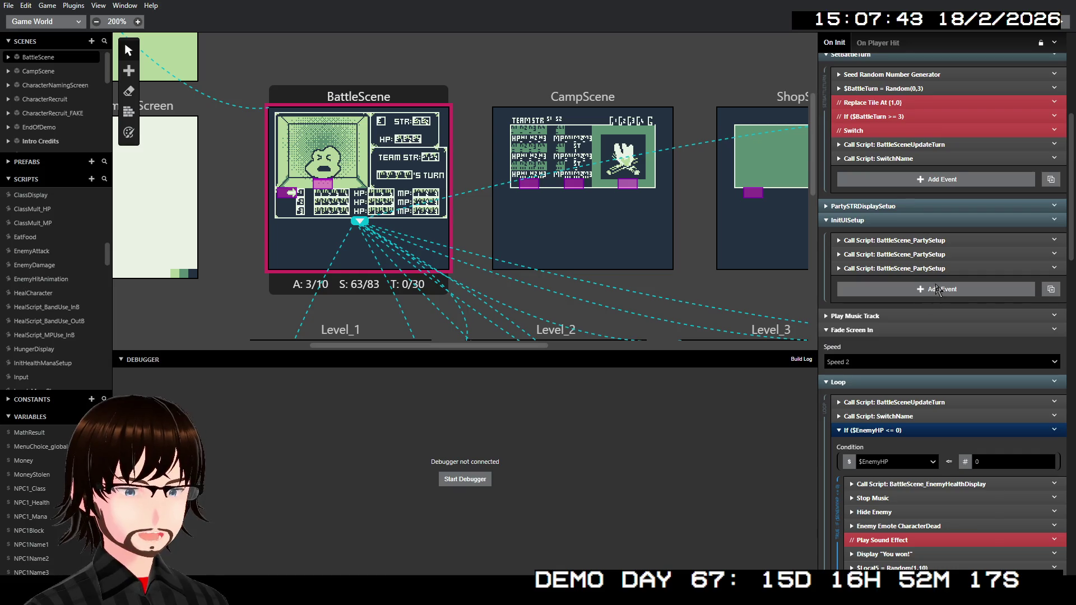
pyautogui.scroll(3, 936, 274)
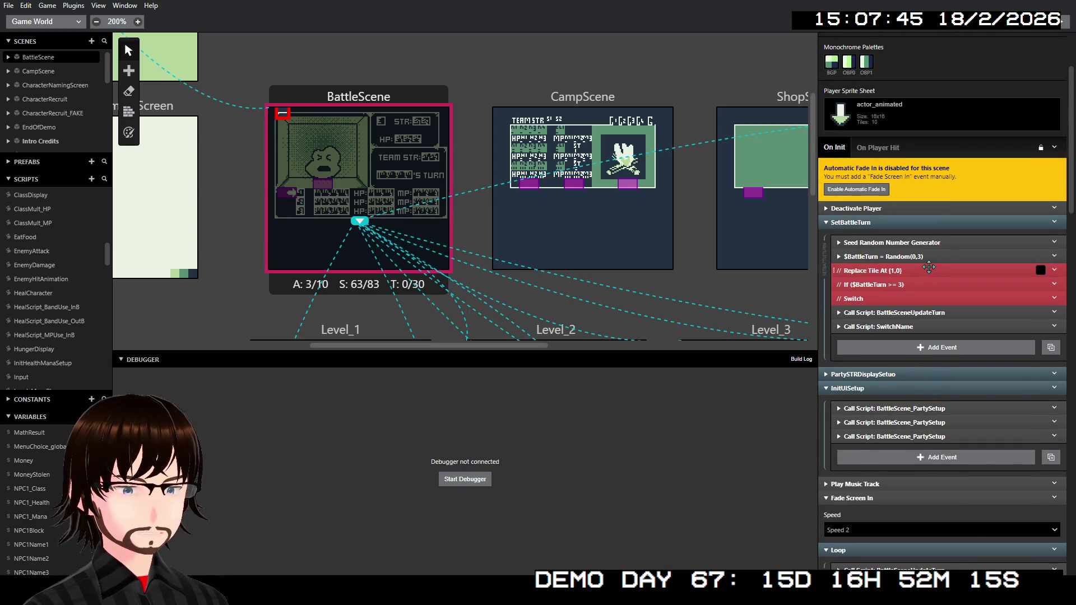
pyautogui.scroll(-1, 919, 252)
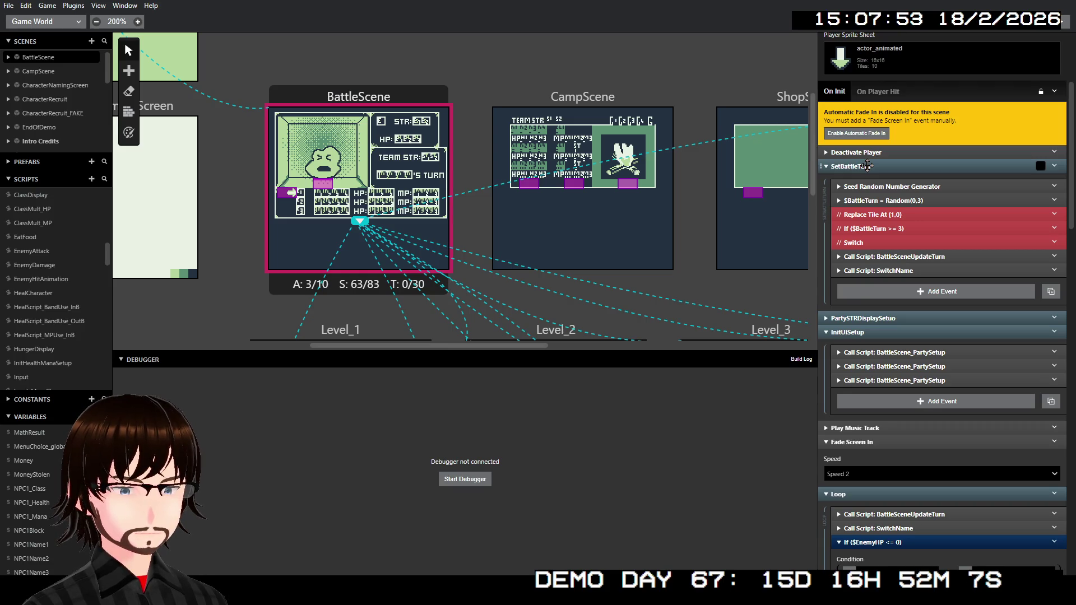
pyautogui.click(866, 167)
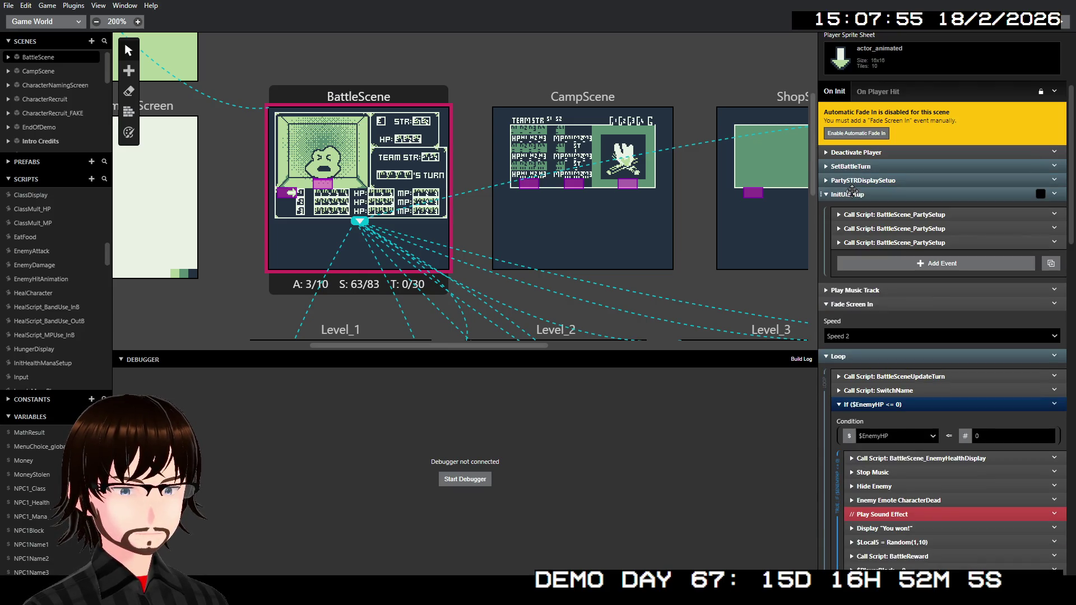
pyautogui.click(851, 193)
pyautogui.click(852, 193)
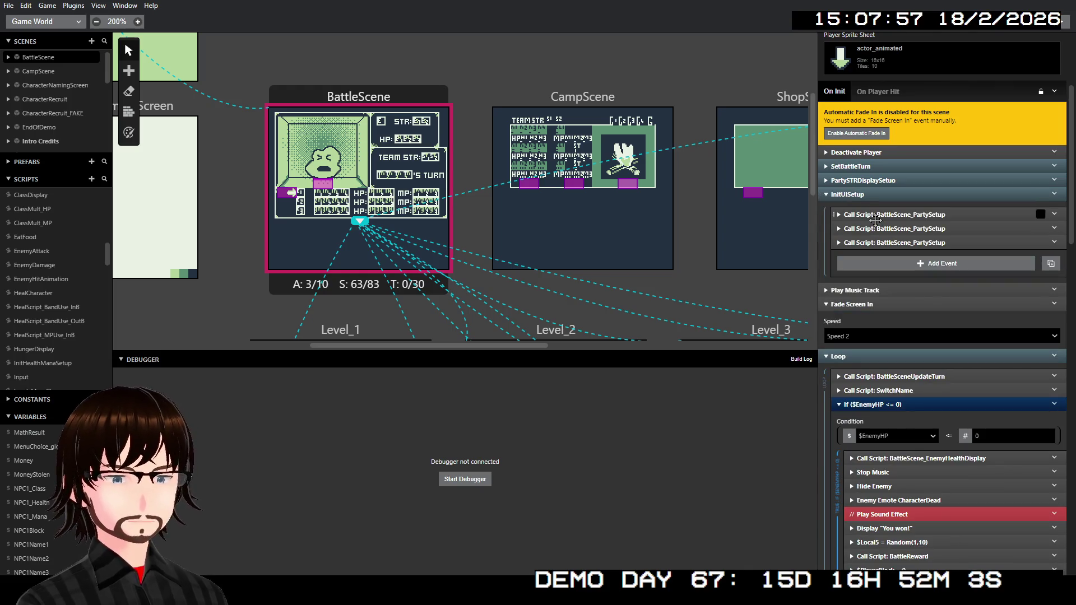
pyautogui.click(875, 218)
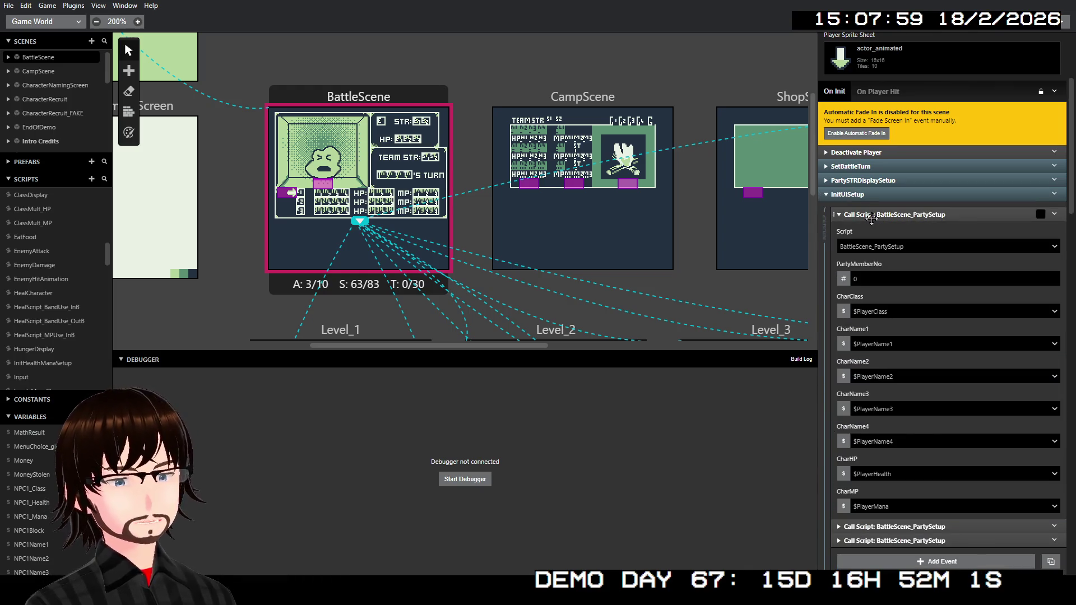
pyautogui.click(872, 218)
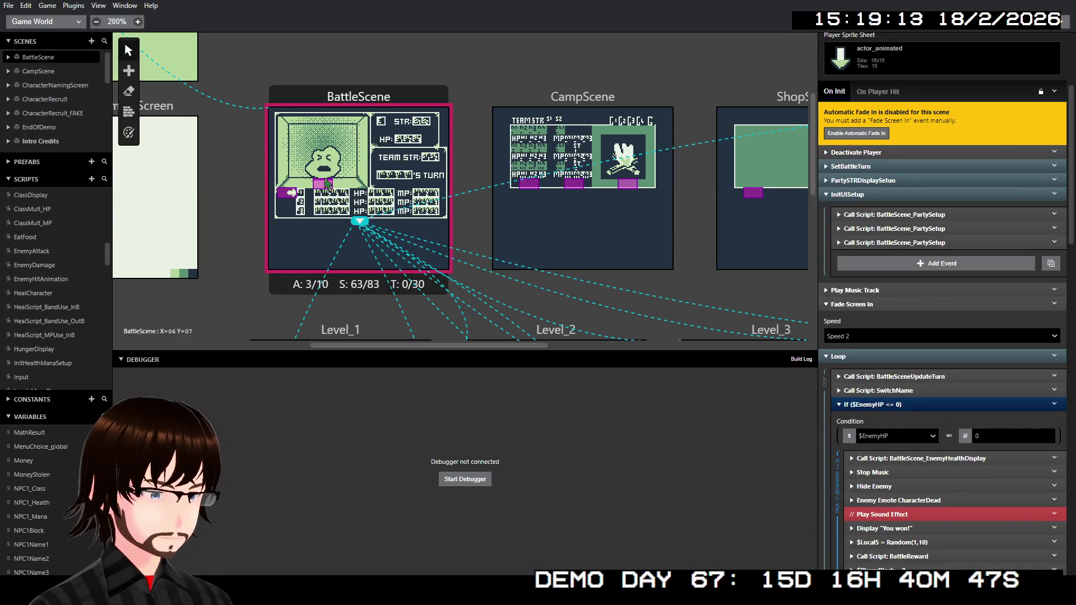
# Delete the If ($BattleTurn == 3), EnemyHPSetup and If ($EnemyHP <= 0) events from the Slime enemy's On Update
pyautogui.click(337, 180)
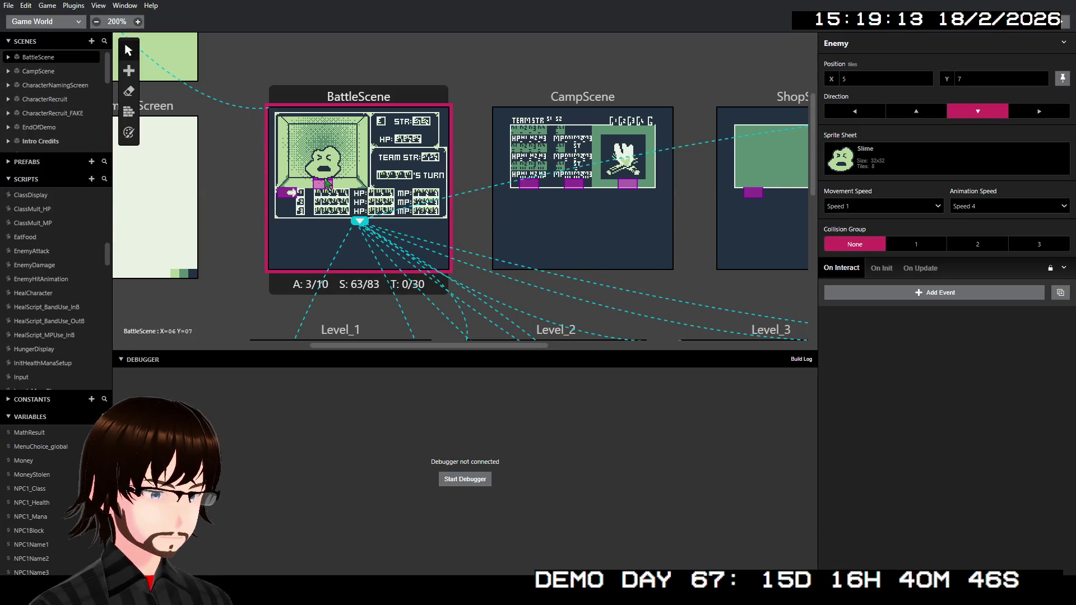
pyautogui.click(921, 271)
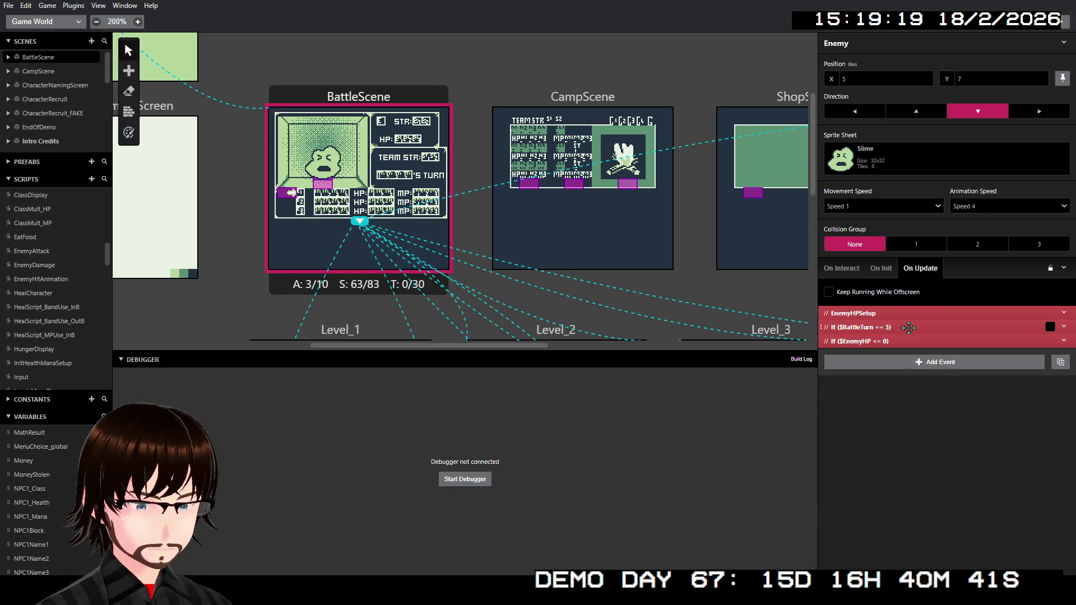
pyautogui.rightClick(908, 323)
pyautogui.click(962, 473)
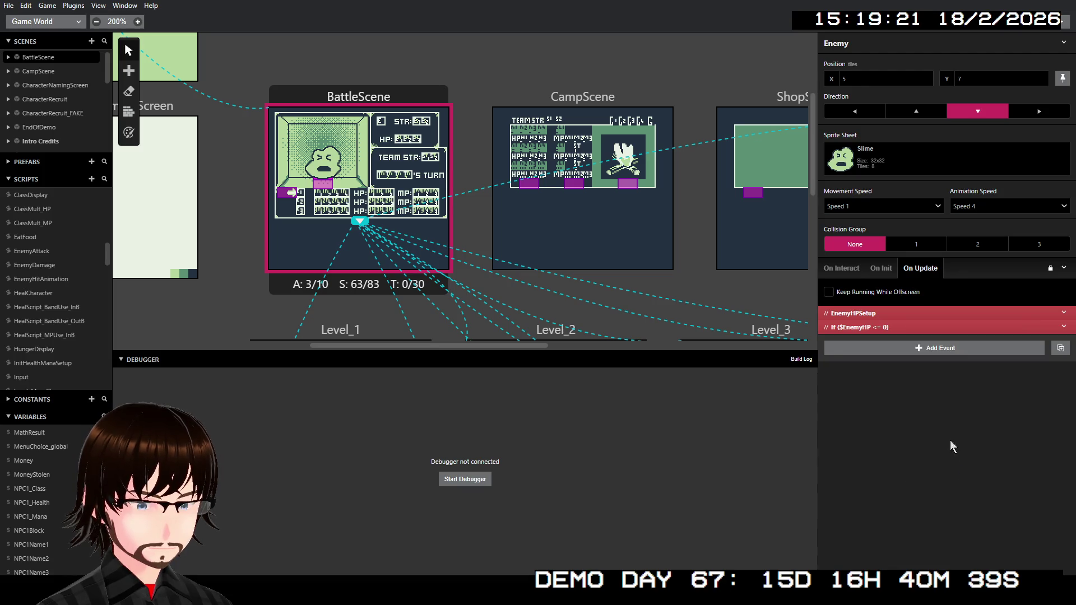
pyautogui.rightClick(924, 316)
pyautogui.click(953, 466)
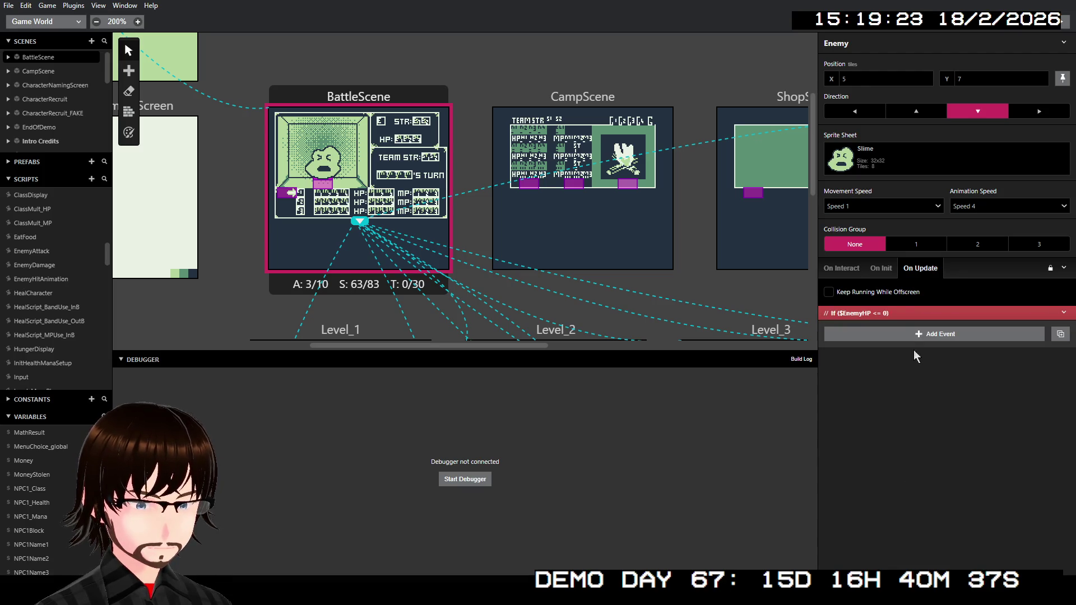
pyautogui.rightClick(895, 309)
pyautogui.click(950, 451)
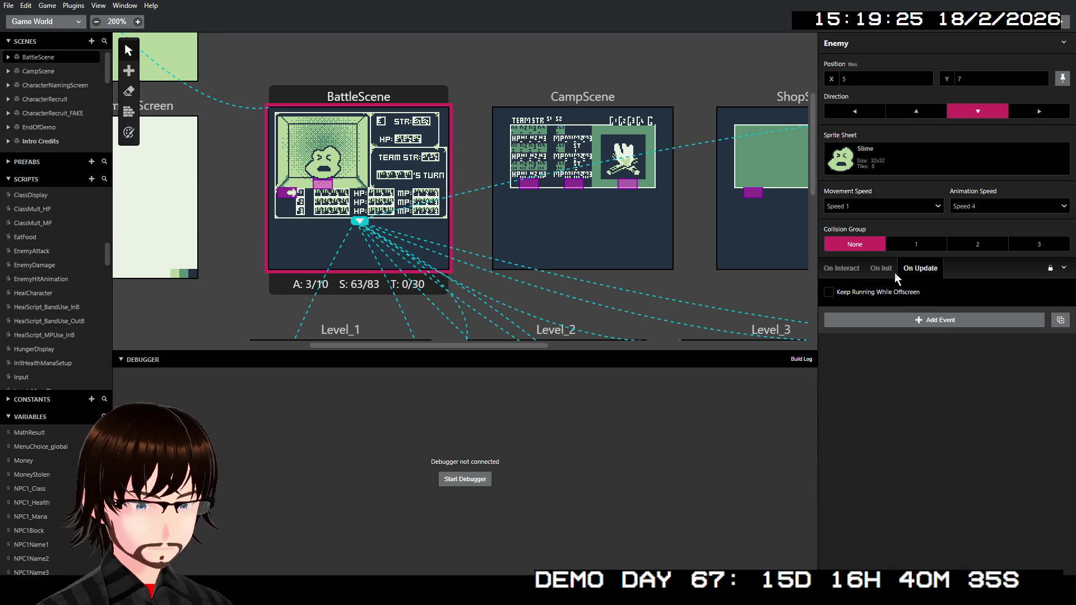
# Check the Enemy's On Init, On Interact and On Update tabs, collapsing the Call Script details
pyautogui.click(887, 270)
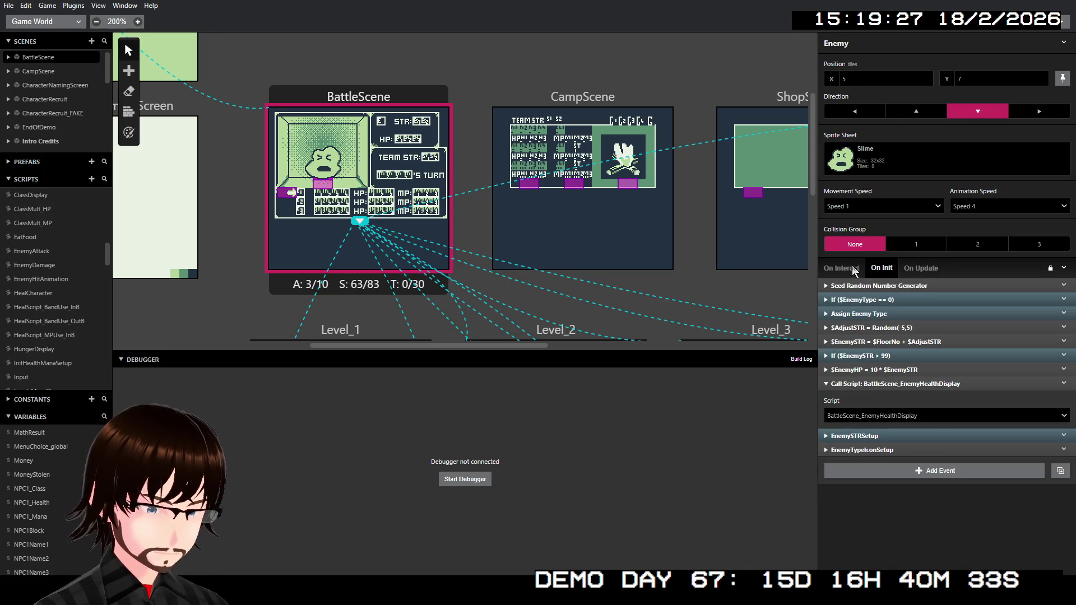
pyautogui.click(881, 384)
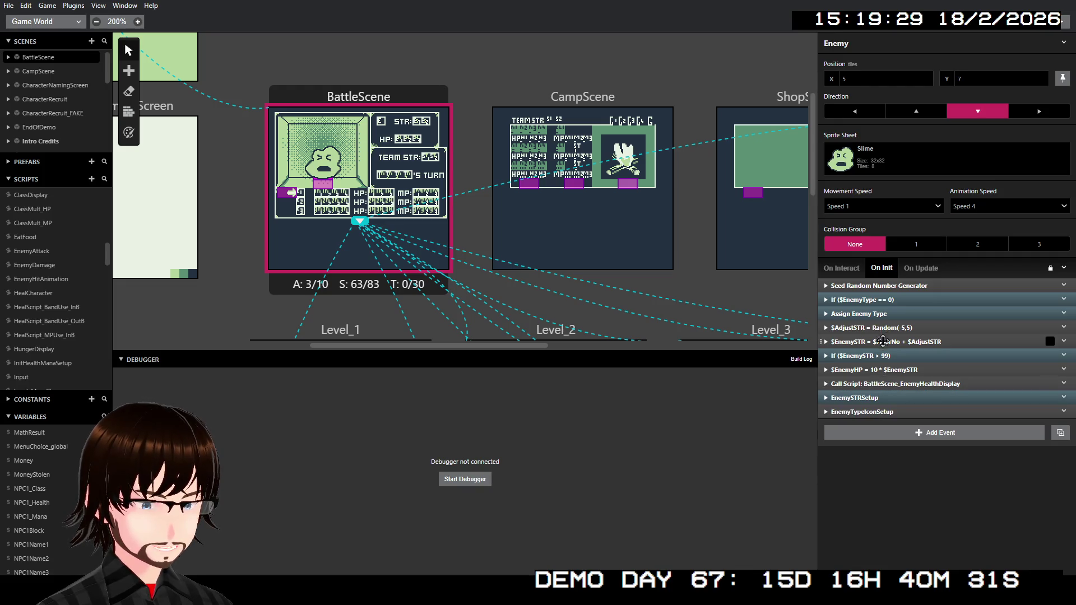
pyautogui.click(852, 270)
pyautogui.click(882, 269)
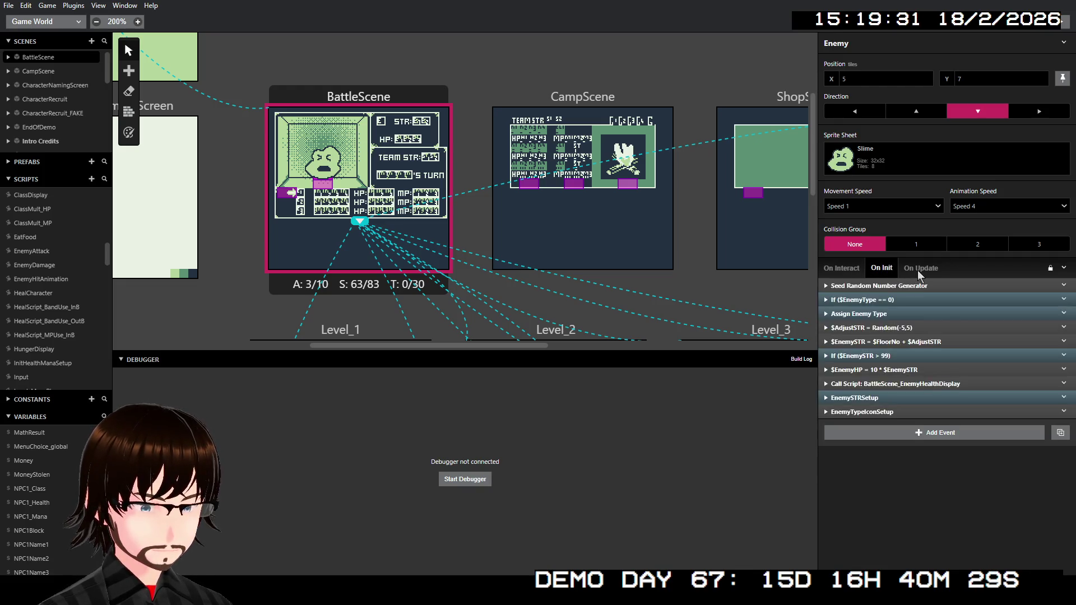
pyautogui.click(918, 269)
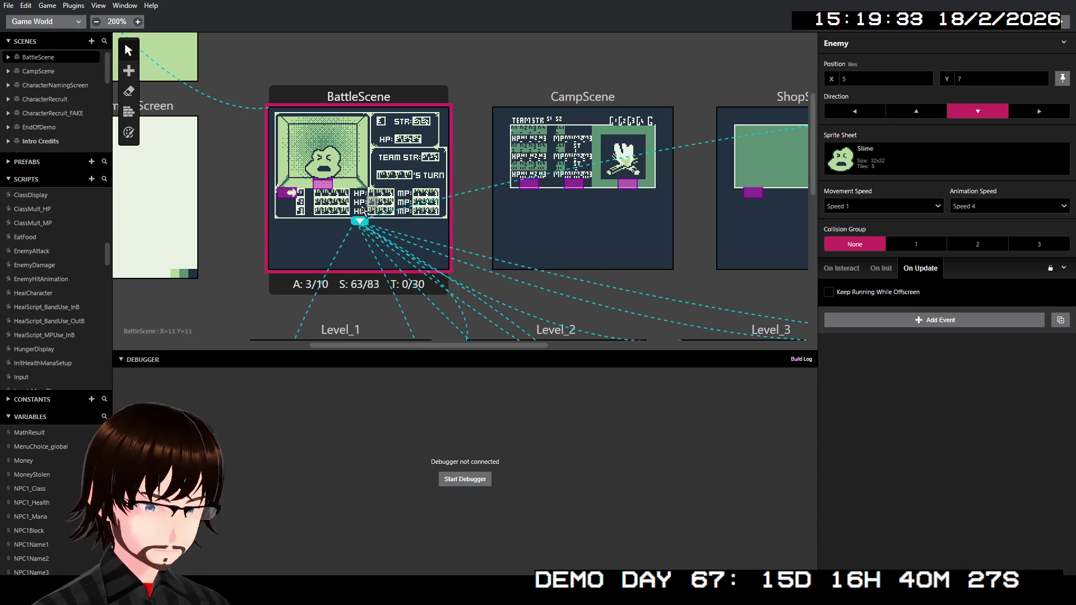
pyautogui.click(328, 188)
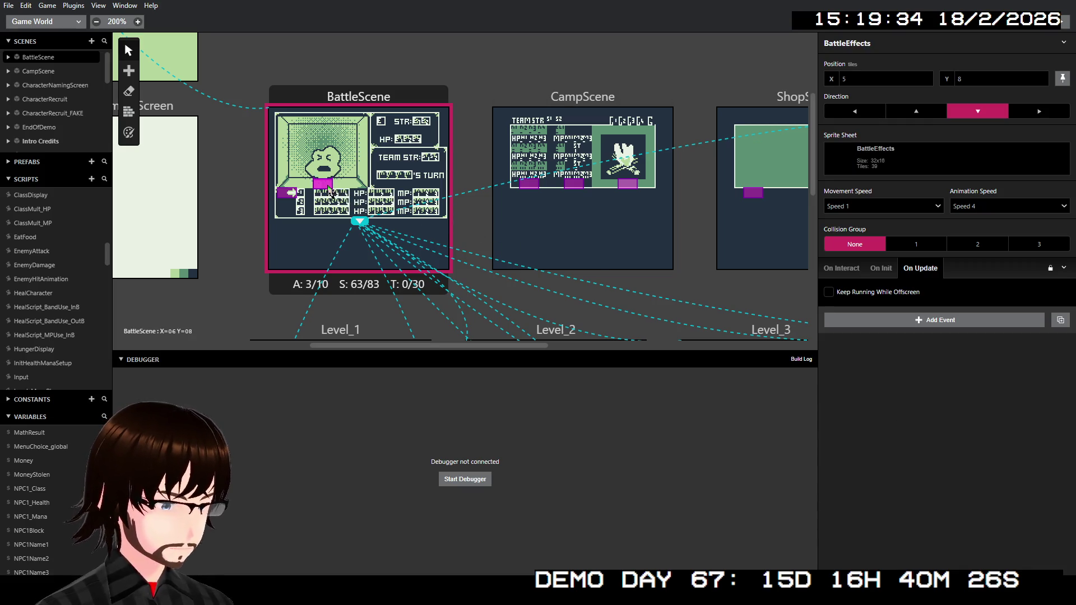
# Select the BattleEffects actor in BattleScene and check its On Interact and On Update tabs
pyautogui.click(358, 223)
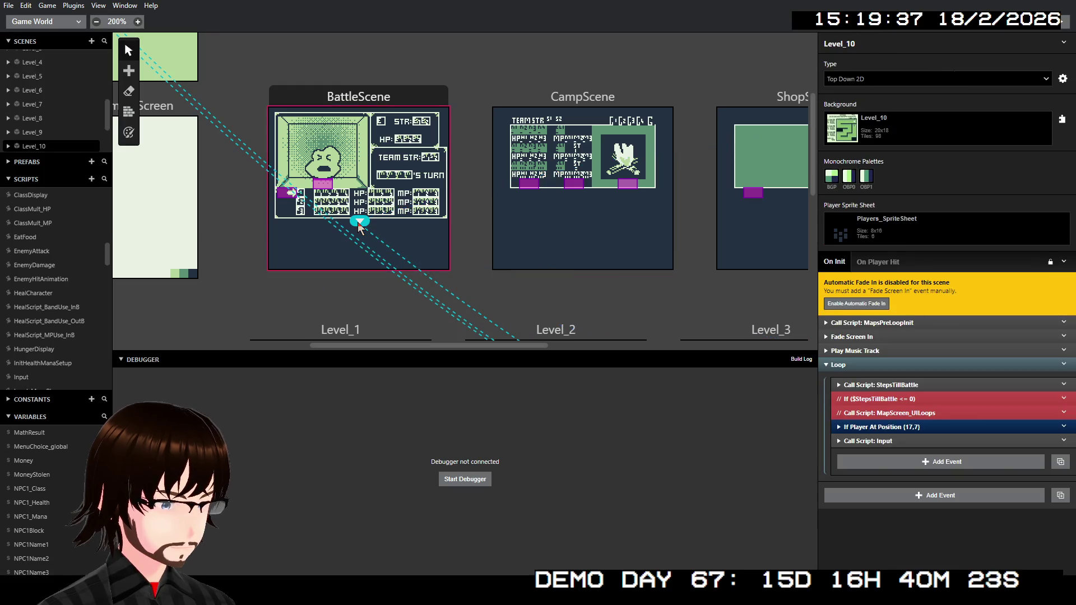
pyautogui.click(375, 101)
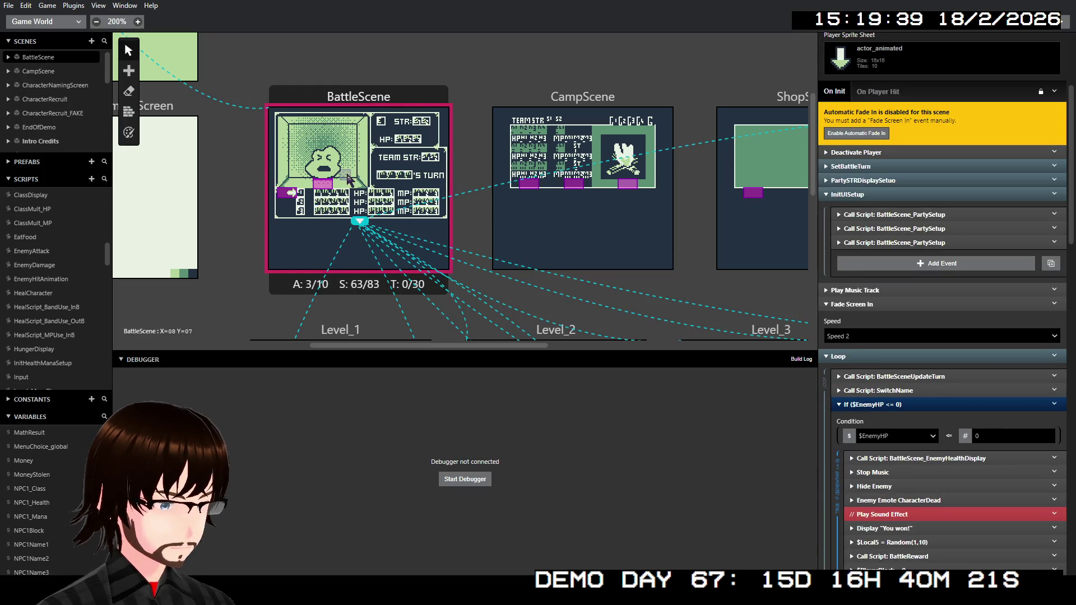
pyautogui.click(332, 186)
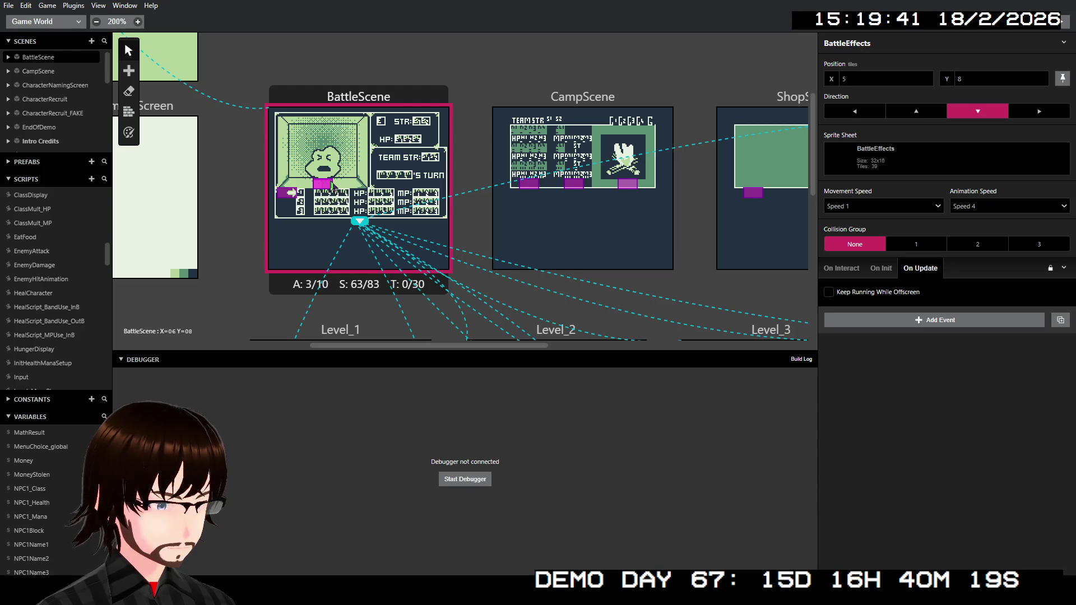
pyautogui.click(882, 269)
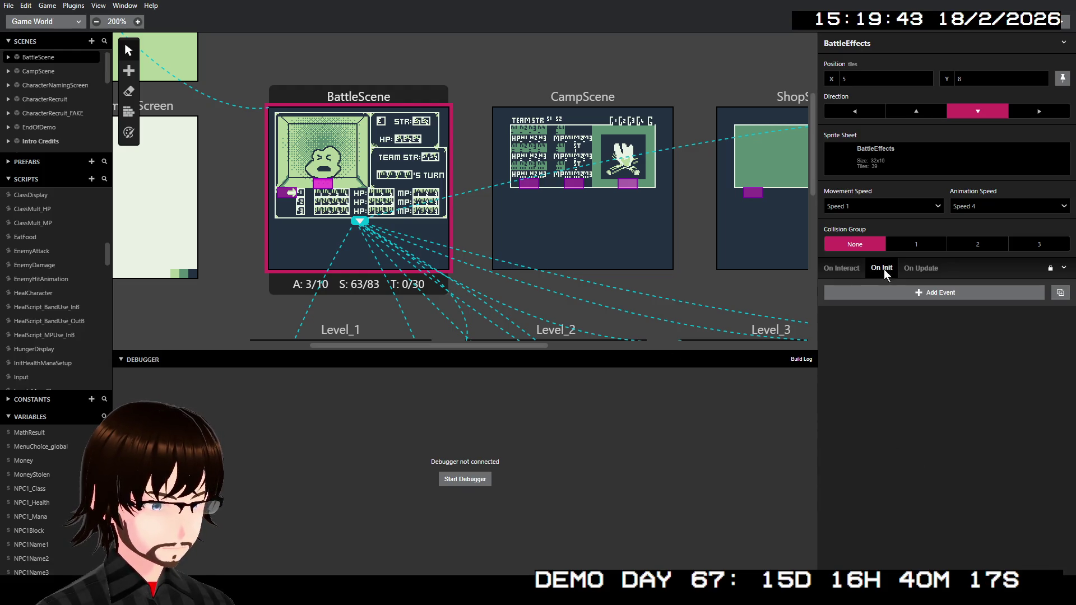
pyautogui.click(858, 268)
pyautogui.click(922, 269)
pyautogui.click(859, 267)
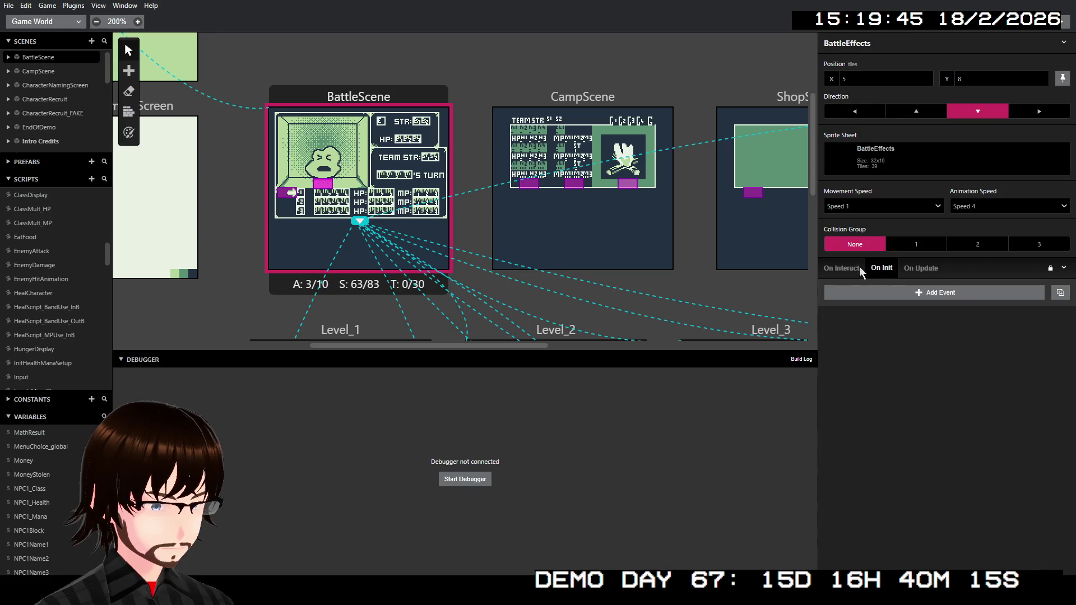
# Confirm BattleEffects' On Init and On Update are empty, then return to BattleScene's own events
pyautogui.click(882, 269)
pyautogui.click(913, 271)
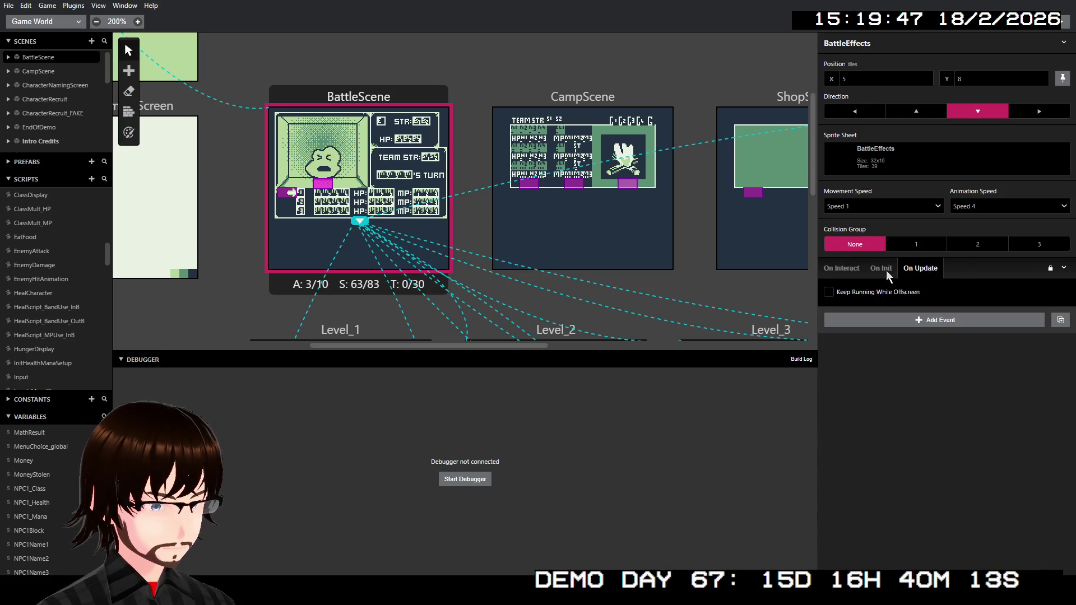
pyautogui.click(886, 270)
pyautogui.click(921, 268)
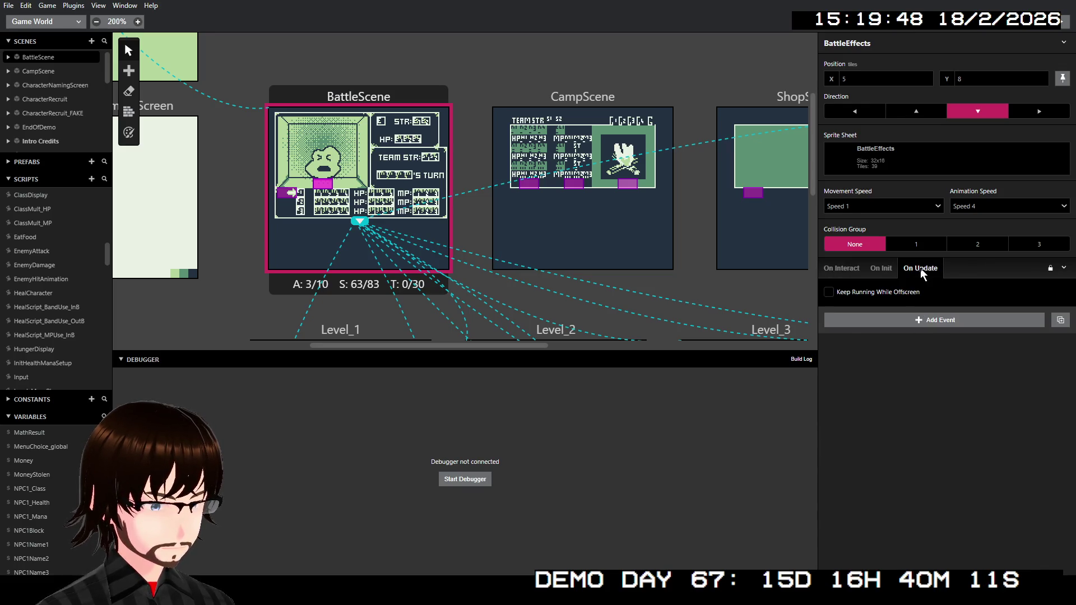
pyautogui.click(886, 267)
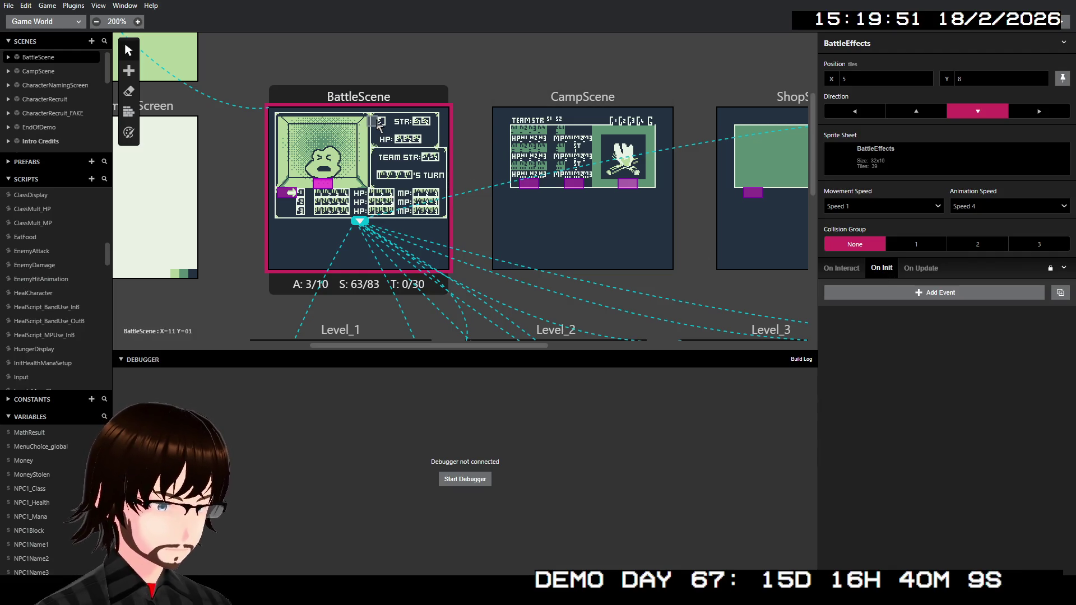
pyautogui.click(373, 101)
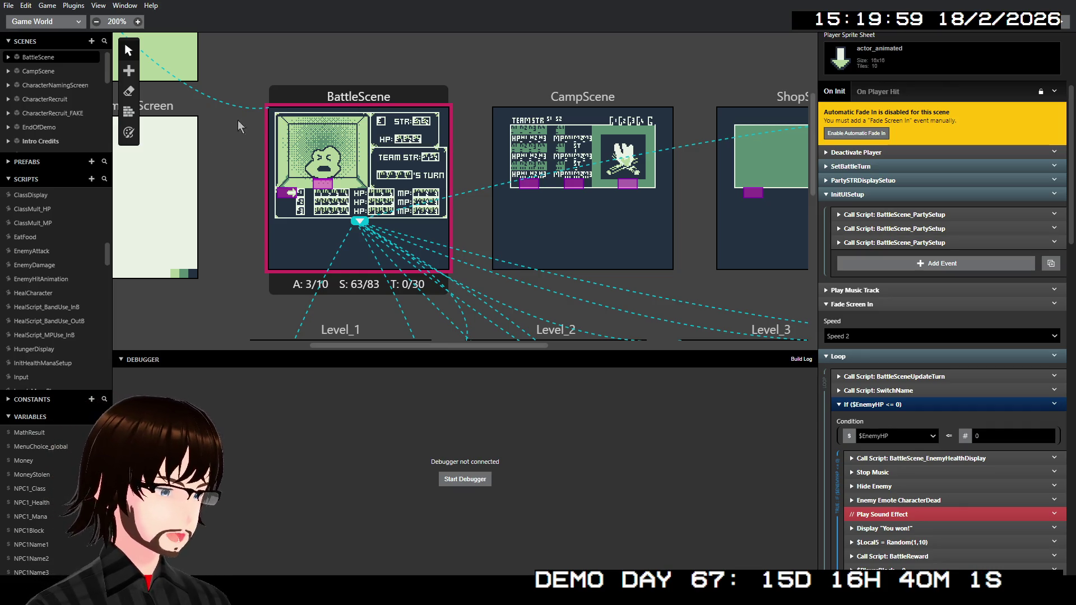
pyautogui.scroll(5, 39, 259)
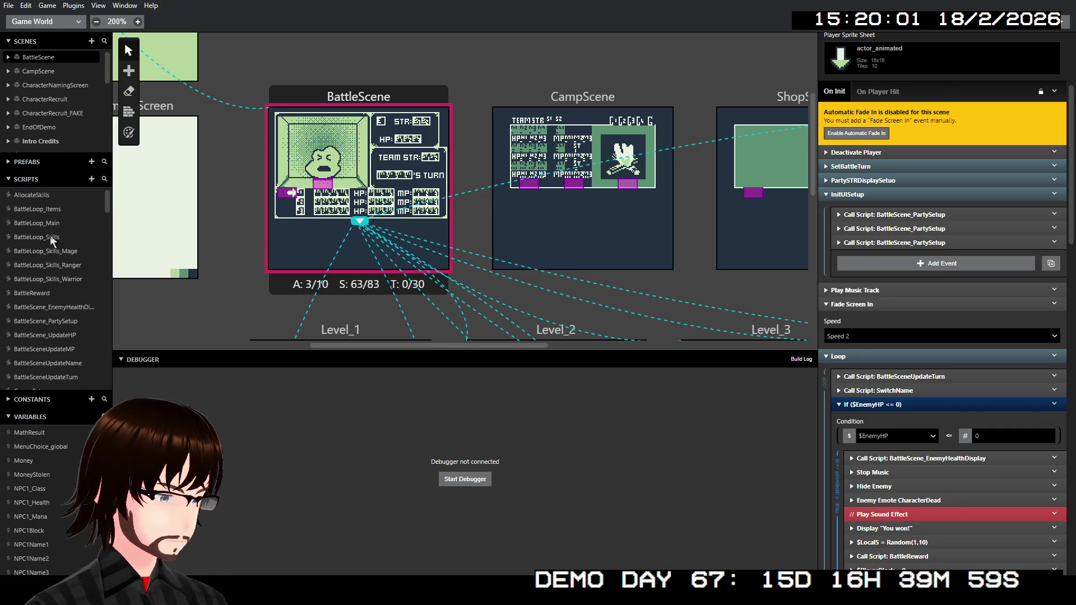
# Open BattleLoop_Main, scroll its Switch cases, and expand the case 2 BattleLoop_Skills call parameters
pyautogui.click(39, 225)
pyautogui.scroll(-5, 976, 298)
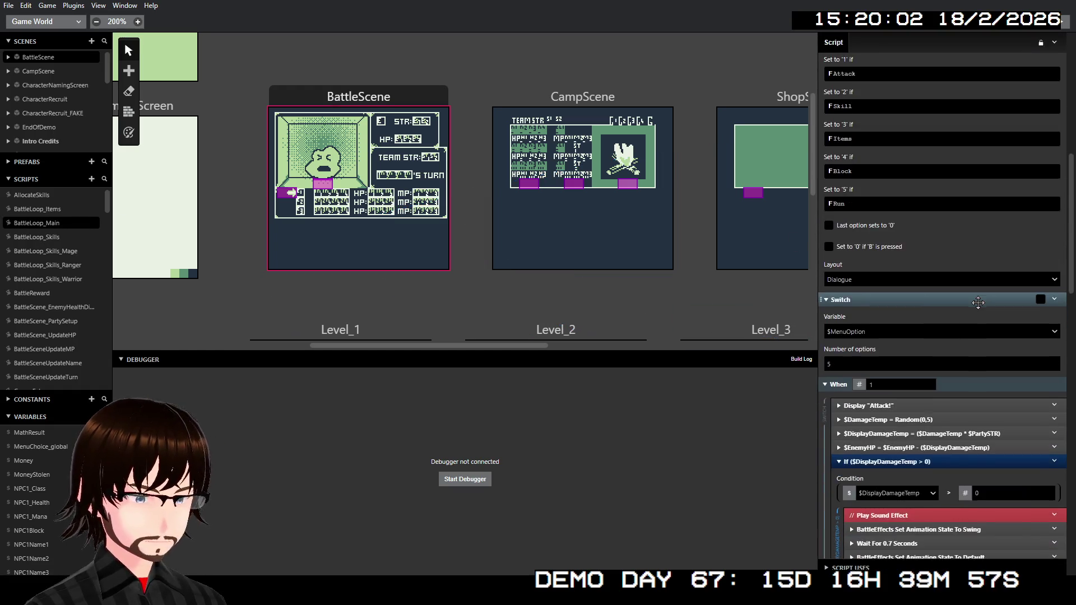
pyautogui.scroll(-5, 978, 302)
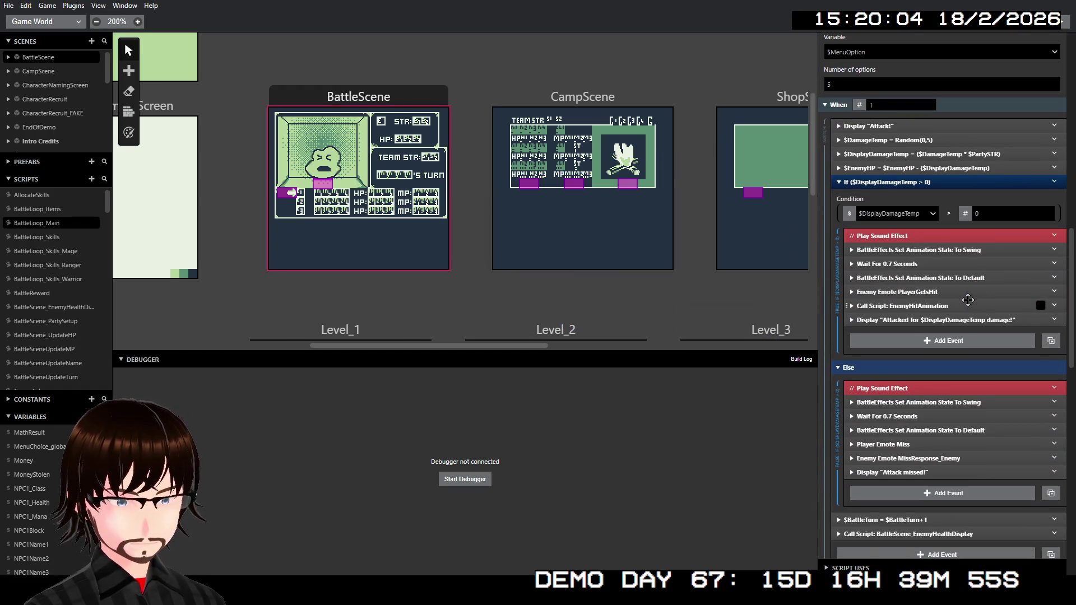
pyautogui.scroll(-5, 964, 300)
pyautogui.scroll(6, 953, 289)
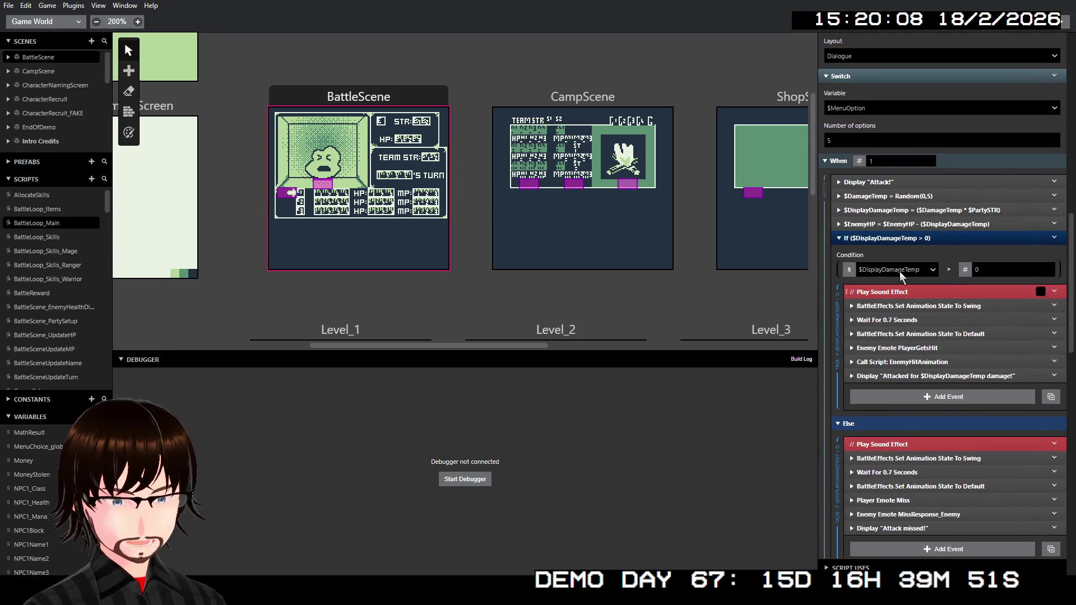
pyautogui.scroll(-8, 903, 264)
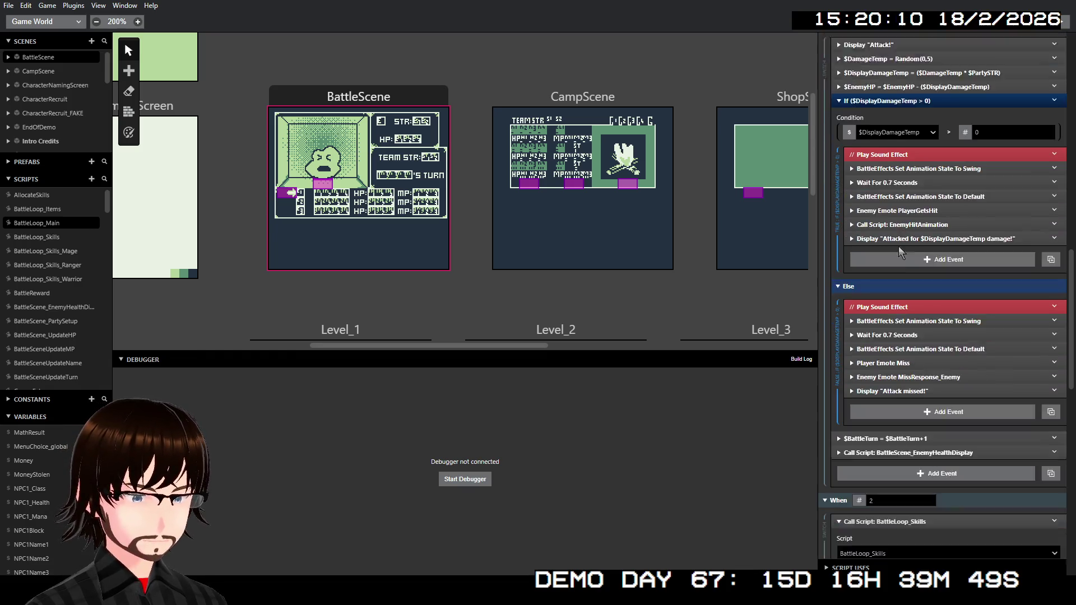
pyautogui.scroll(-7, 908, 247)
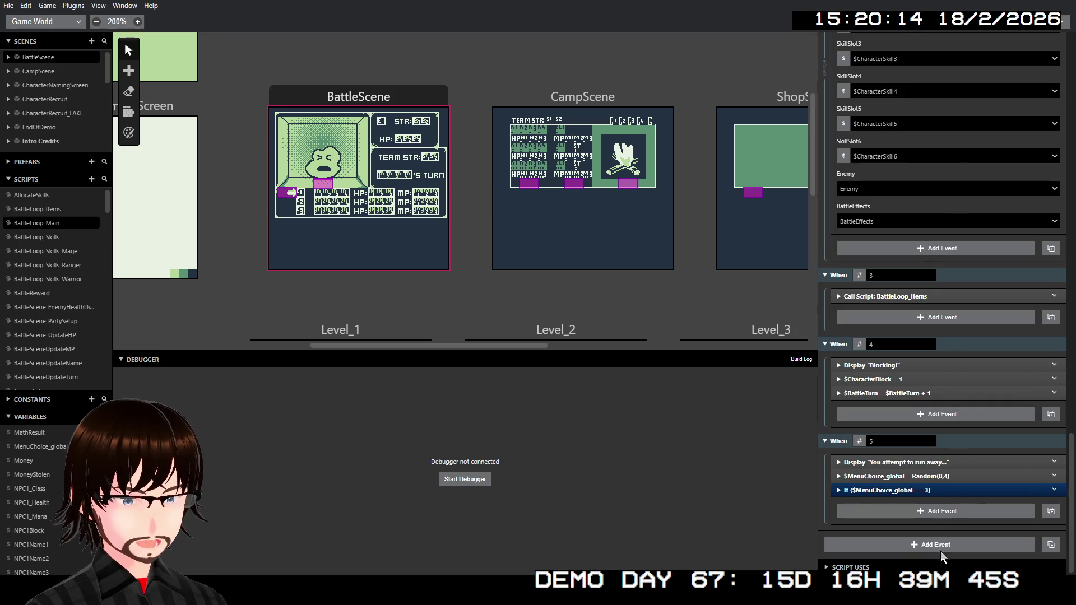
pyautogui.scroll(4, 1009, 393)
pyautogui.scroll(5, 1009, 427)
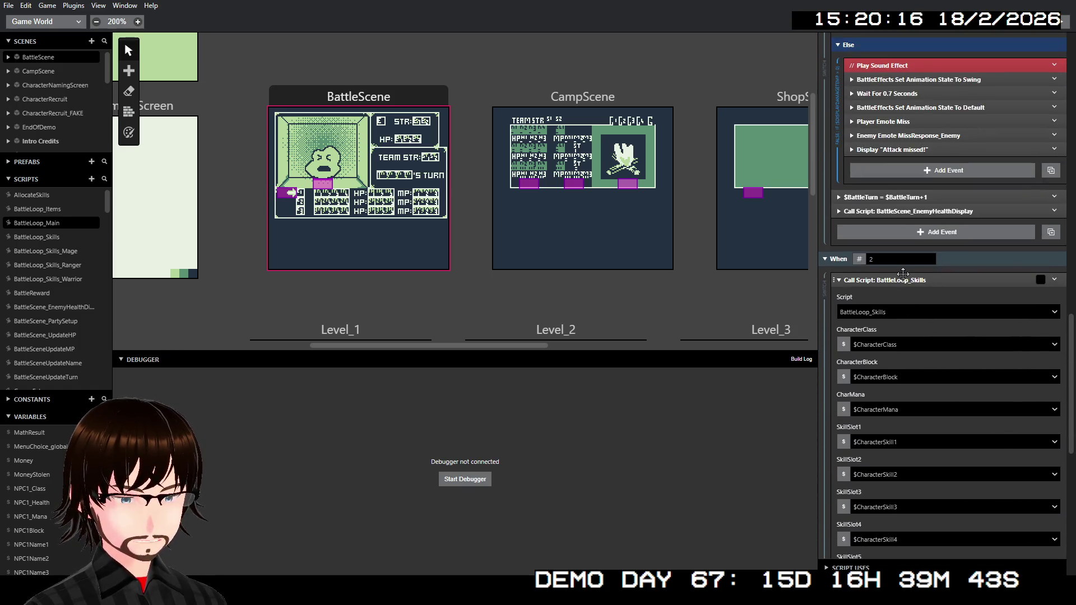
pyautogui.click(904, 279)
pyautogui.click(905, 278)
pyautogui.scroll(-3, 912, 409)
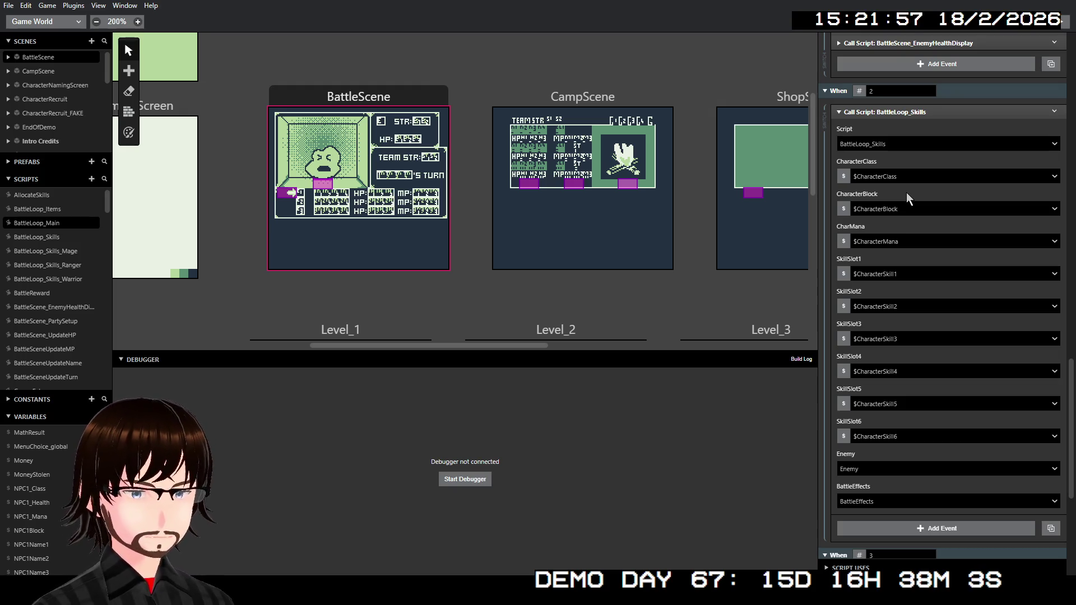
# Open BattleLoop_Skills to see its $CharacterClass switch, first calling BattleLoop_Skills_Warrior
pyautogui.click(49, 236)
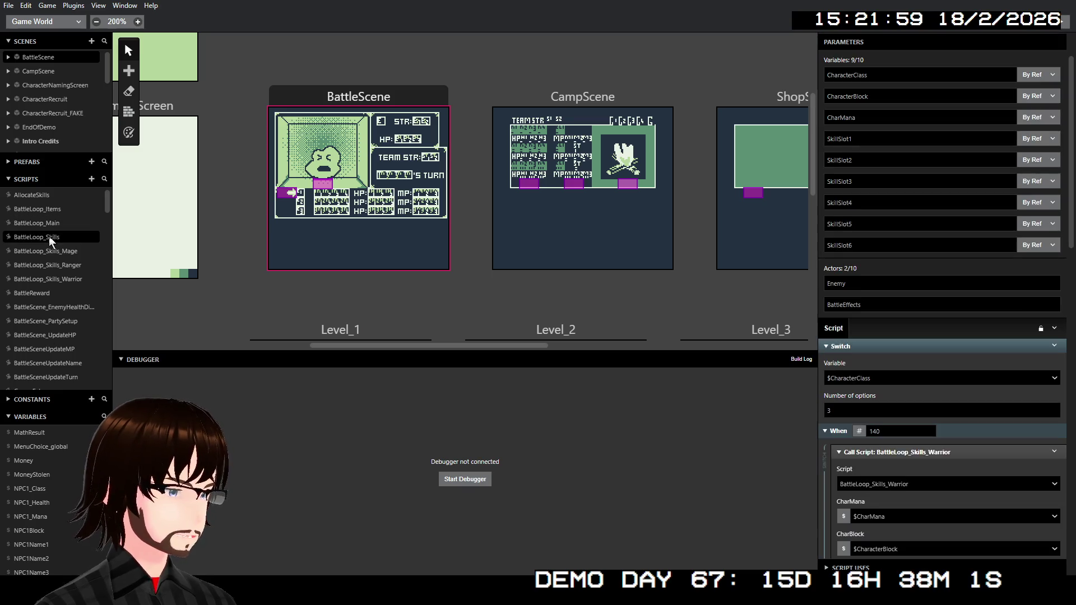
# Scroll BattleLoop_Skills to the When 141 case calling BattleLoop_Skills_Mage with $CharMana and $SkillSlot1–6
pyautogui.scroll(-10, 978, 405)
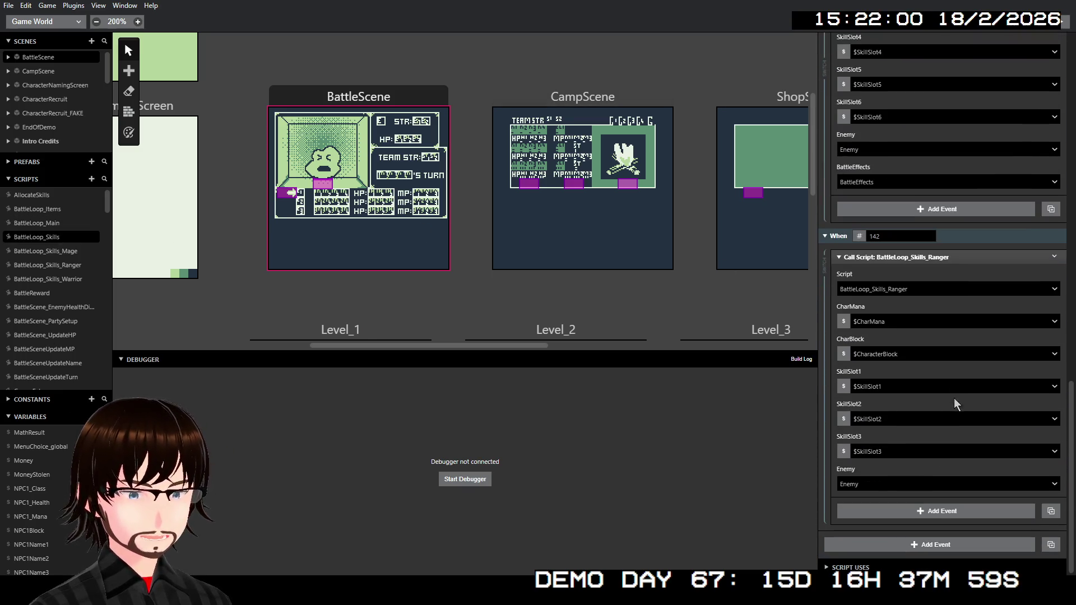
pyautogui.scroll(5, 957, 382)
pyautogui.scroll(5, 956, 382)
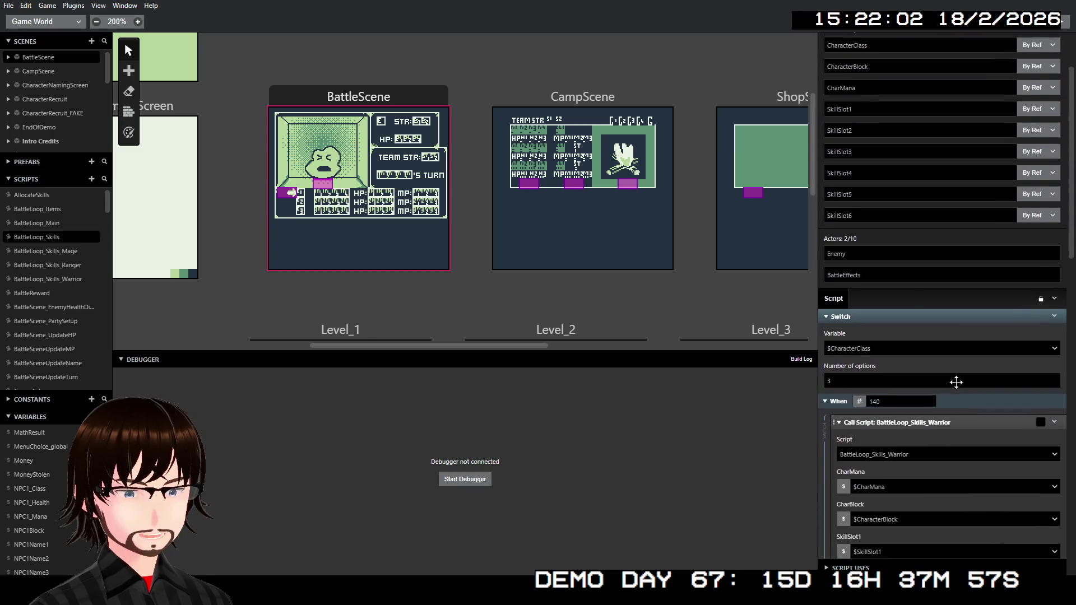
pyautogui.scroll(-4, 956, 382)
pyautogui.scroll(-7, 956, 383)
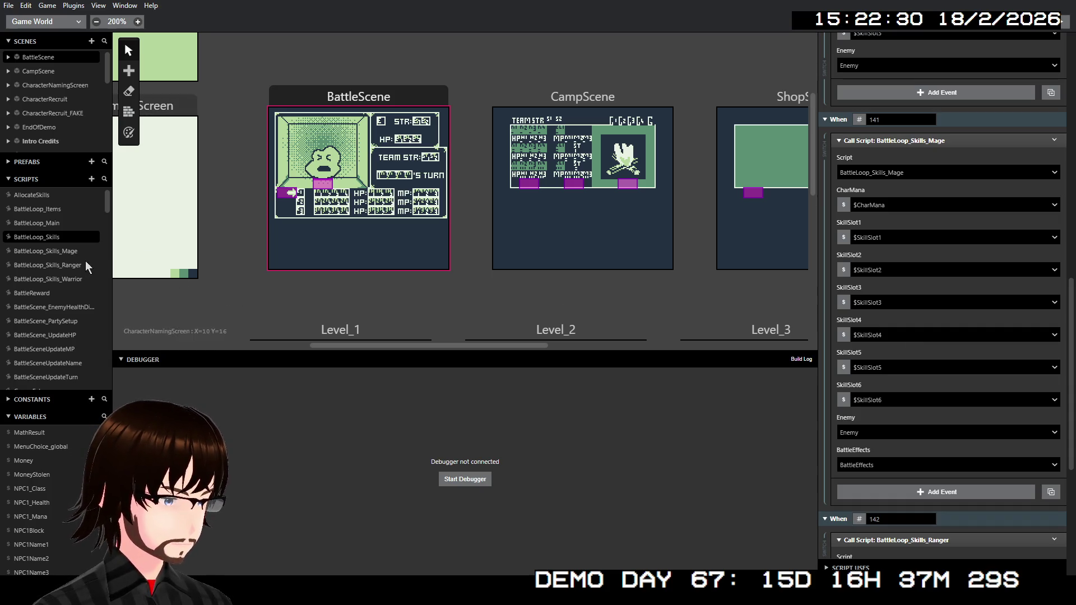
# Open BattleLoop_Skills_Mage and scroll its $MenuChoice_global cases calling MageSkills_Fire, Ice, Electric and Light
pyautogui.click(49, 251)
pyautogui.scroll(5, 960, 263)
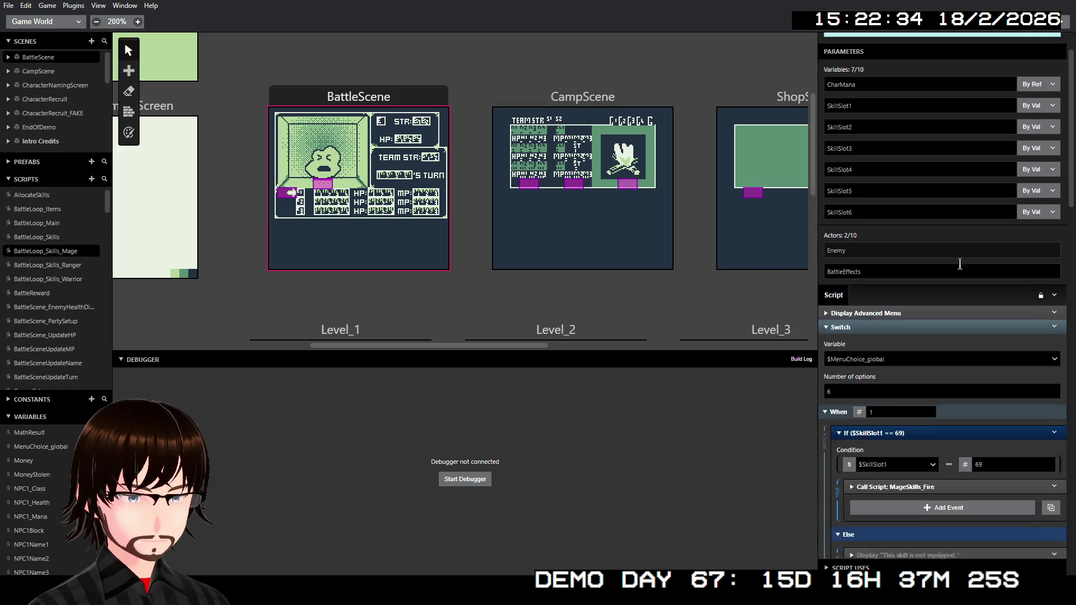
pyautogui.scroll(-10, 960, 263)
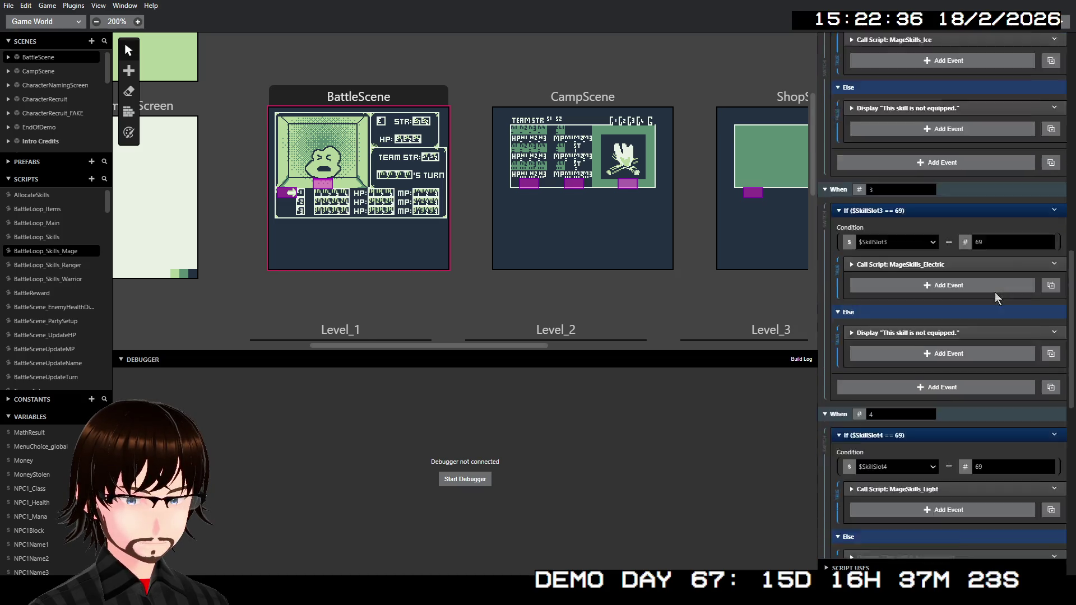
pyautogui.scroll(3, 995, 297)
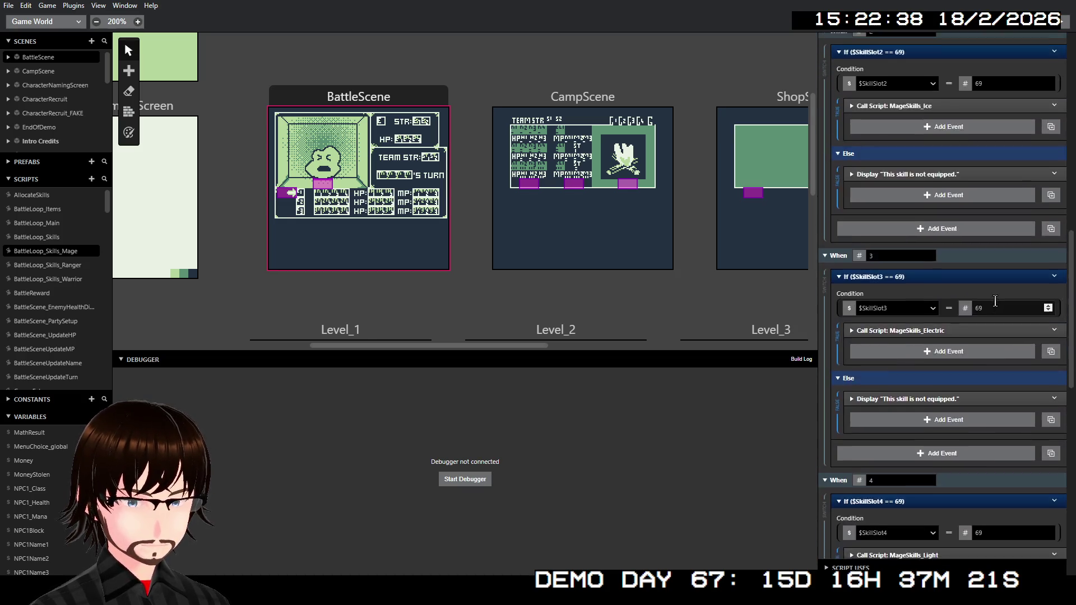
pyautogui.scroll(15, 996, 301)
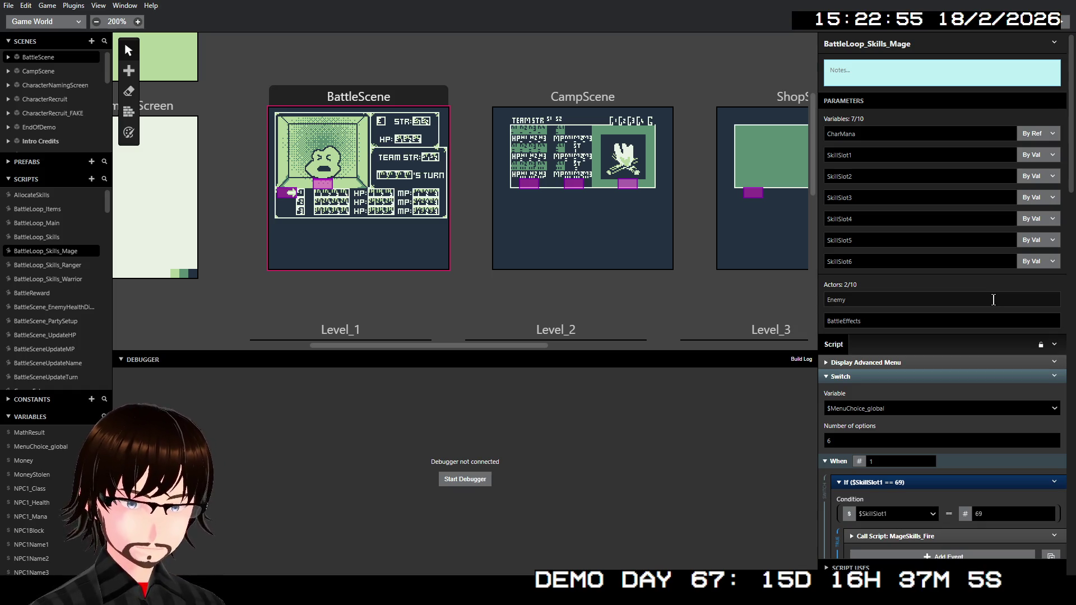
pyautogui.click(919, 362)
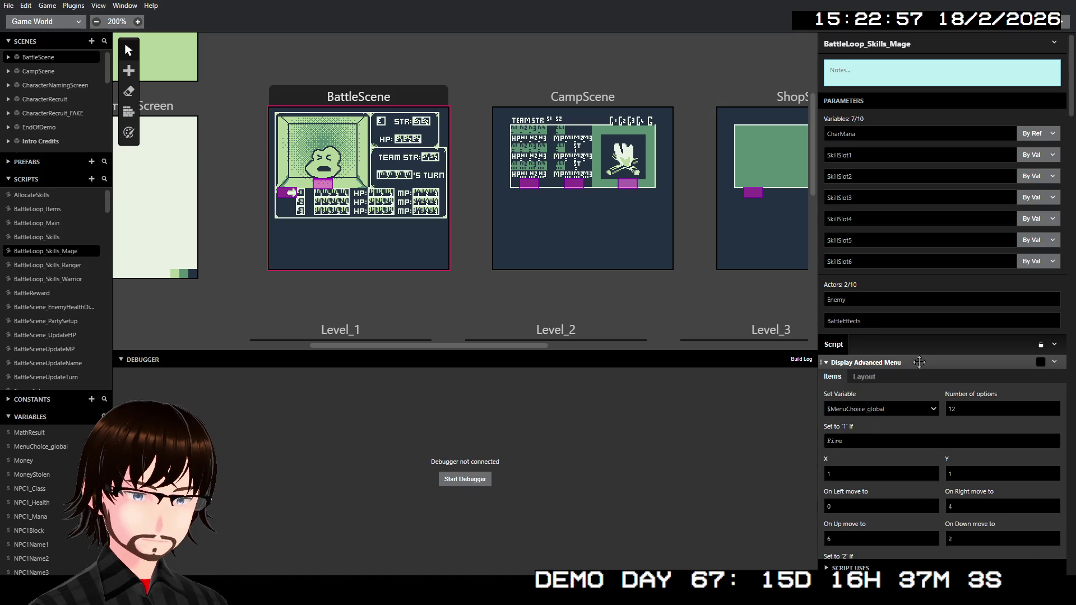
pyautogui.click(919, 362)
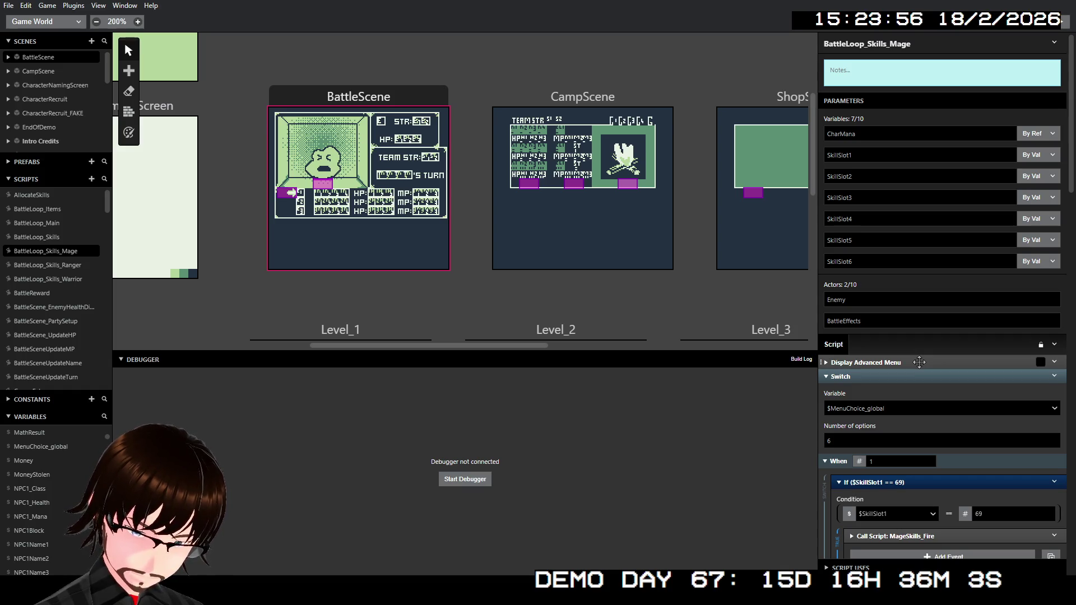
pyautogui.scroll(-4, 901, 259)
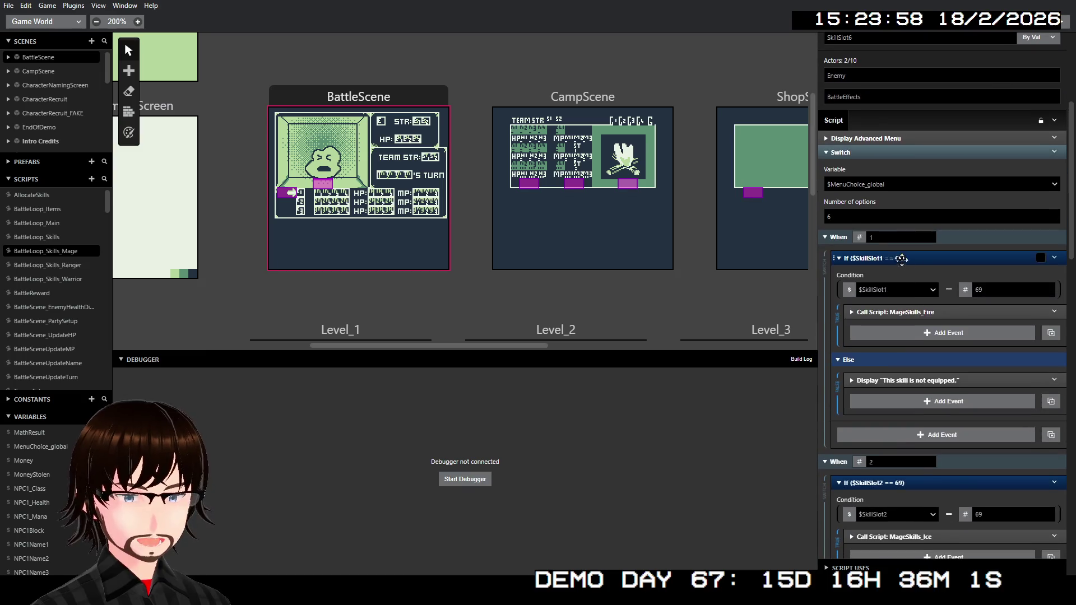
pyautogui.scroll(-1, 902, 258)
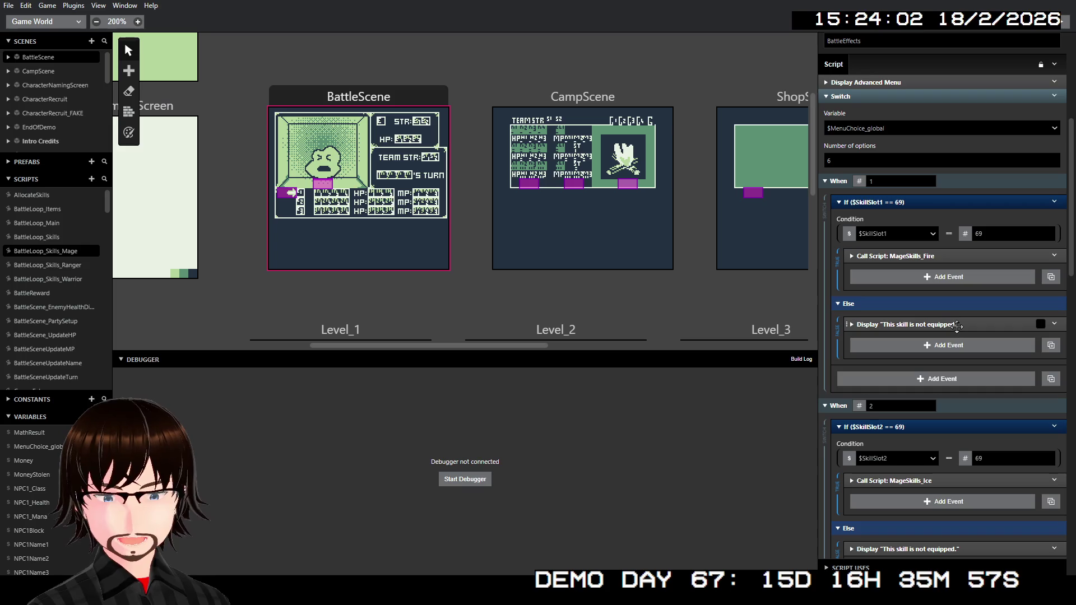
pyautogui.scroll(-5, 971, 337)
pyautogui.scroll(-10, 970, 337)
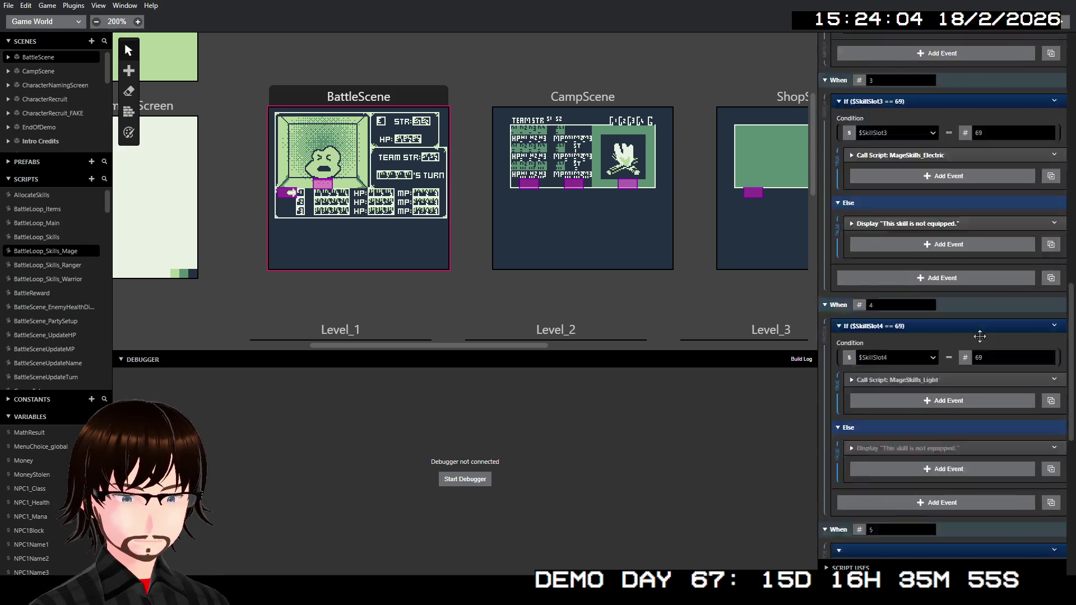
pyautogui.scroll(3, 1008, 338)
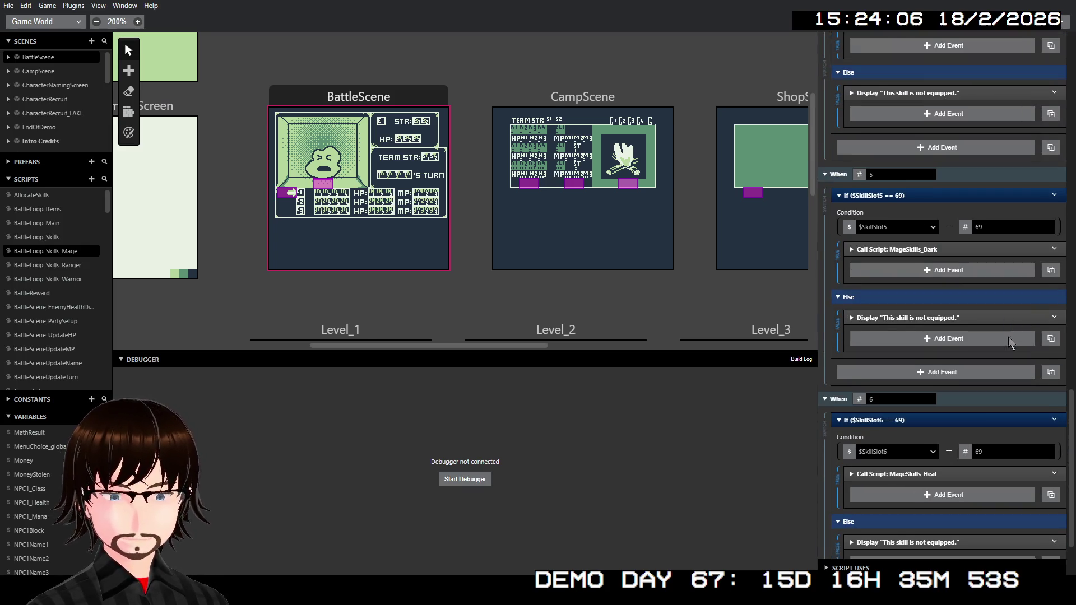
pyautogui.scroll(12, 996, 322)
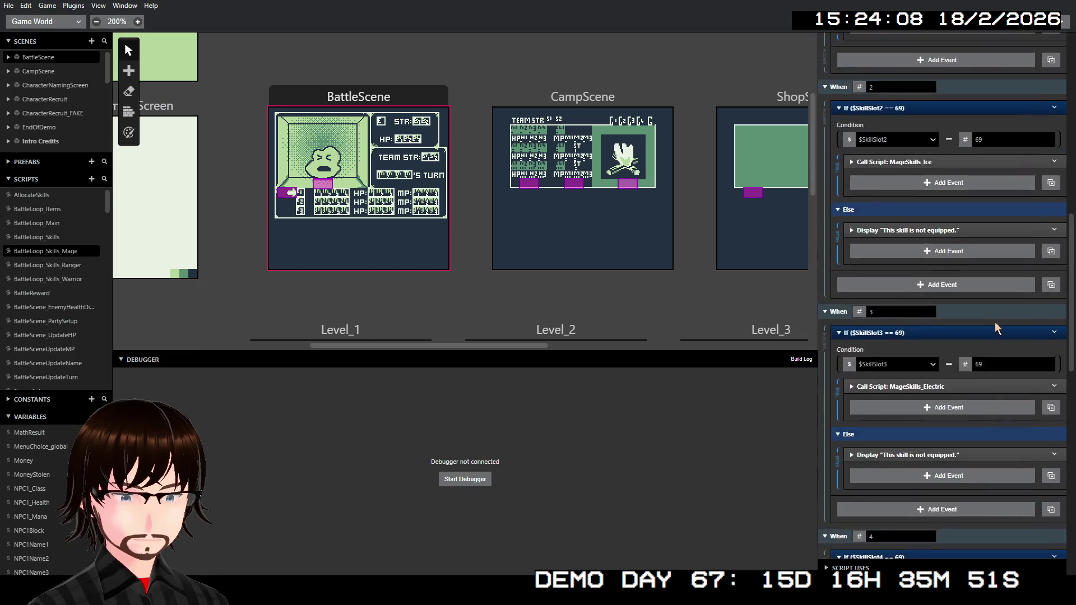
pyautogui.click(896, 269)
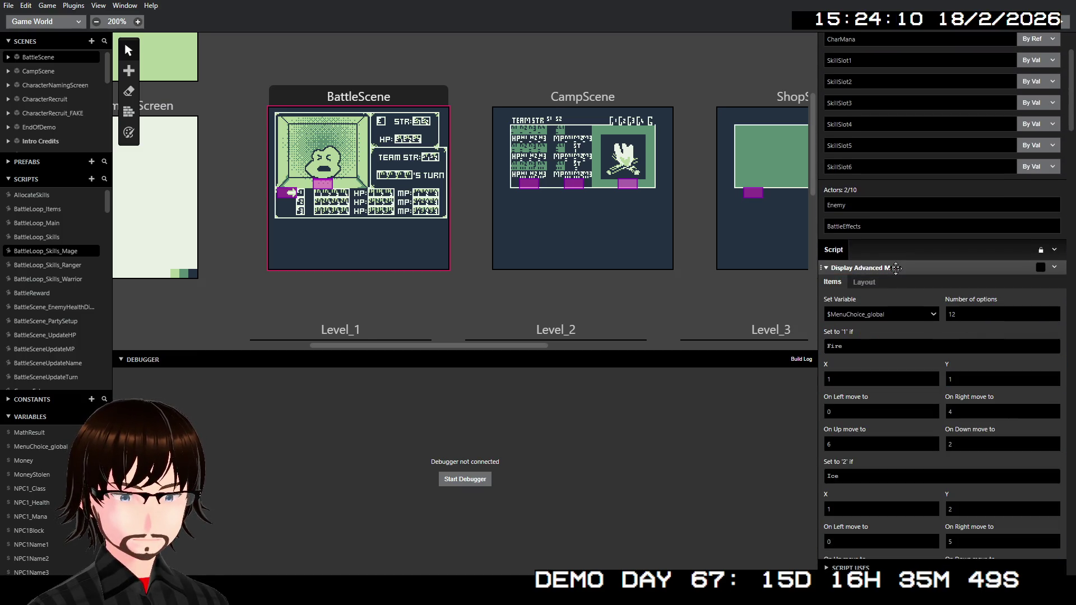
pyautogui.scroll(-4, 898, 336)
pyautogui.scroll(2, 903, 341)
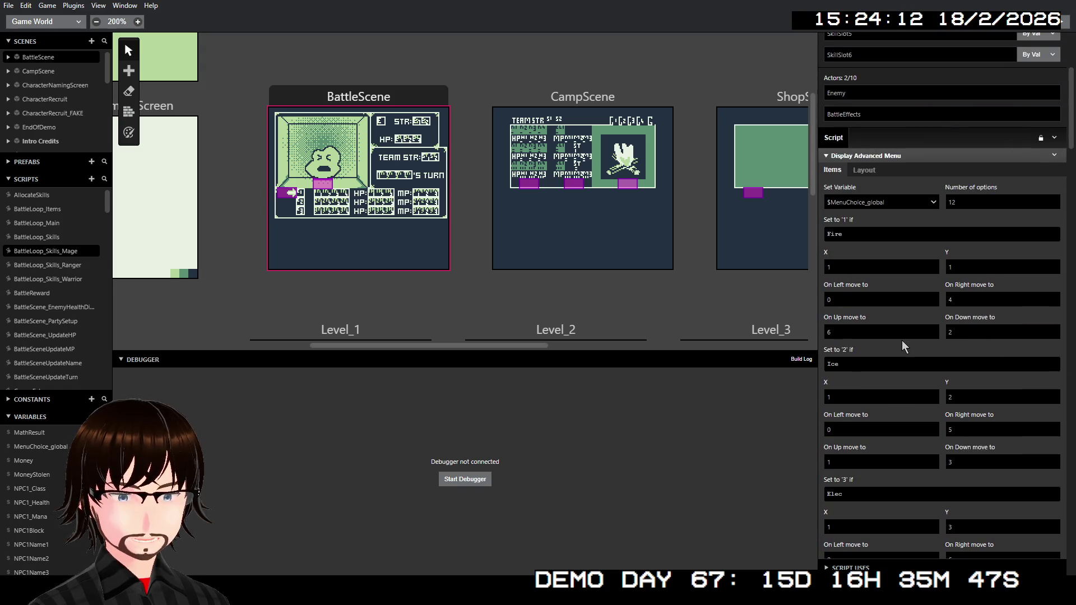
pyautogui.scroll(-12, 903, 341)
pyautogui.scroll(-10, 902, 341)
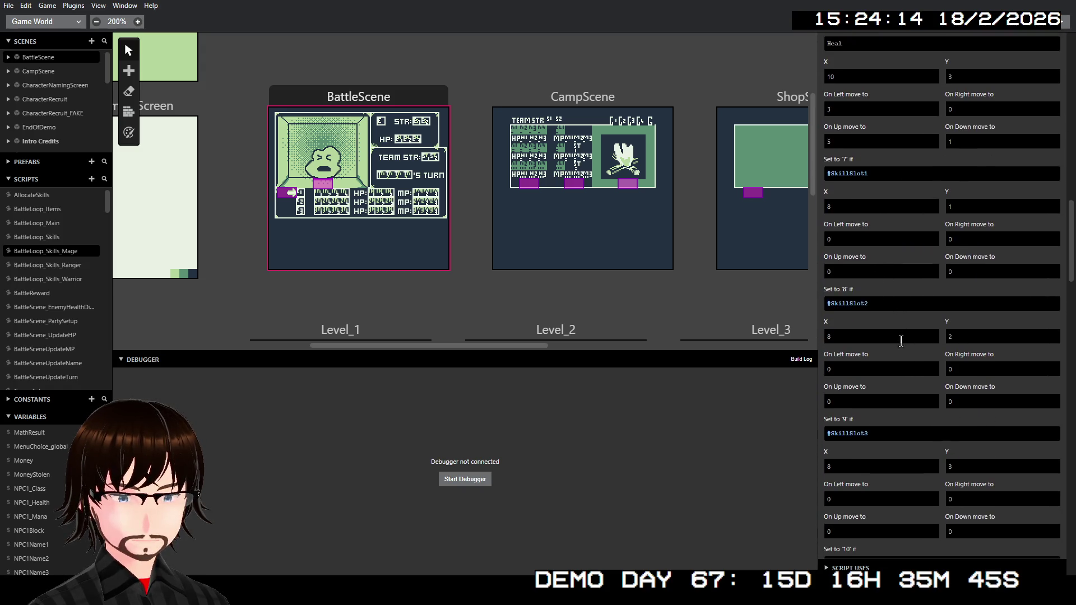
pyautogui.scroll(20, 901, 341)
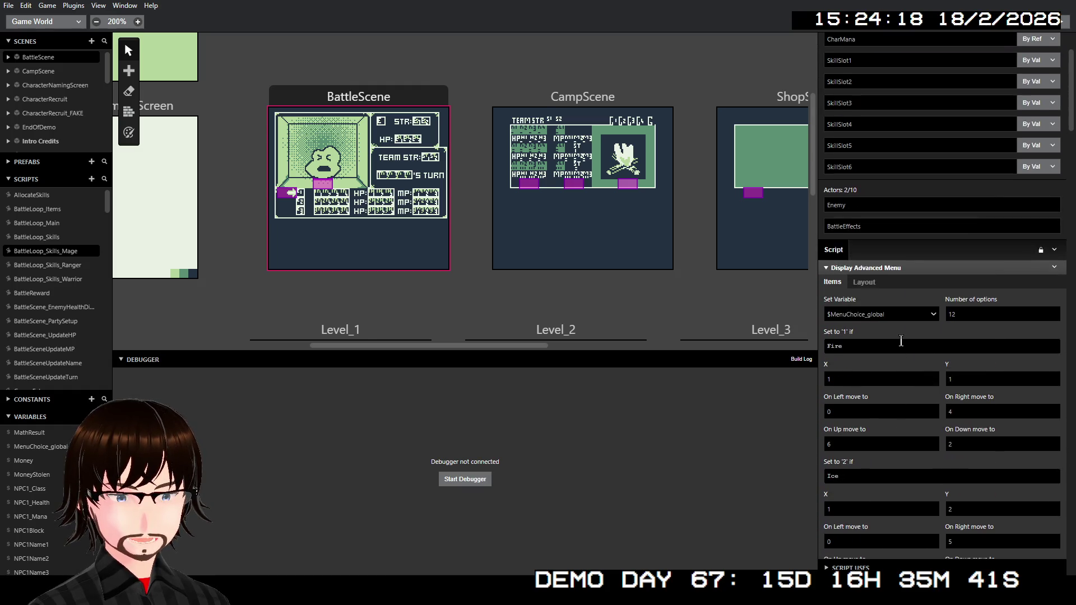
pyautogui.click(927, 269)
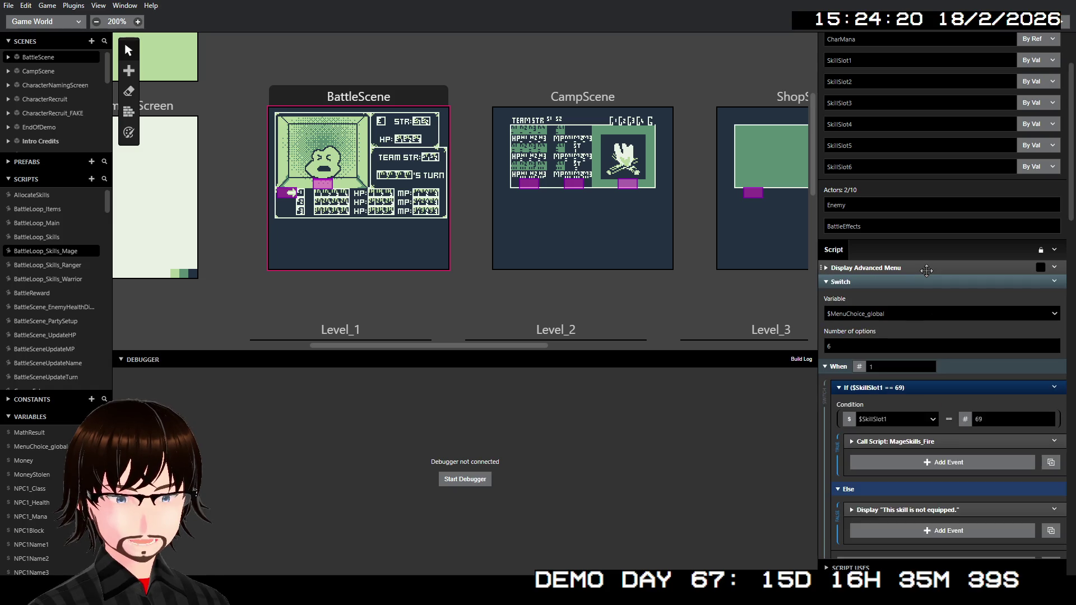
pyautogui.scroll(-15, 926, 270)
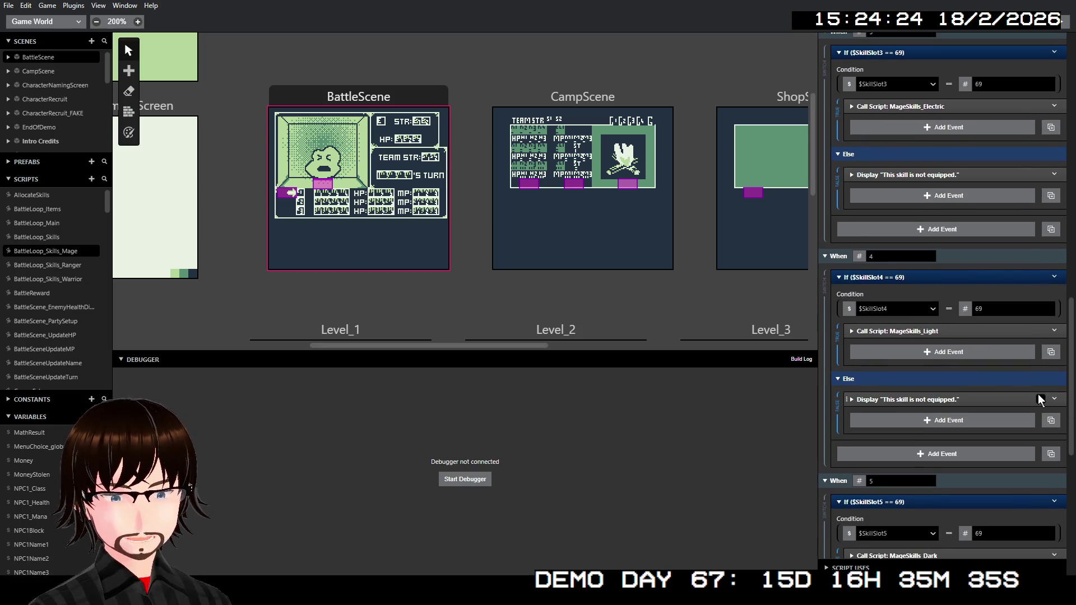
pyautogui.scroll(-6, 932, 307)
pyautogui.scroll(-2, 932, 307)
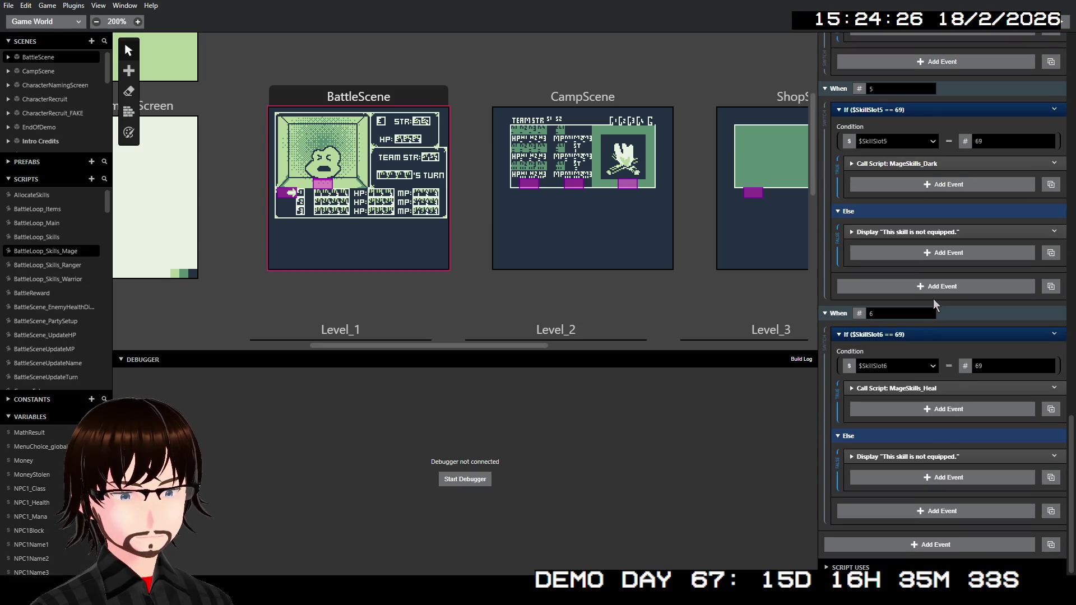
pyautogui.scroll(-5, 52, 281)
pyautogui.scroll(-8, 52, 281)
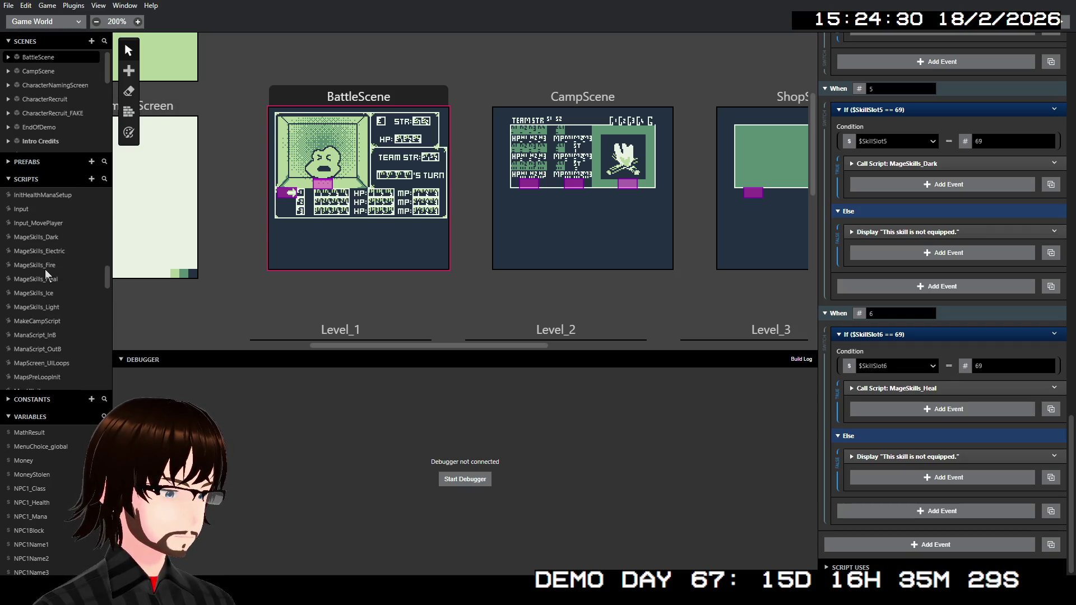
# Bring up MageSkills_Fire and its WeakTo switch on $EnemyTypeFlag with cases 2, 4 and 64
pyautogui.click(45, 269)
pyautogui.scroll(2, 982, 339)
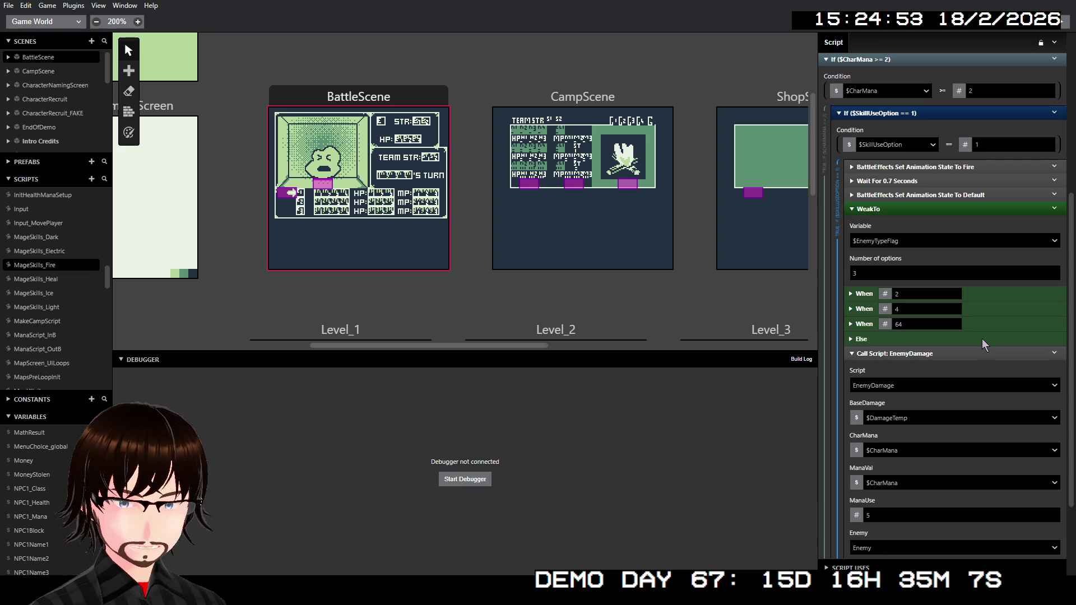
pyautogui.scroll(2, 969, 292)
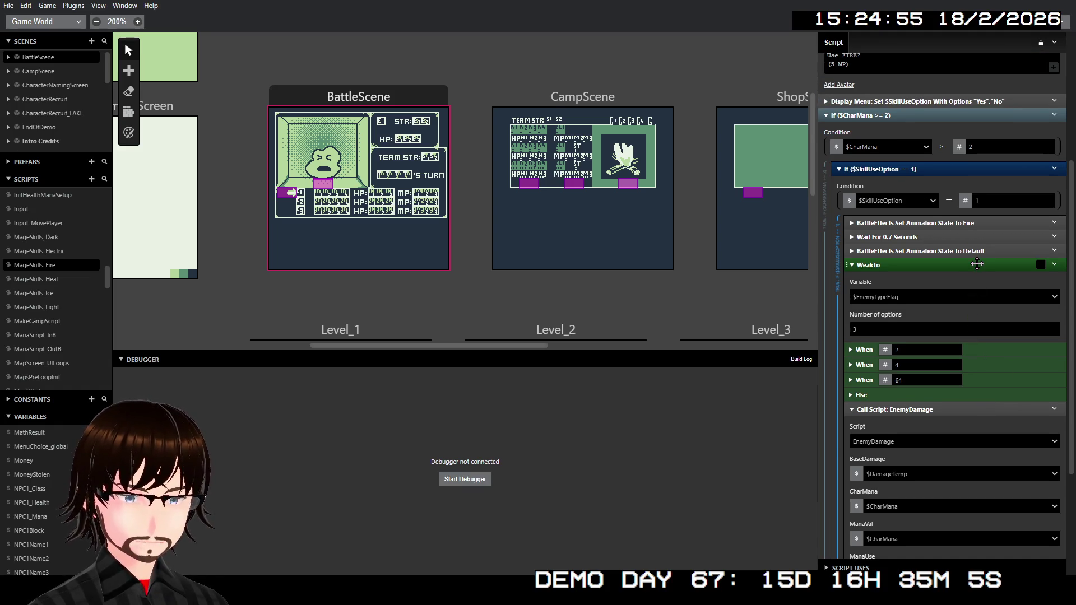
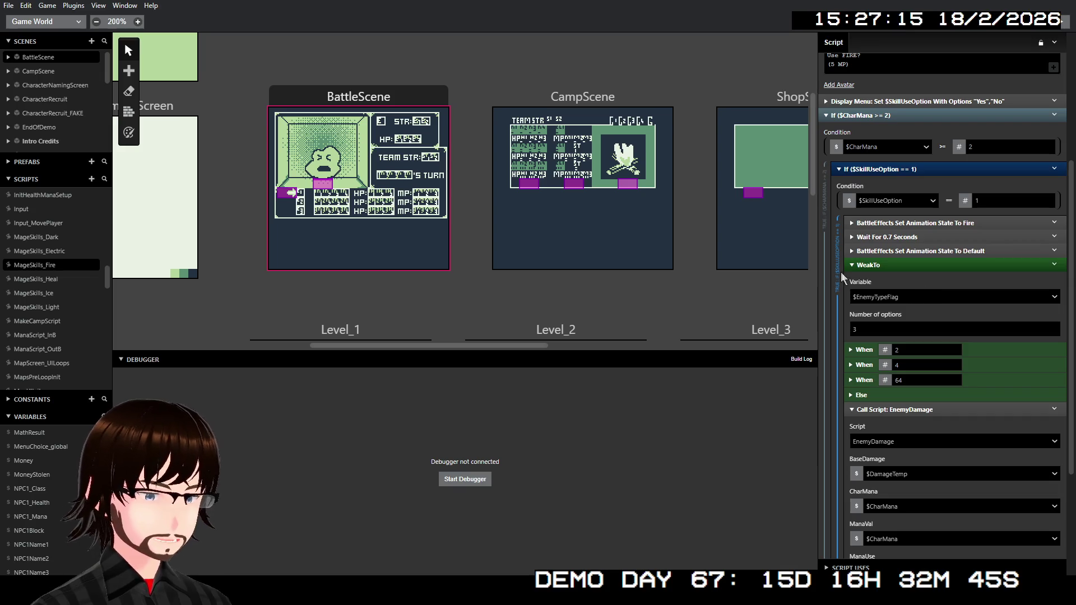
# Open the EnemyDamage script and scroll through its $EnemyHP damage and 'Attack missed!' events
pyautogui.scroll(5, 40, 270)
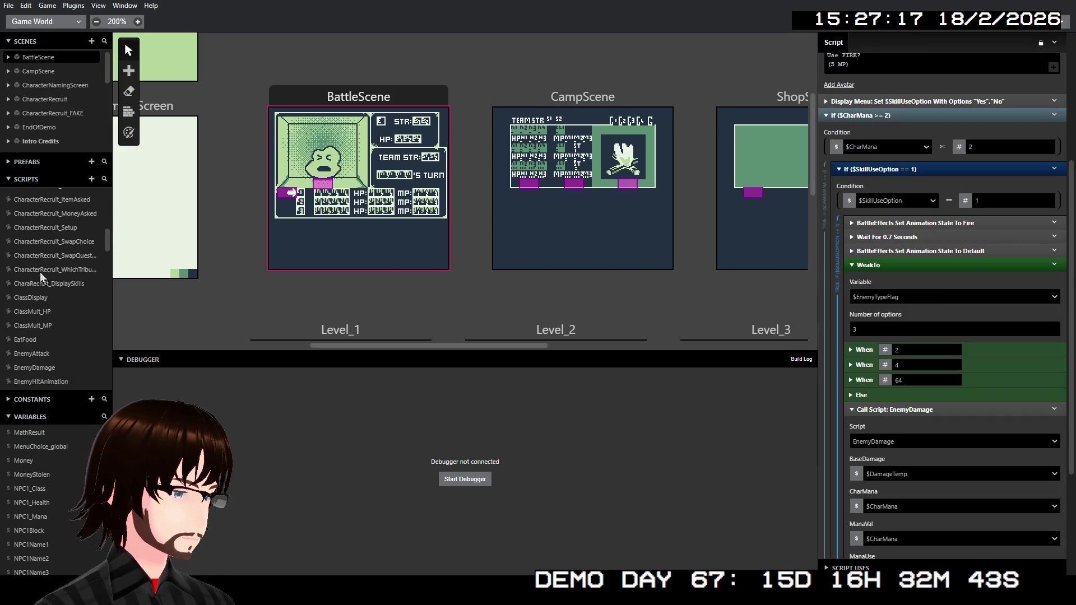
pyautogui.click(49, 322)
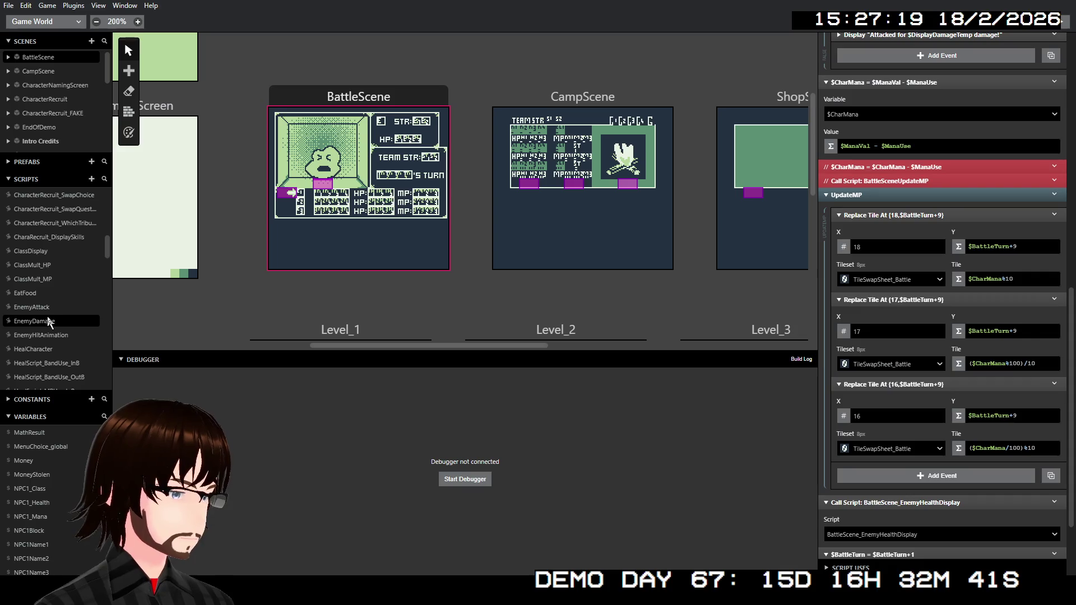
pyautogui.scroll(-5, 896, 270)
pyautogui.scroll(5, 896, 270)
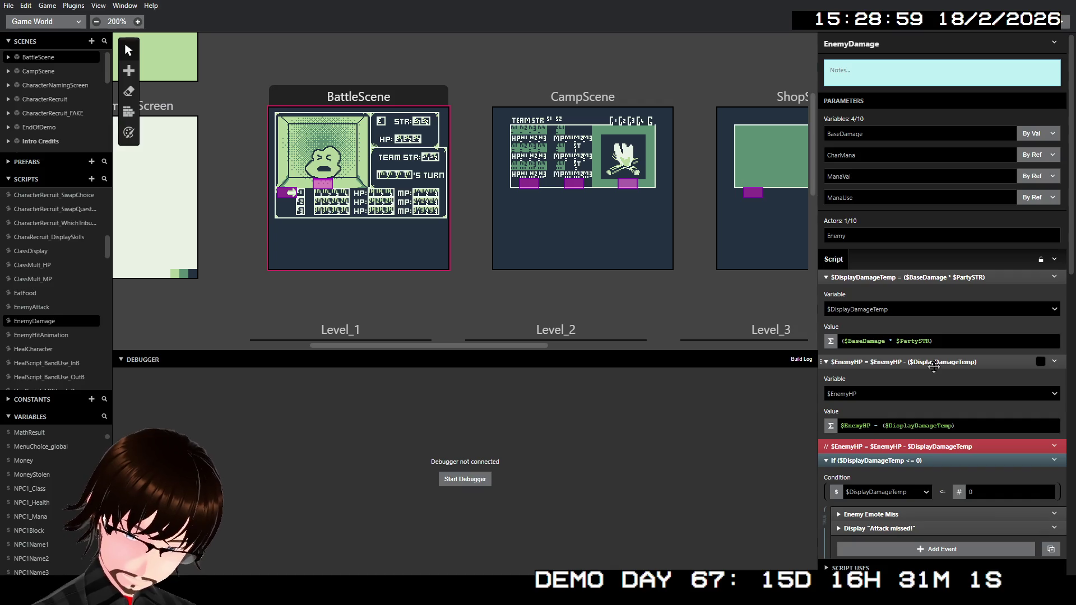
pyautogui.scroll(-3, 948, 361)
pyautogui.scroll(-2, 949, 360)
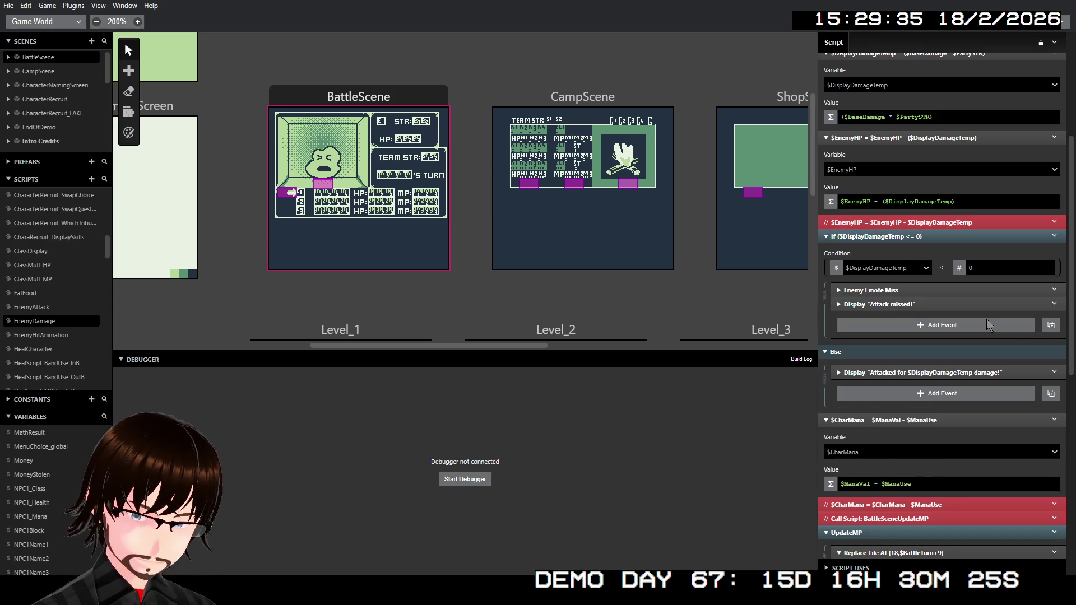
pyautogui.scroll(-7, 987, 325)
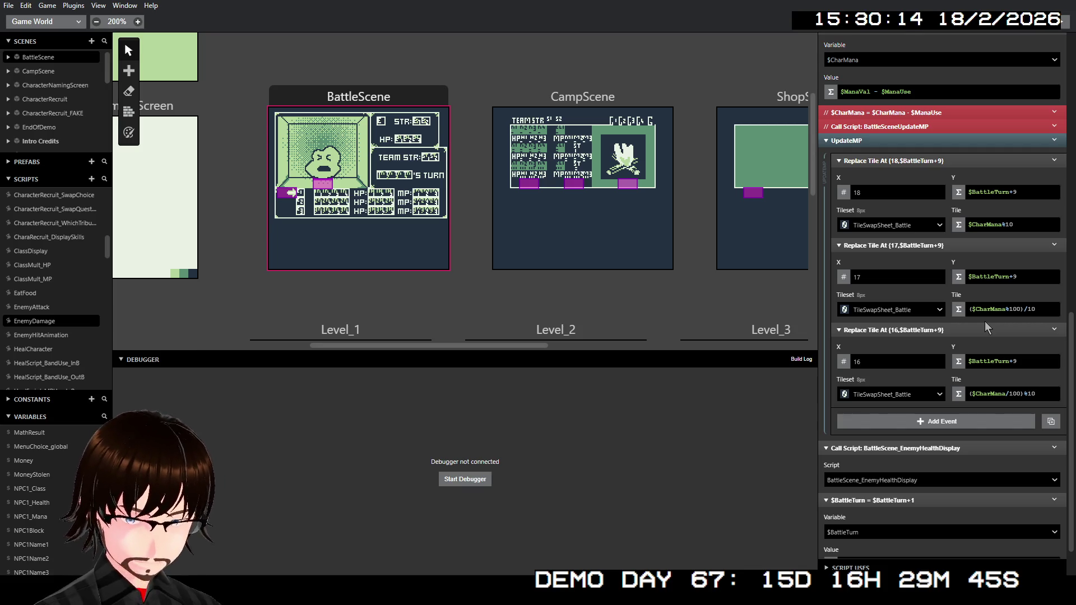
pyautogui.scroll(-1, 985, 321)
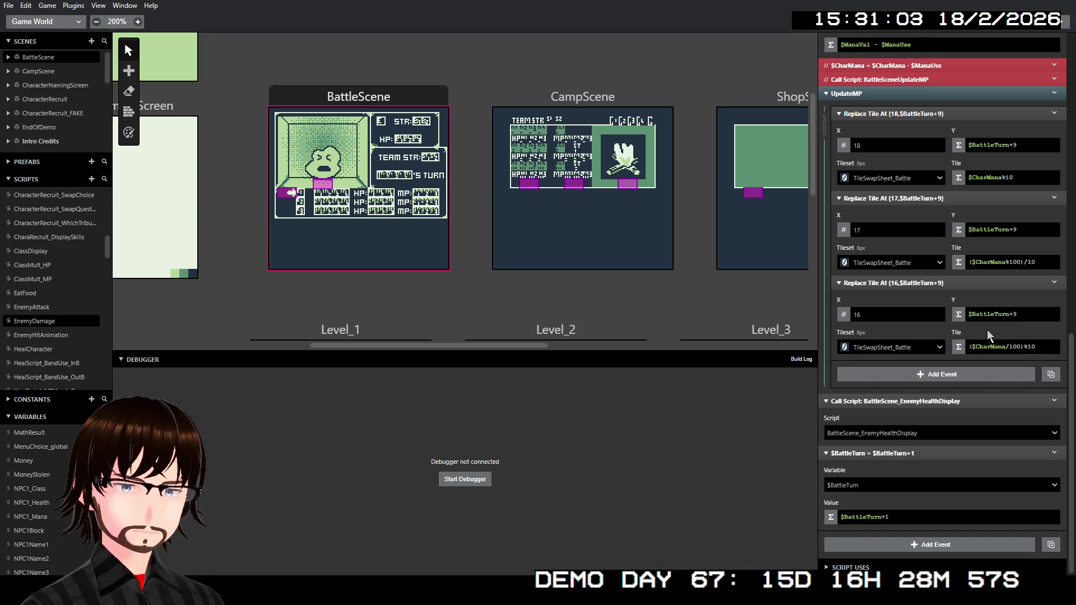
pyautogui.click(1042, 454)
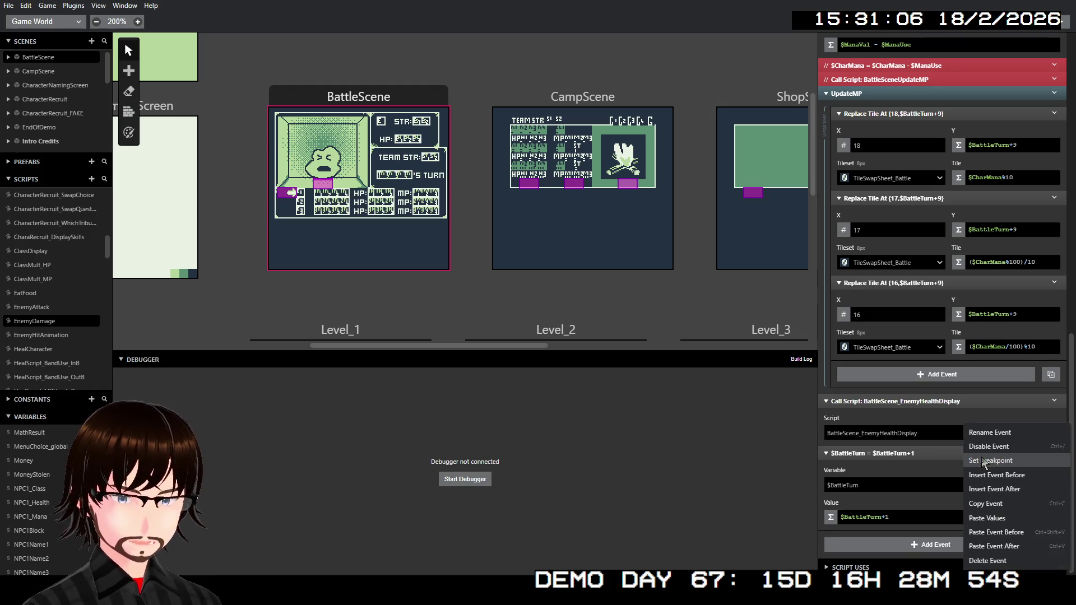
# Insert a Variable Increment event for BattleTurn after the $BattleTurn assignment
pyautogui.click(1007, 490)
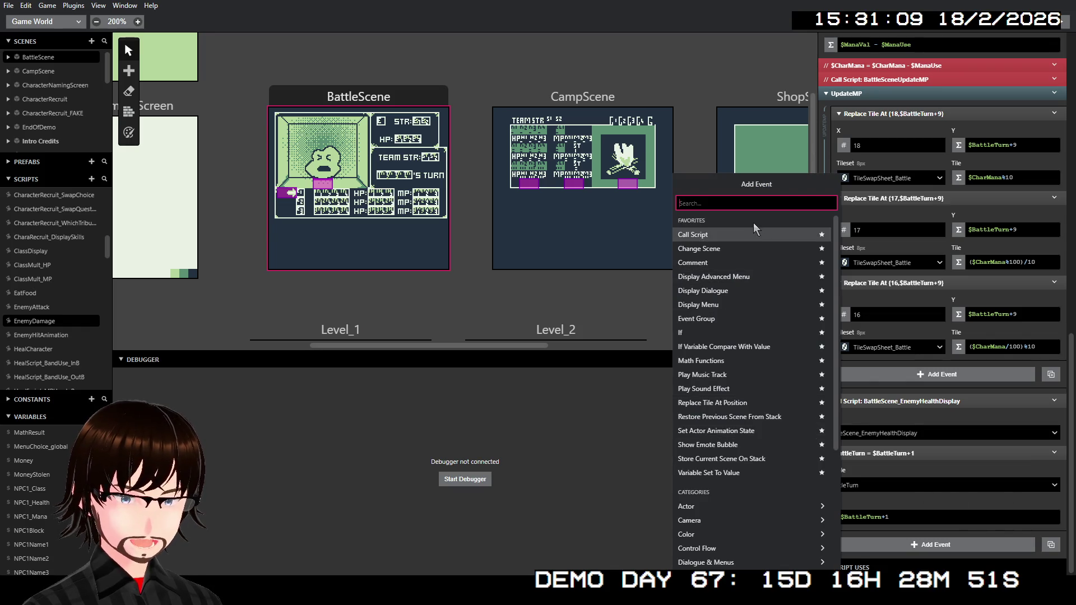
pyautogui.write('in')
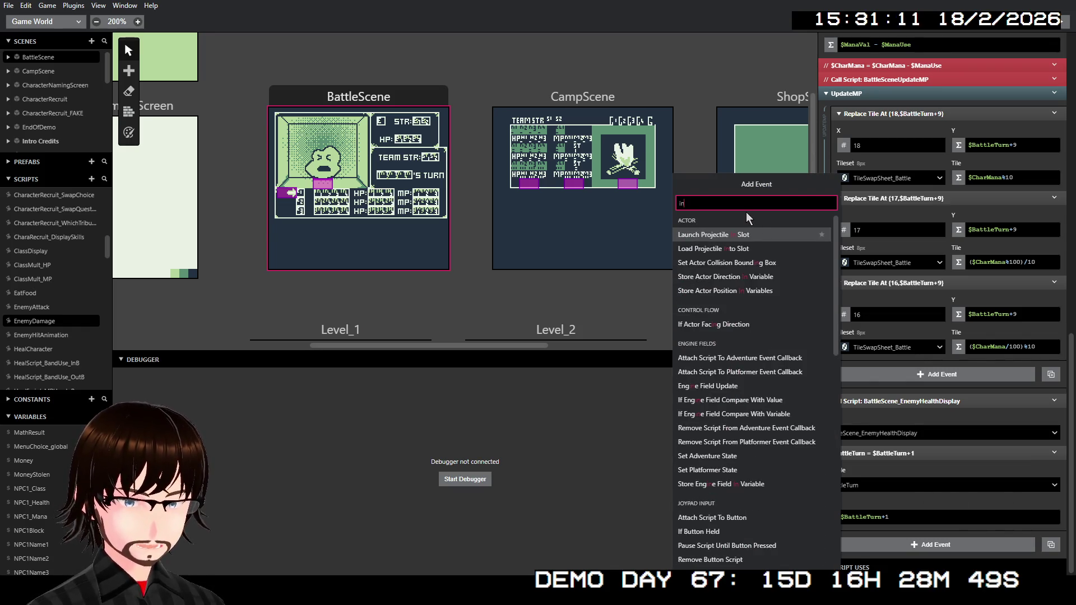
pyautogui.write('c')
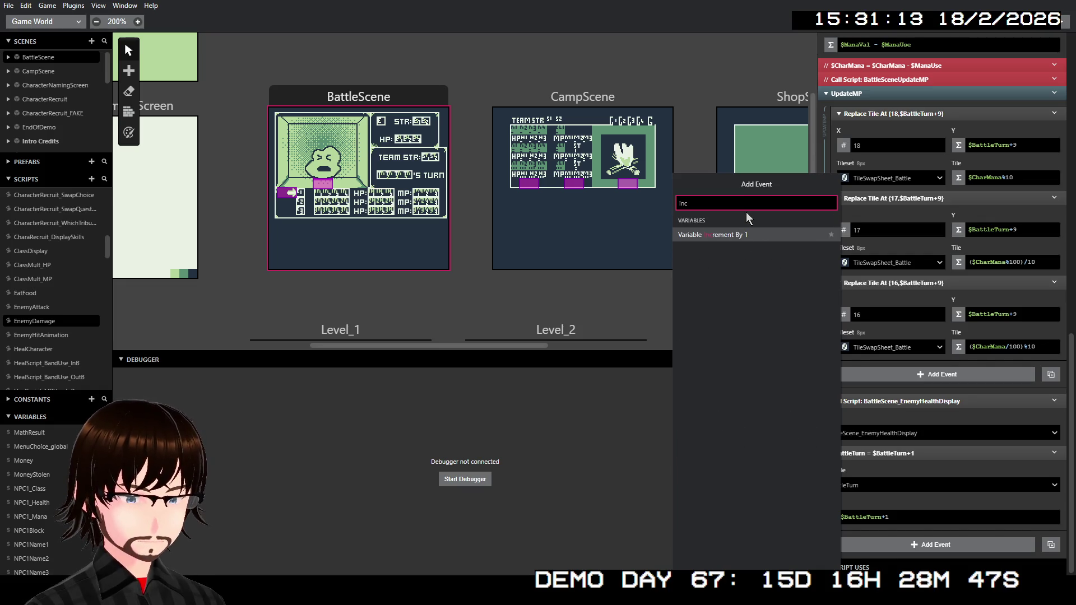
pyautogui.click(730, 235)
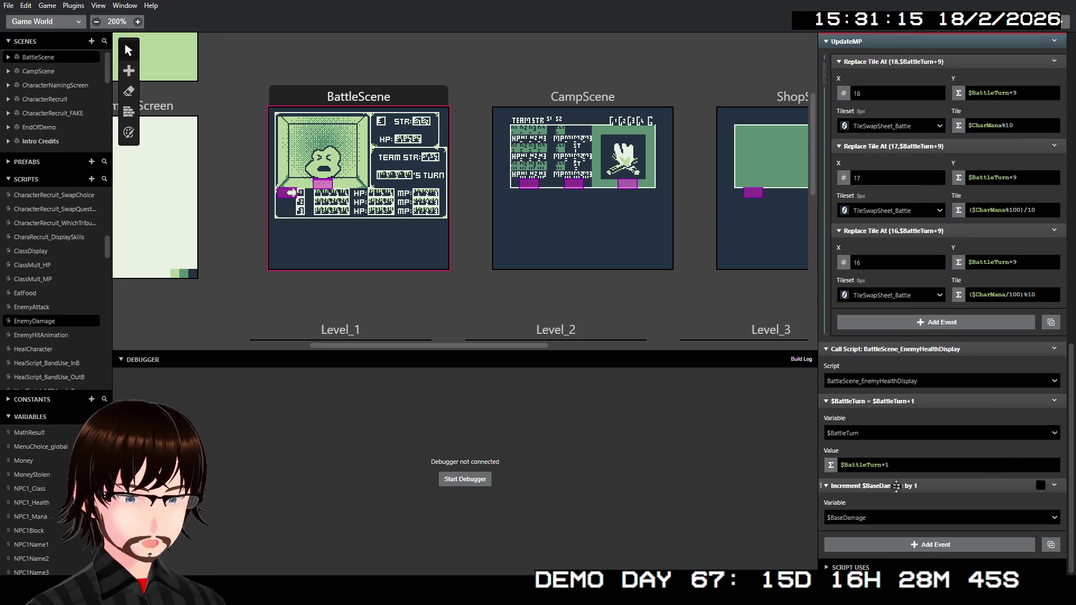
pyautogui.click(883, 517)
pyautogui.write('bat')
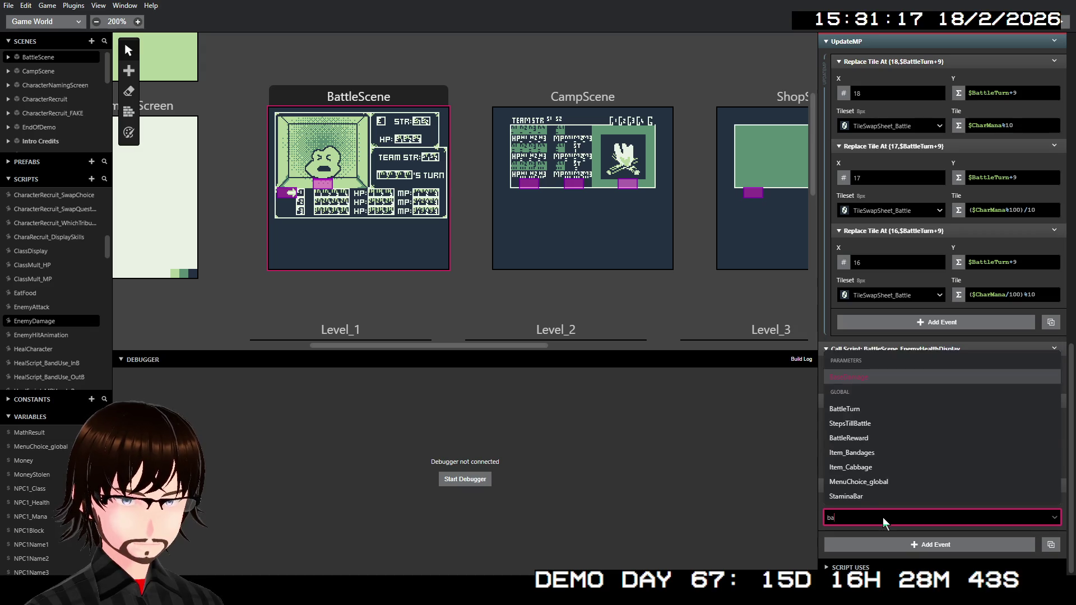
pyautogui.click(874, 468)
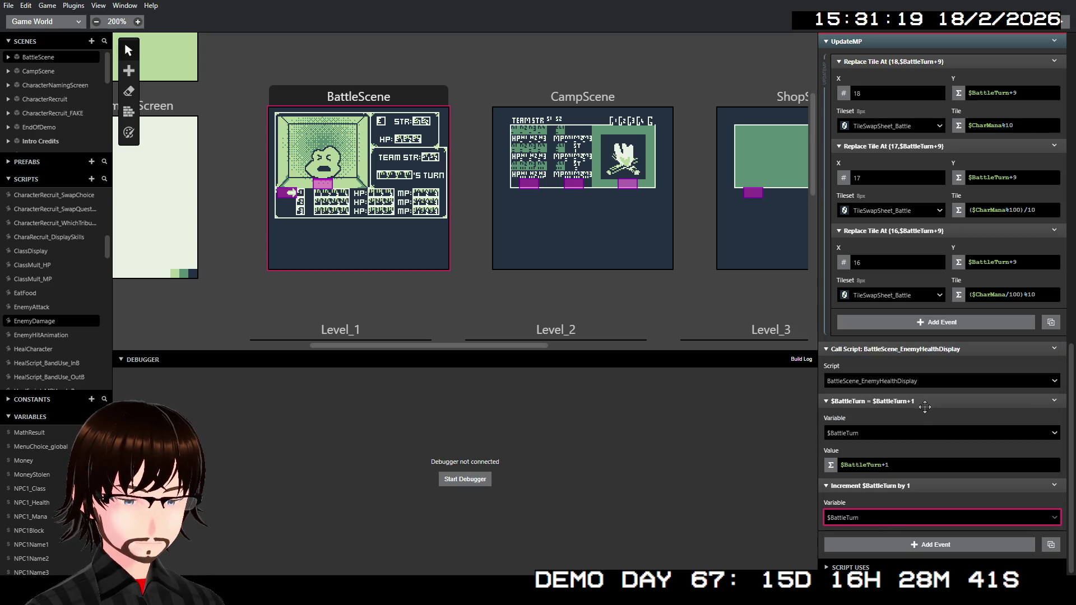
# Disable the old $BattleTurn+1 assignment and the UpdateMP group, then build and run the game
pyautogui.rightClick(926, 403)
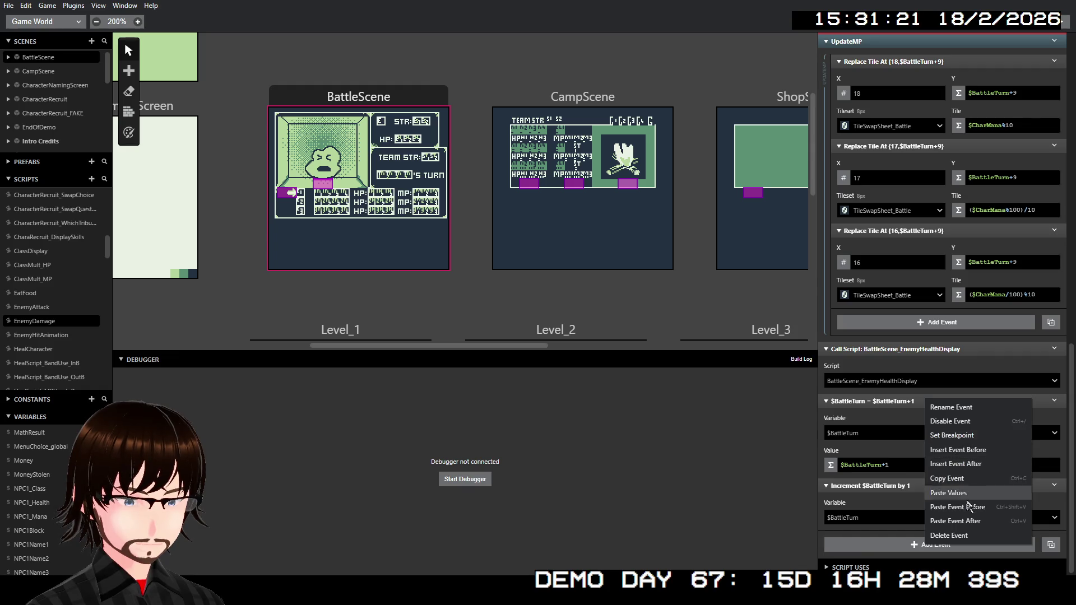
pyautogui.click(961, 424)
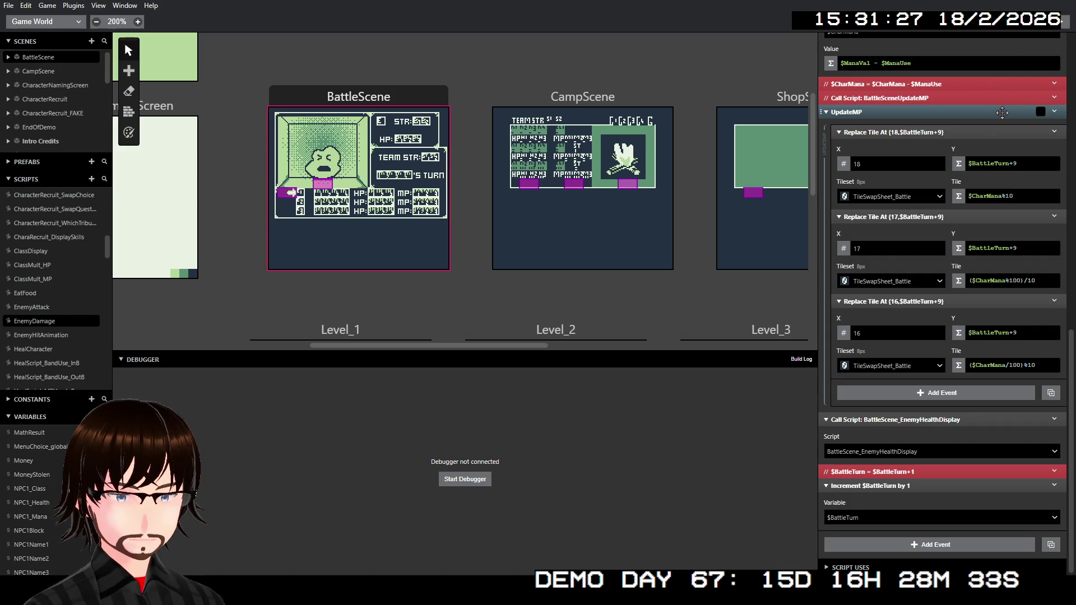
pyautogui.rightClick(1002, 112)
pyautogui.click(1003, 145)
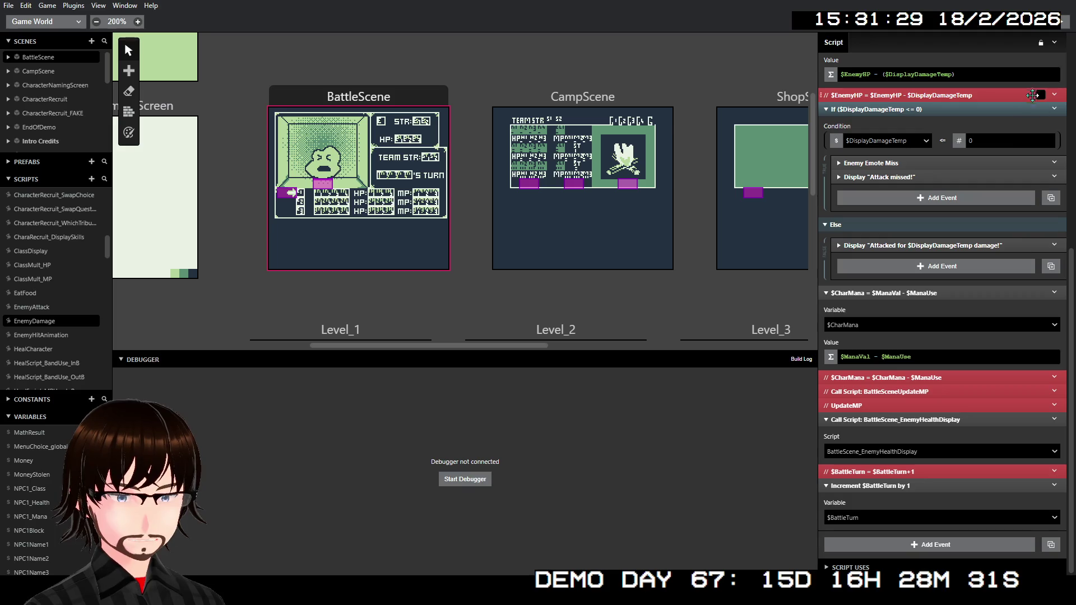
pyautogui.click(1064, 24)
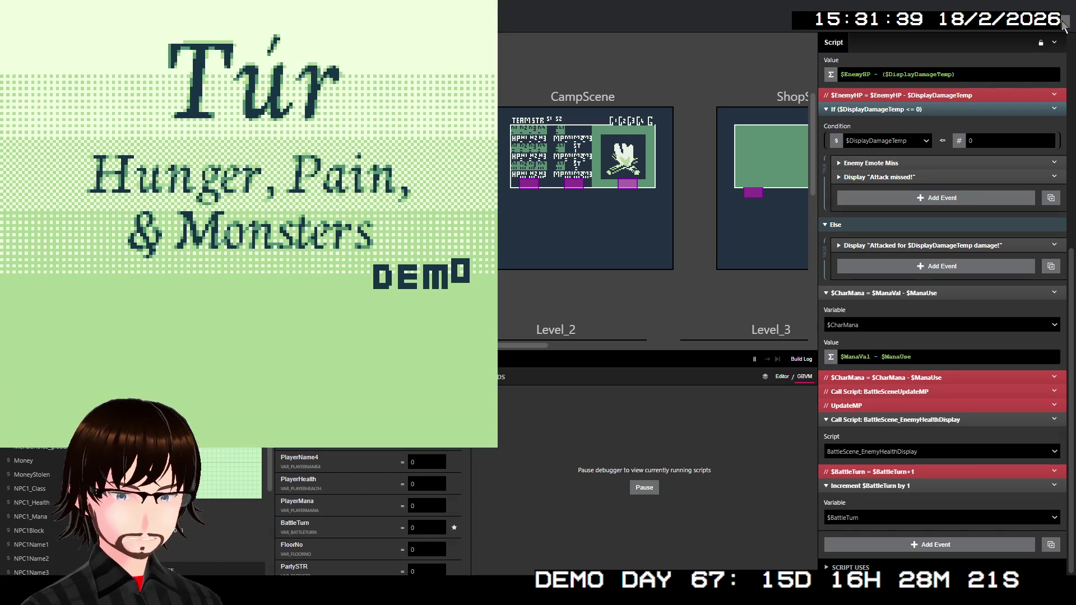
# Walk up to the next floor in the playtest, then walk left into an encounter
pyautogui.press('Up')
pyautogui.press('Up')
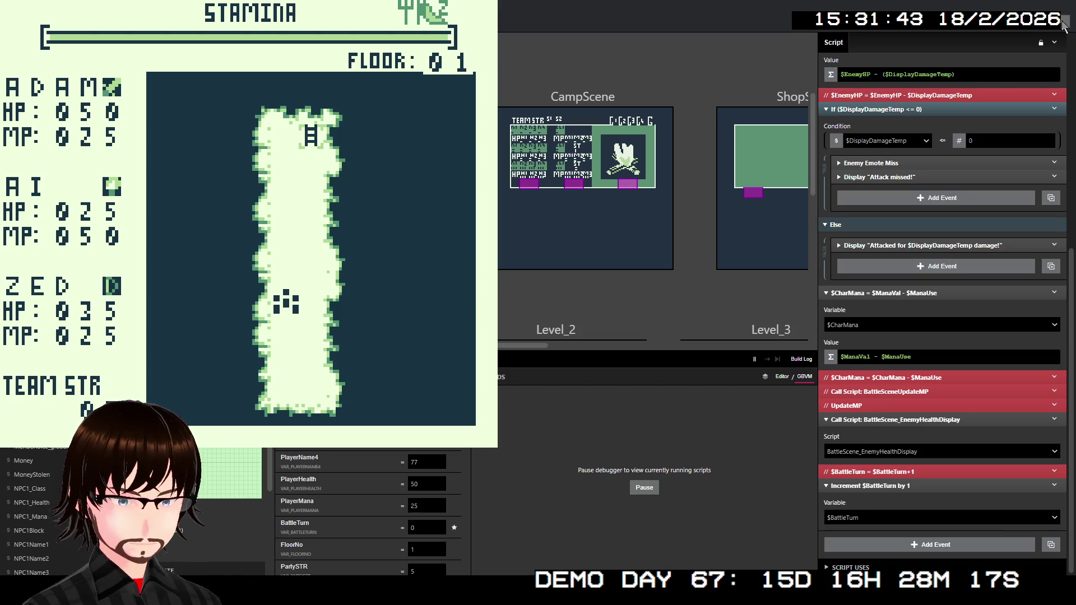
pyautogui.press('Up')
pyautogui.press('Up')
pyautogui.press('Up')
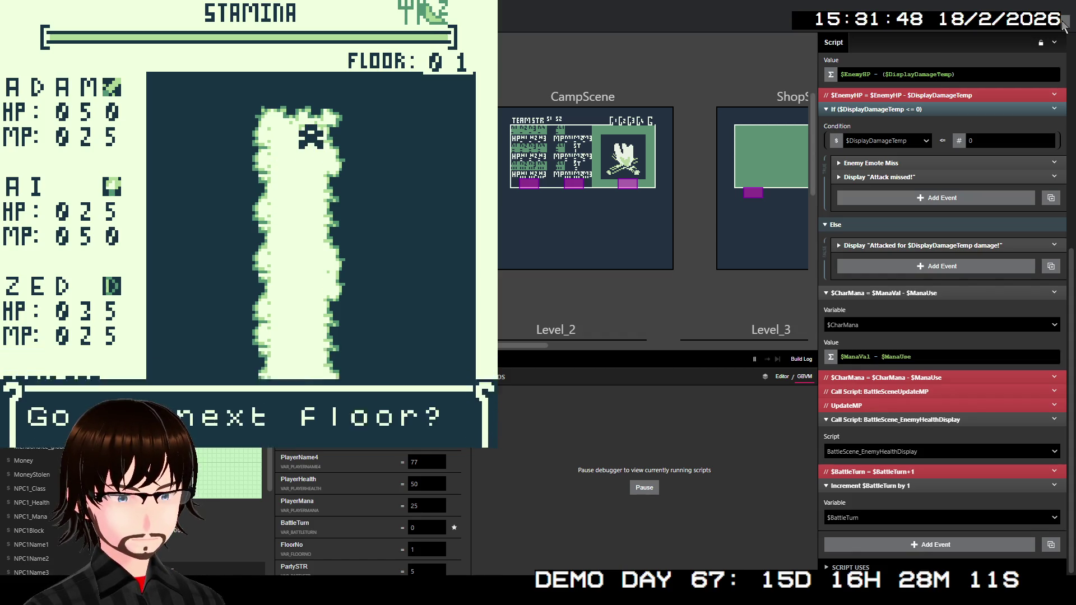
pyautogui.press('z')
pyautogui.press('z')
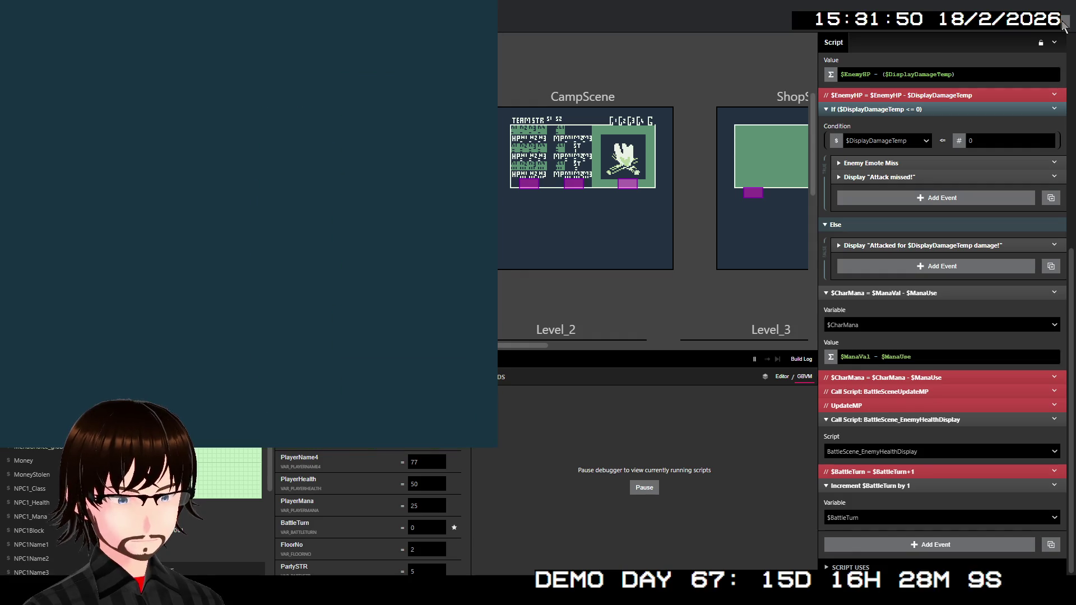
pyautogui.press('Left')
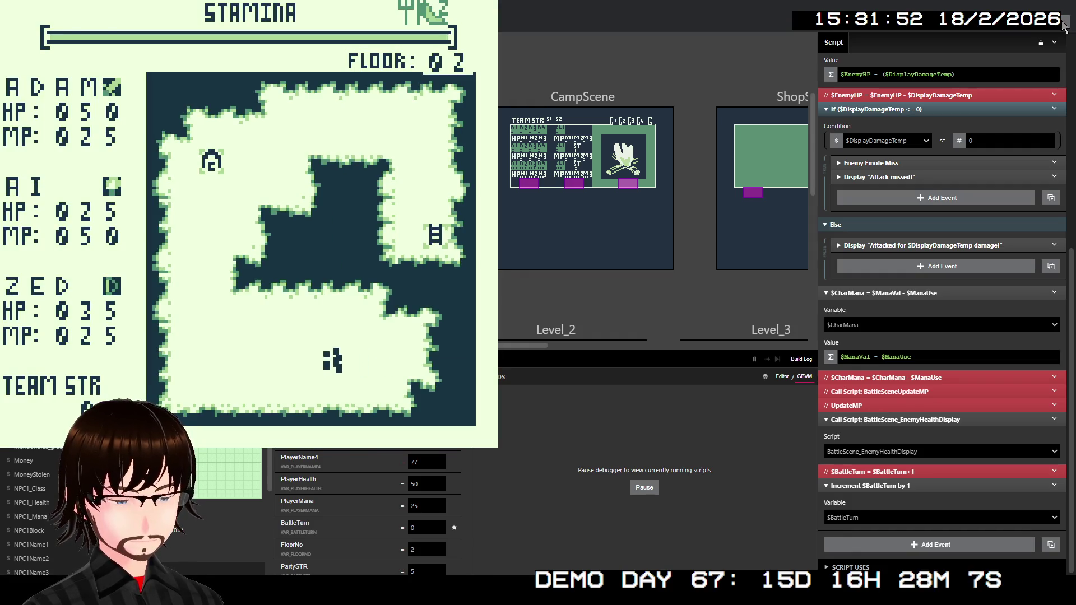
pyautogui.press('Left')
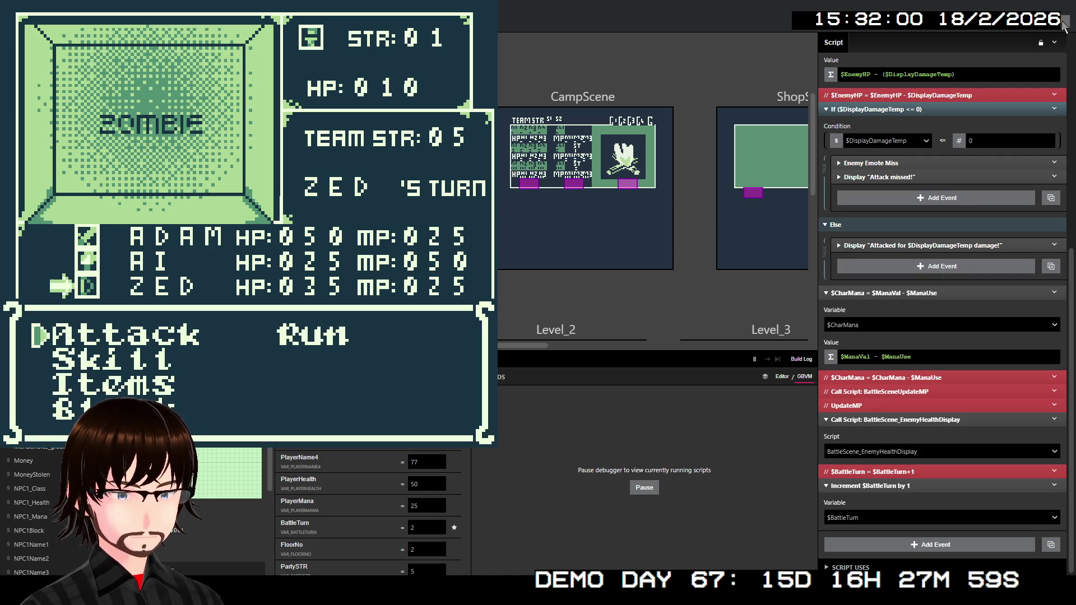
# Use Zed's TrueShot skill on the zombie and clear the victory messages
pyautogui.press('Down')
pyautogui.press('z')
pyautogui.press('Down')
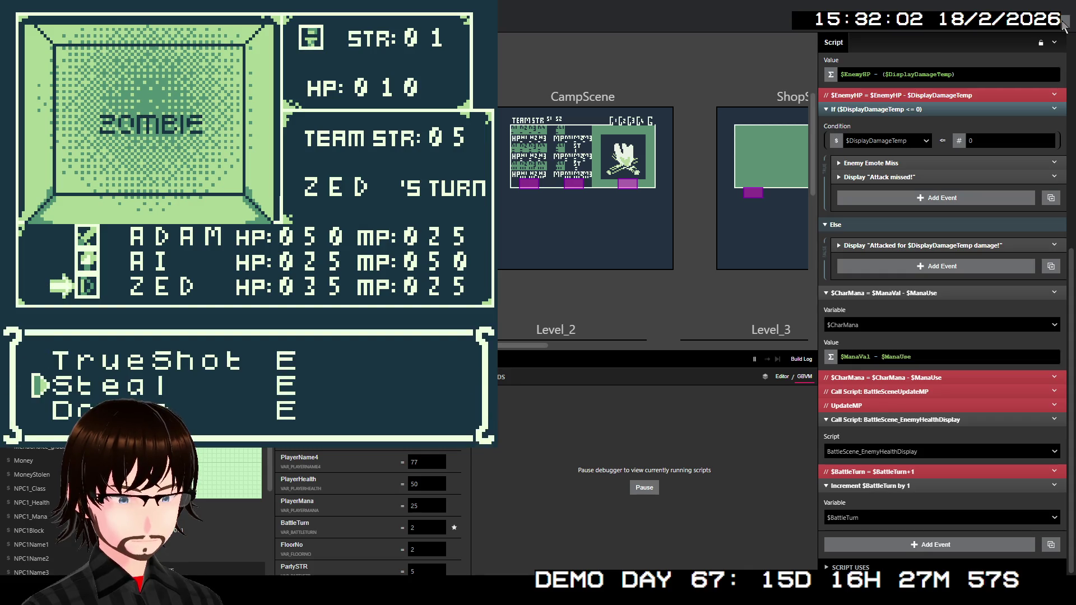
pyautogui.press('Up')
pyautogui.press('z')
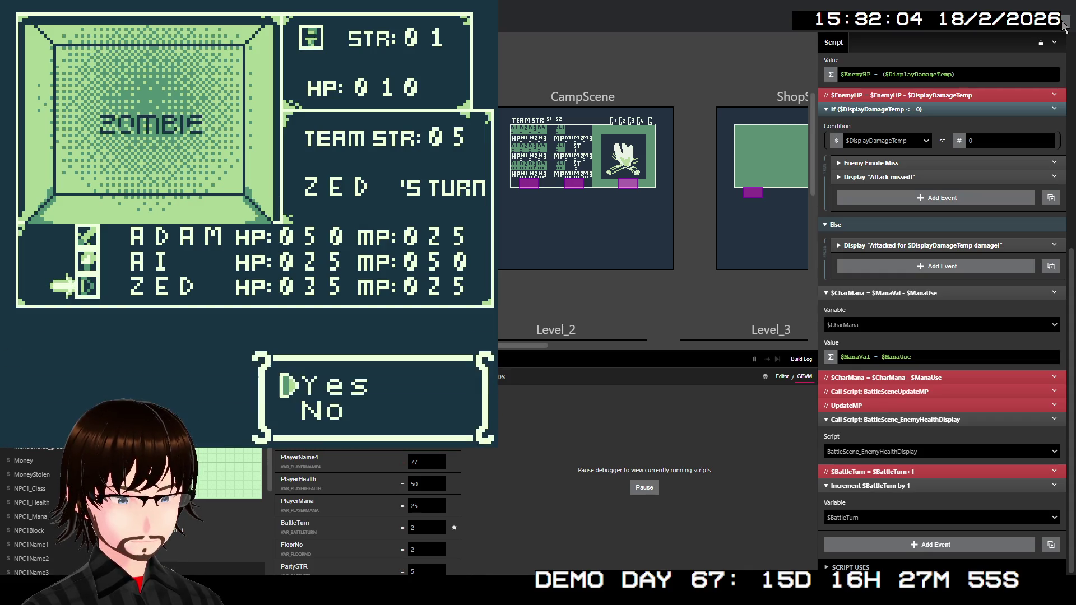
pyautogui.press('z')
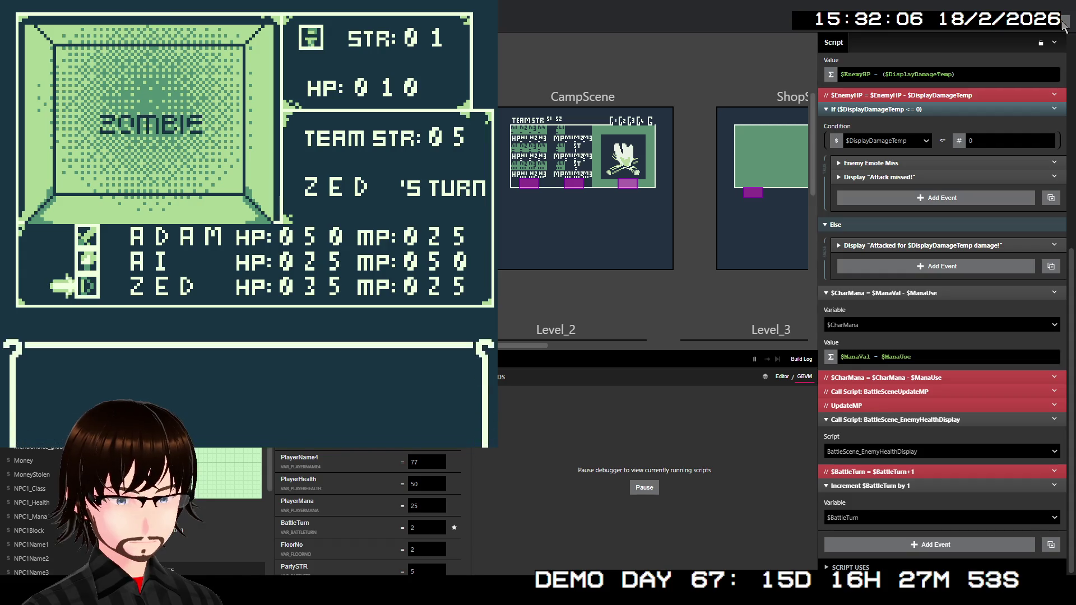
pyautogui.press('z')
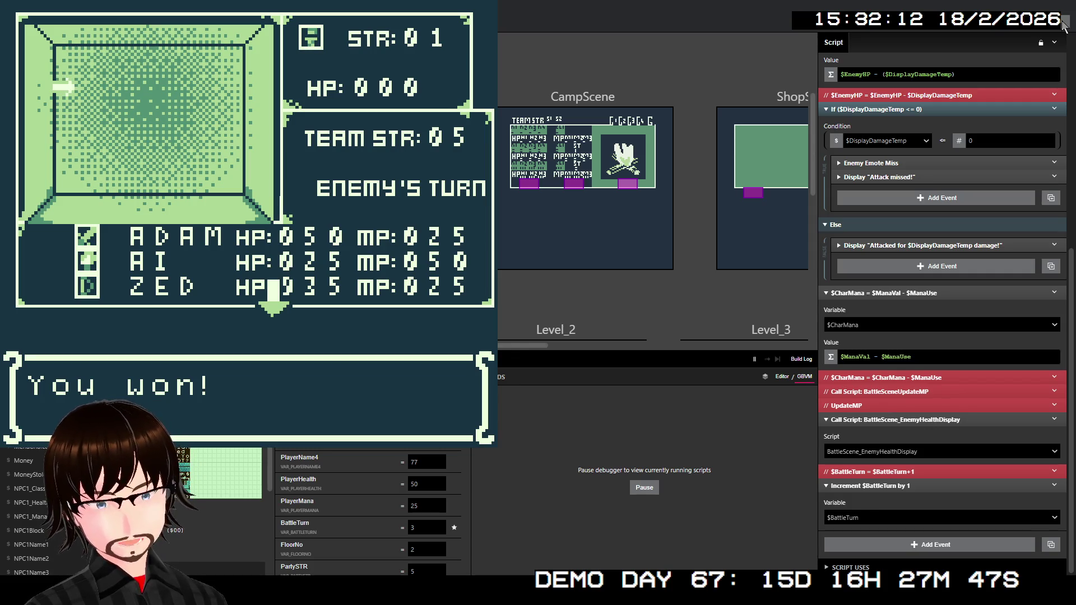
pyautogui.press('z')
pyautogui.press('z')
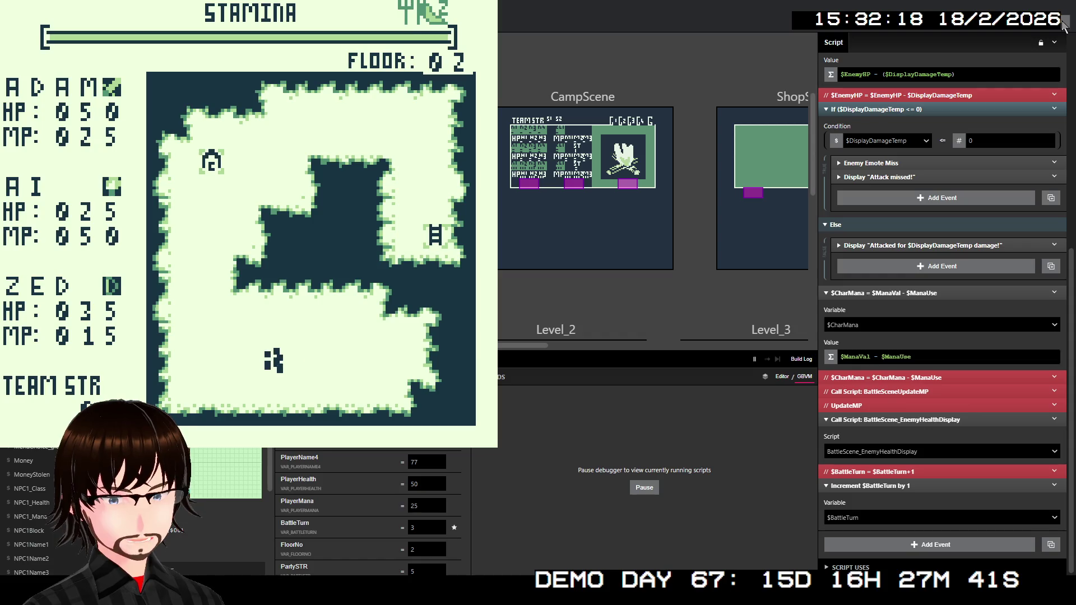
# Walk up into a Demon Swarm battle and have Adam attack for 10 damage
pyautogui.press('Left')
pyautogui.press('Left')
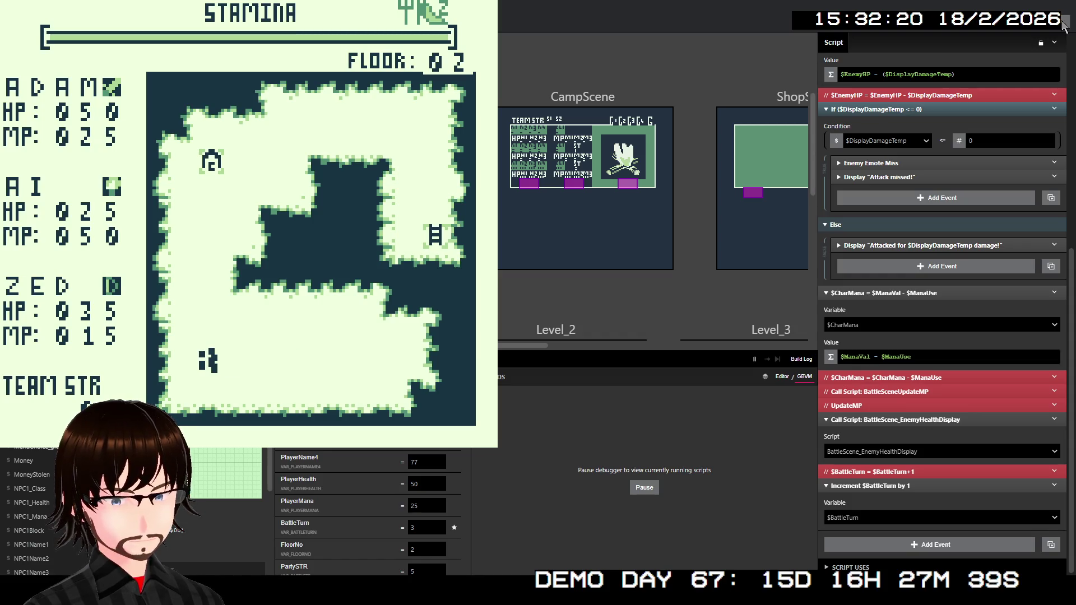
pyautogui.press('Up')
pyautogui.press('Up')
pyautogui.press('Up')
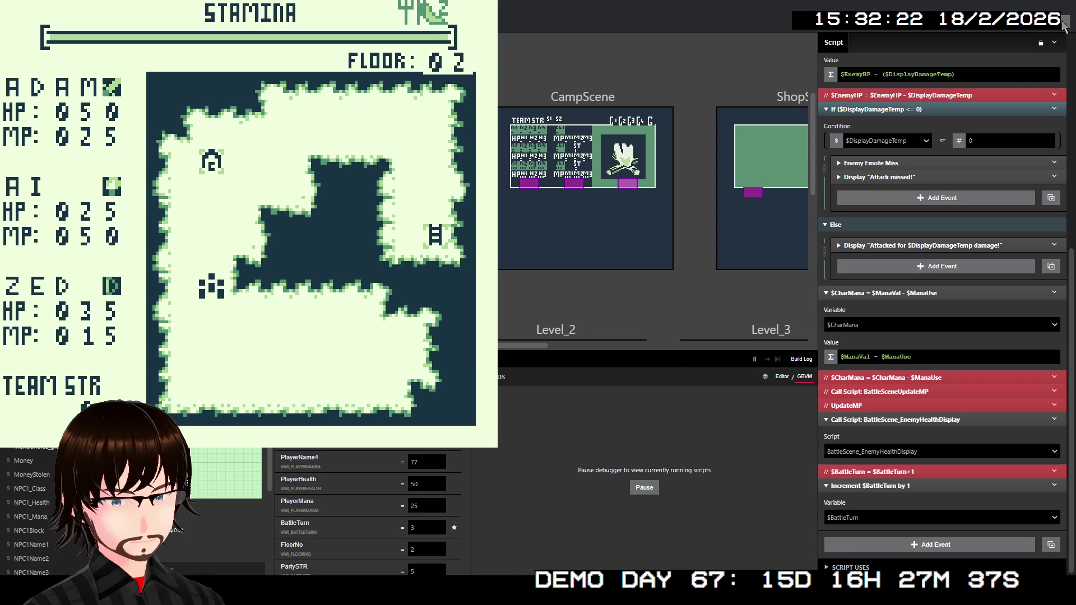
pyautogui.press('Up')
pyautogui.press('Up')
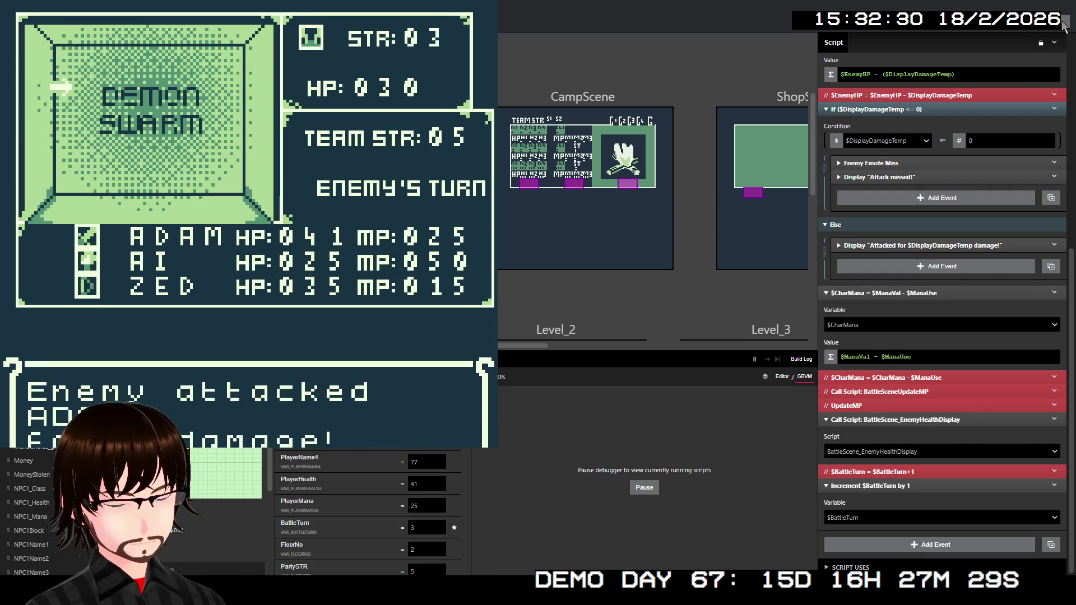
pyautogui.press('Down')
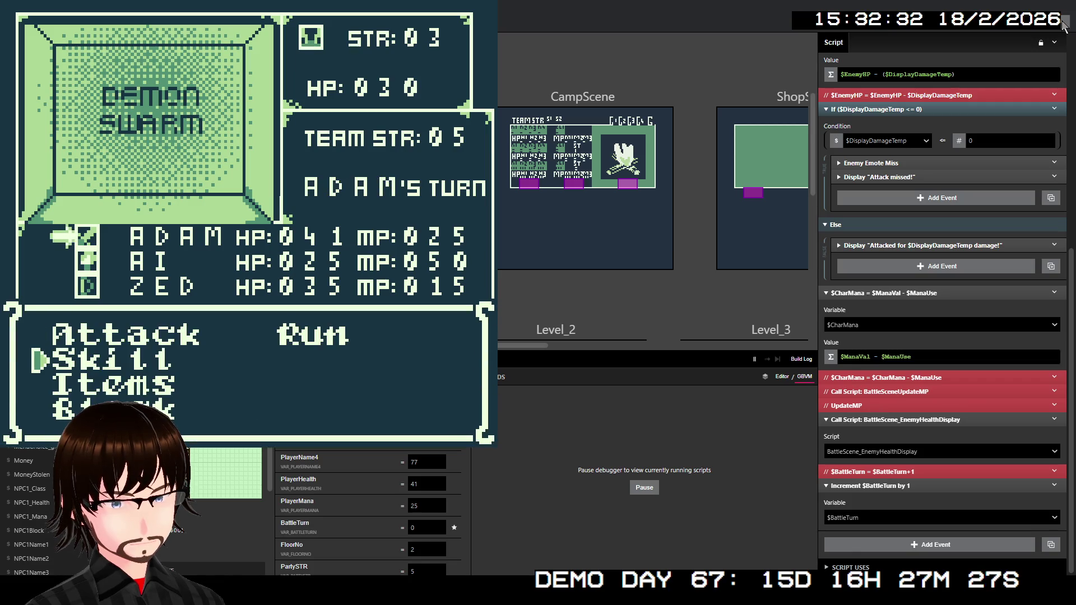
pyautogui.press('Up')
pyautogui.press('Down')
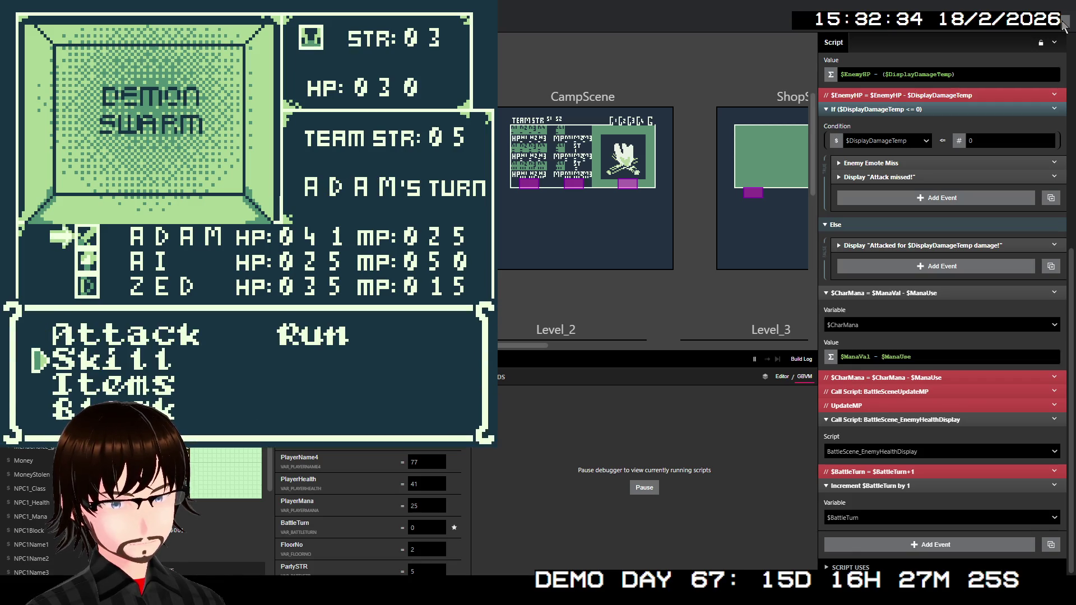
pyautogui.press('Up')
pyautogui.press('z')
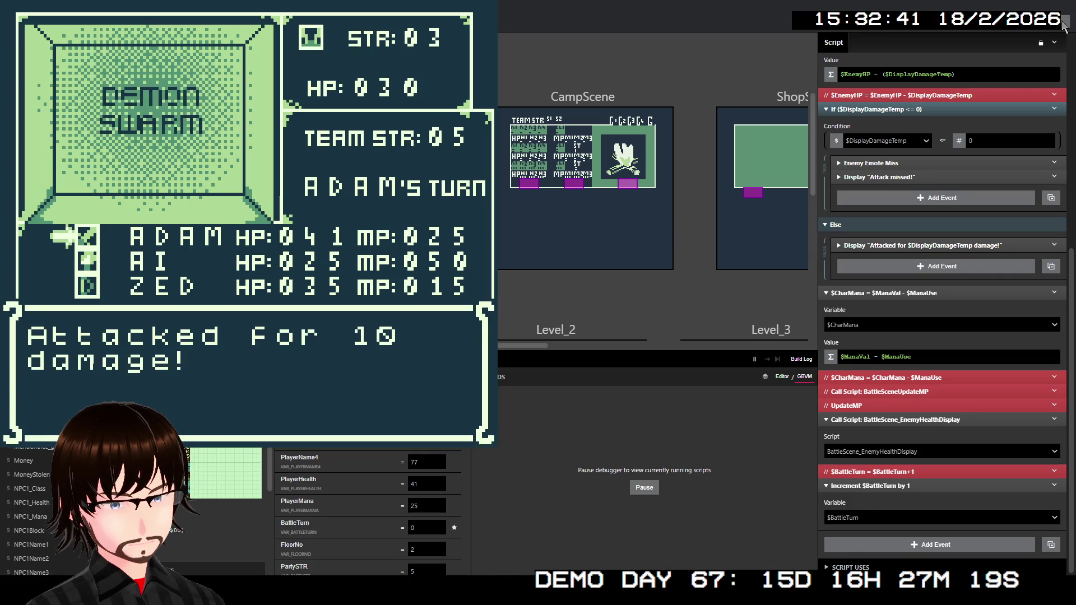
pyautogui.press('z')
# Have AI attack for 25 to defeat the swarm, then walk up into a Troll battle
pyautogui.press('Down')
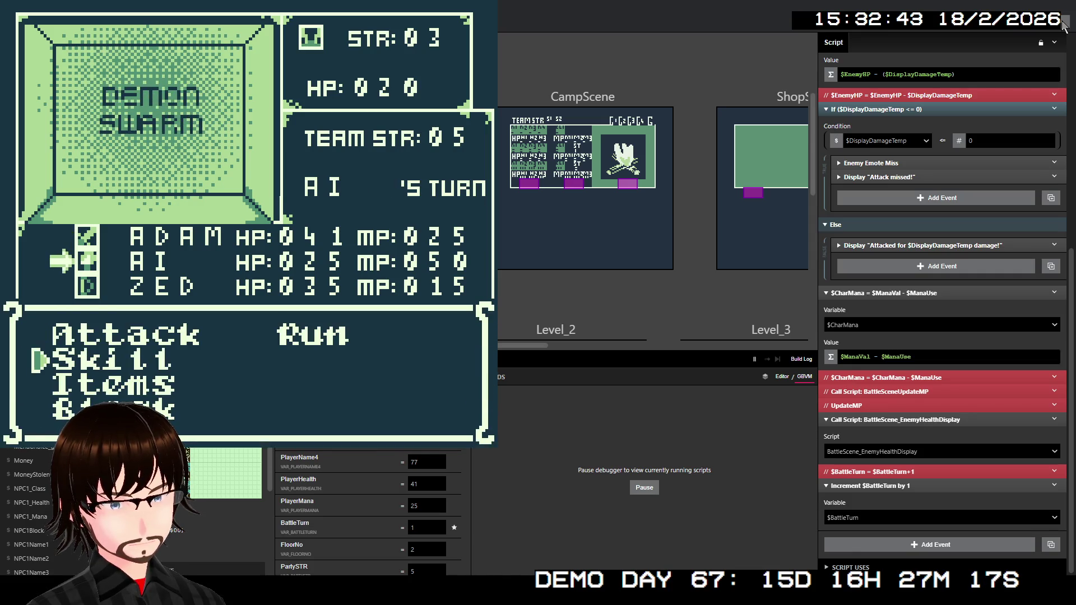
pyautogui.press('Up')
pyautogui.press('z')
pyautogui.press('z')
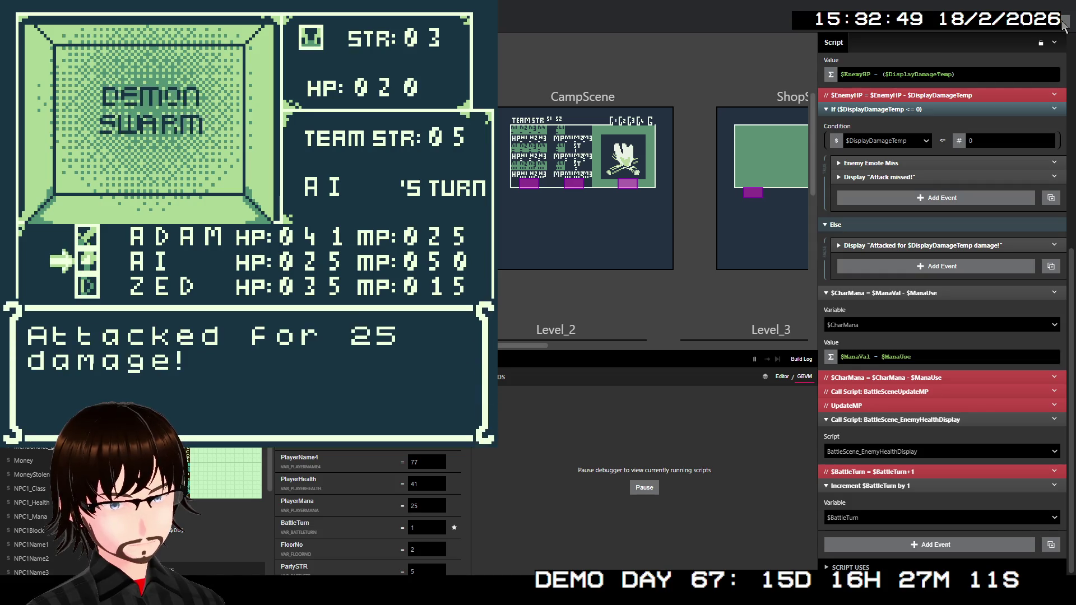
pyautogui.press('z')
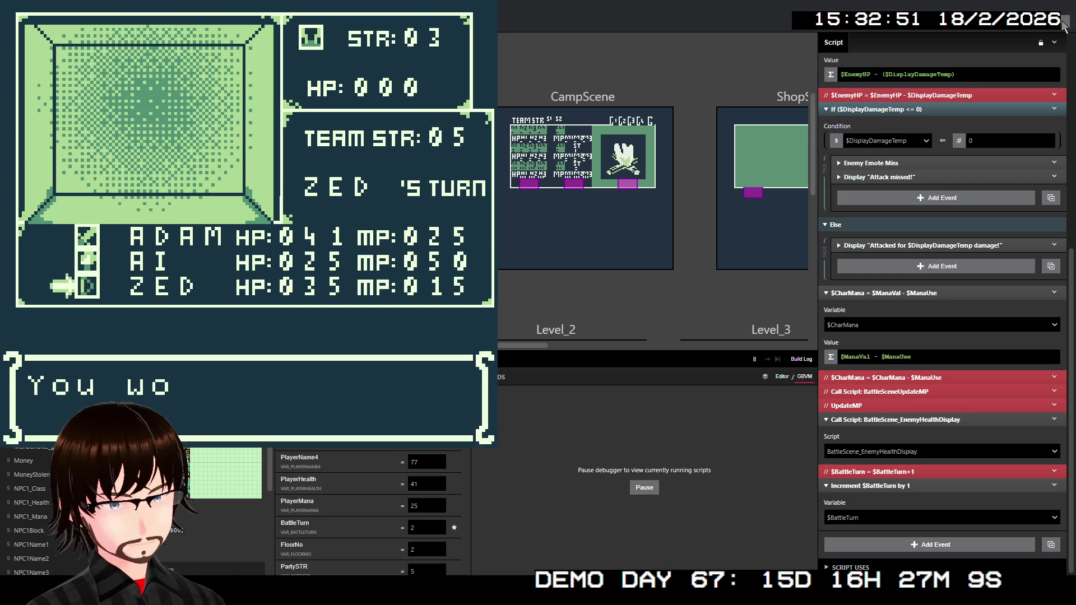
pyautogui.press('z')
pyautogui.press('z')
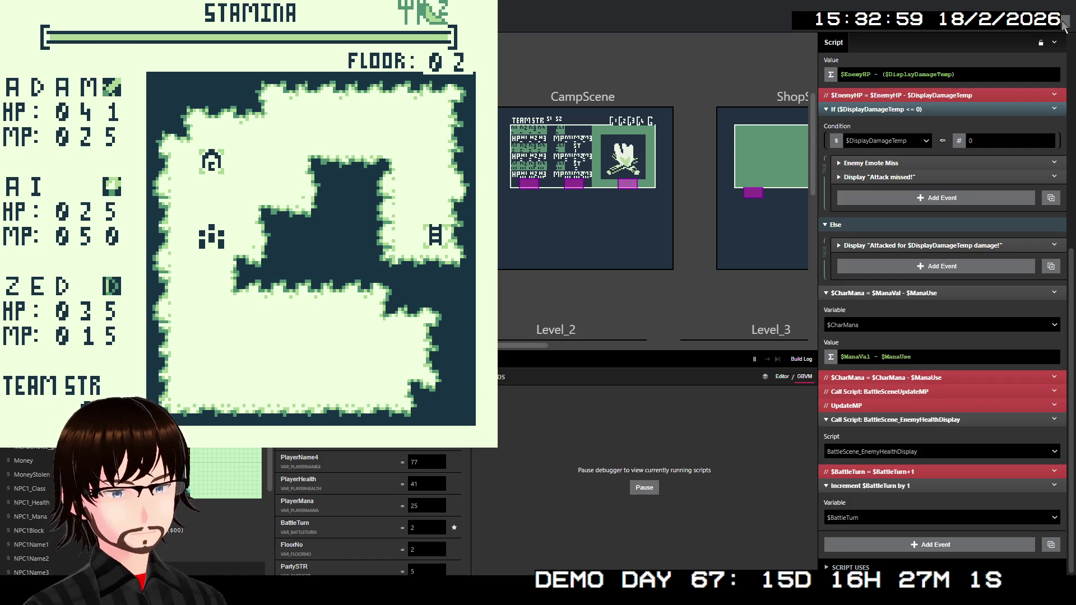
pyautogui.press('Up')
pyautogui.press('Up')
pyautogui.press('Up')
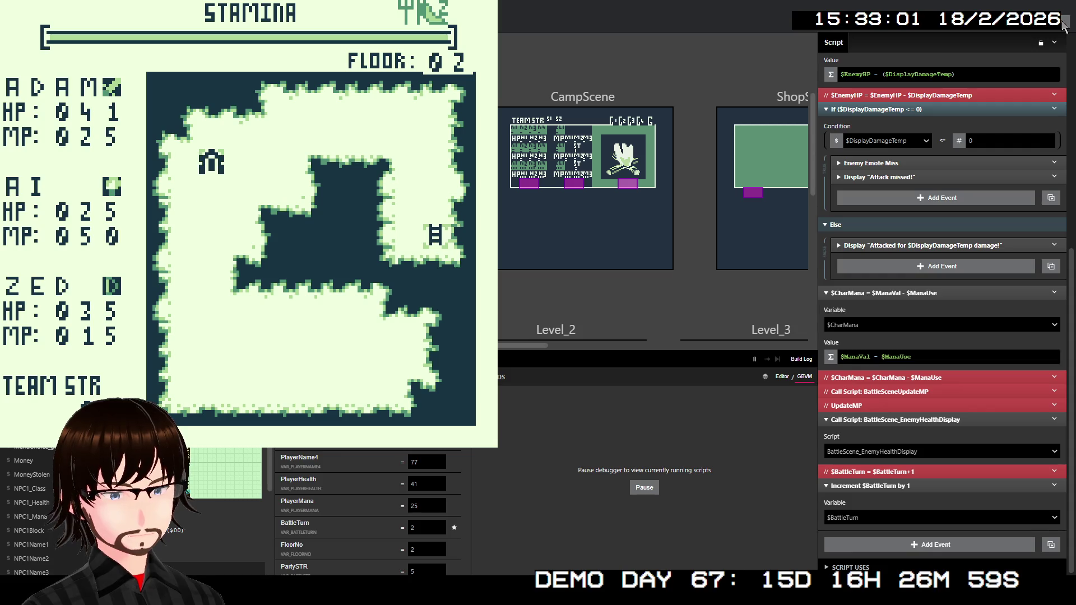
pyautogui.press('z')
pyautogui.press('z')
pyautogui.press('z')
pyautogui.press('z')
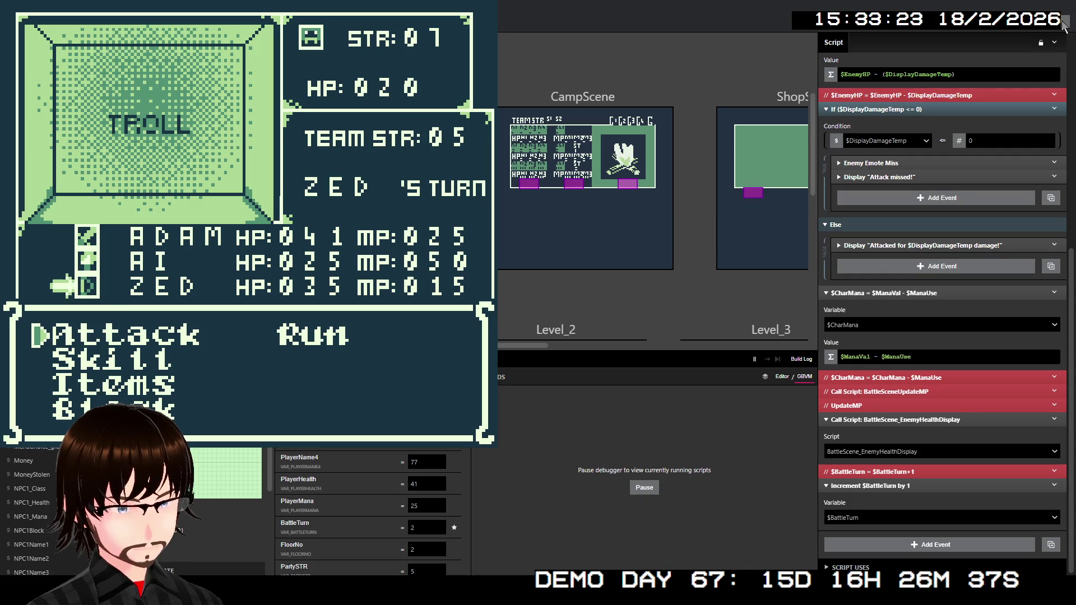
# Choose Attack for Zed against the Troll
pyautogui.press('z')
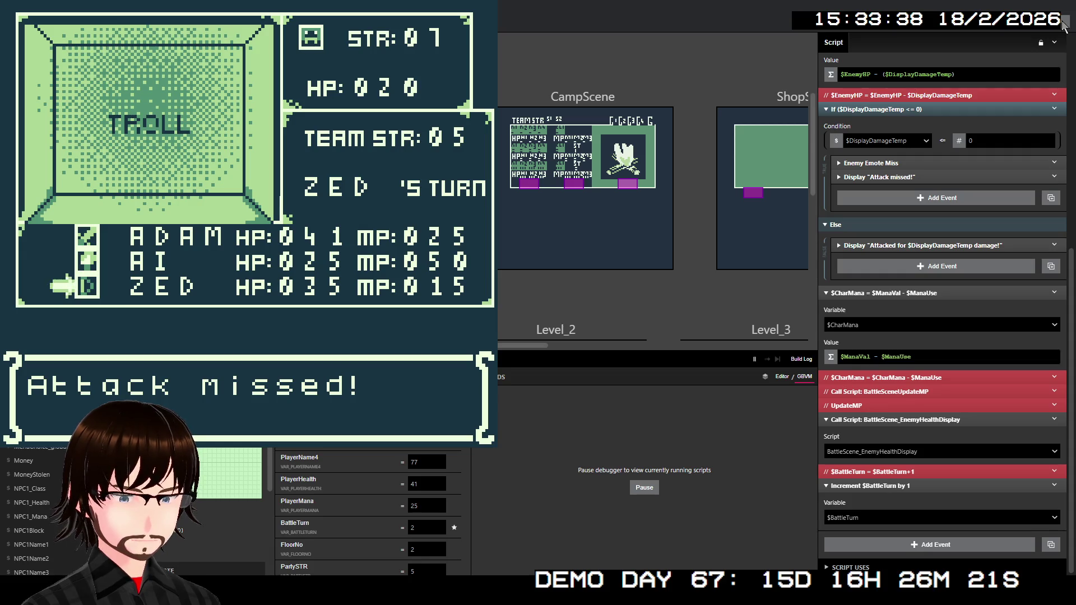
# Clear the miss and enemy-turn messages, then have Adam and AI attack the Troll
pyautogui.press('z')
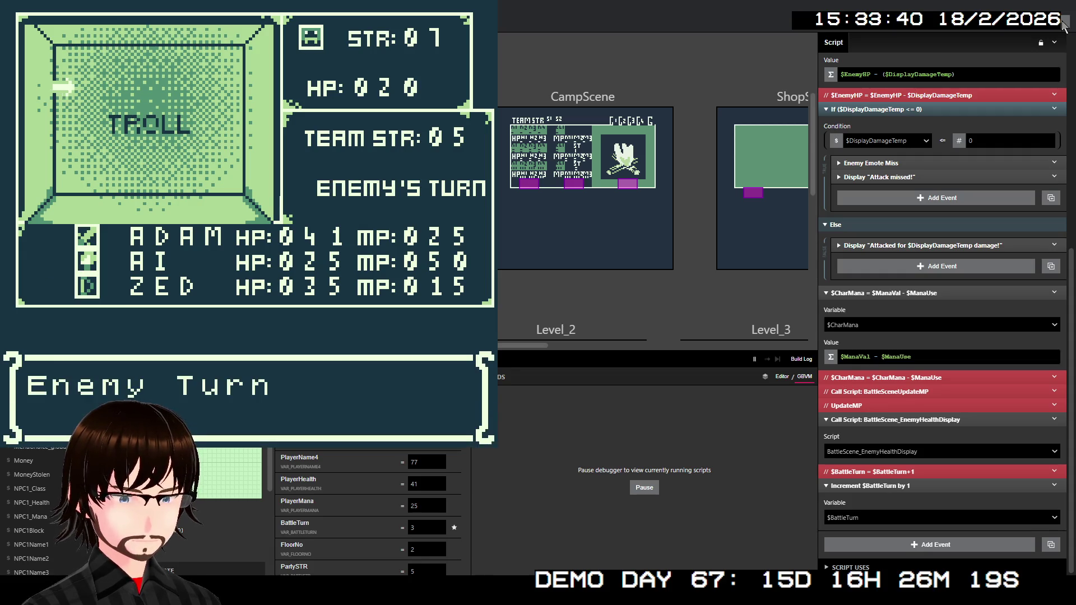
pyautogui.press('z')
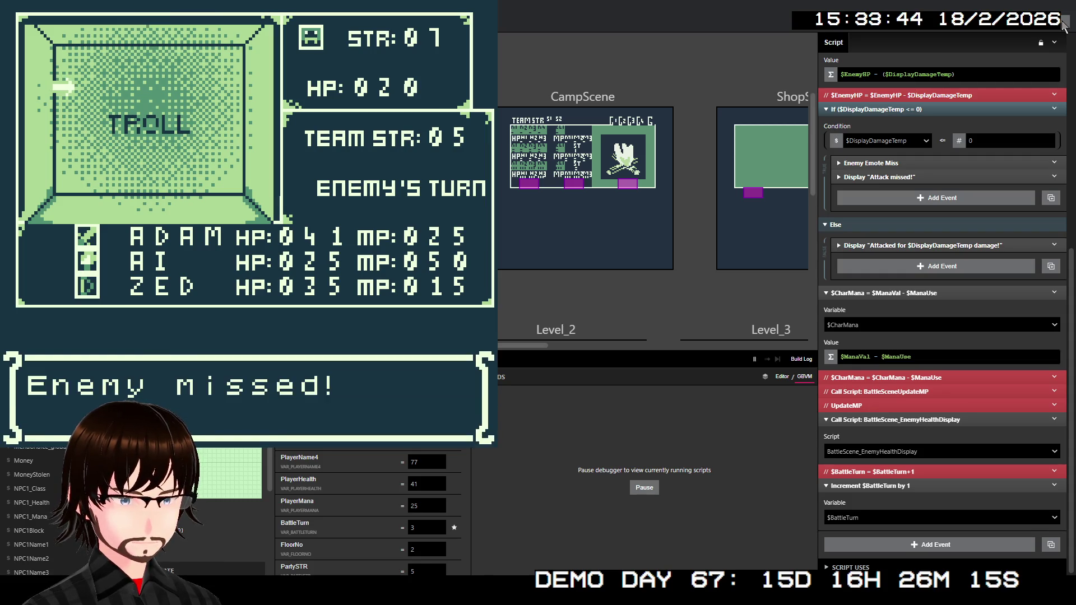
pyautogui.press('z')
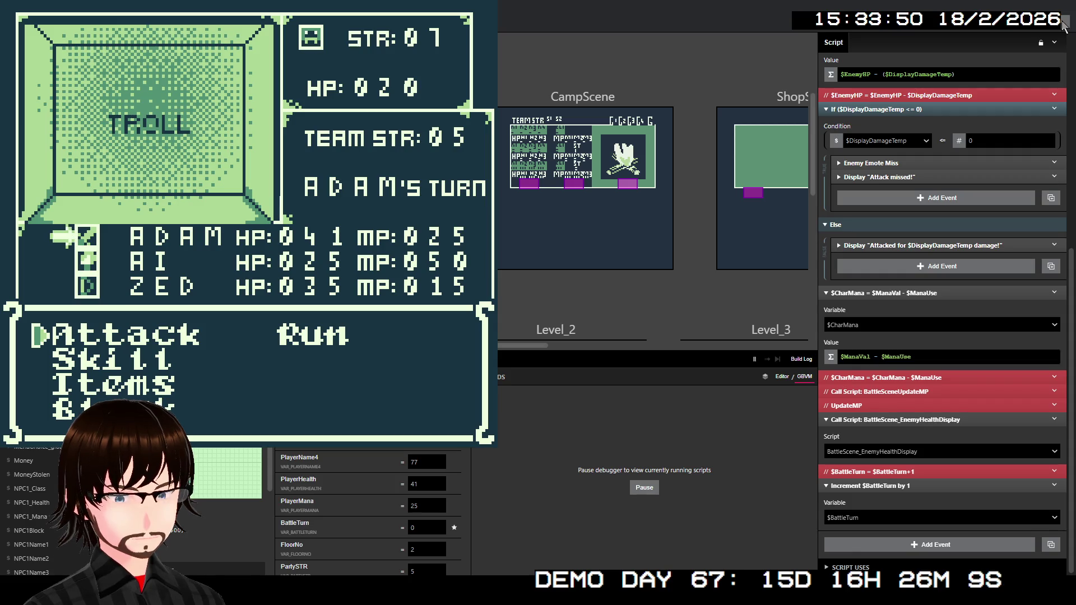
pyautogui.press('z')
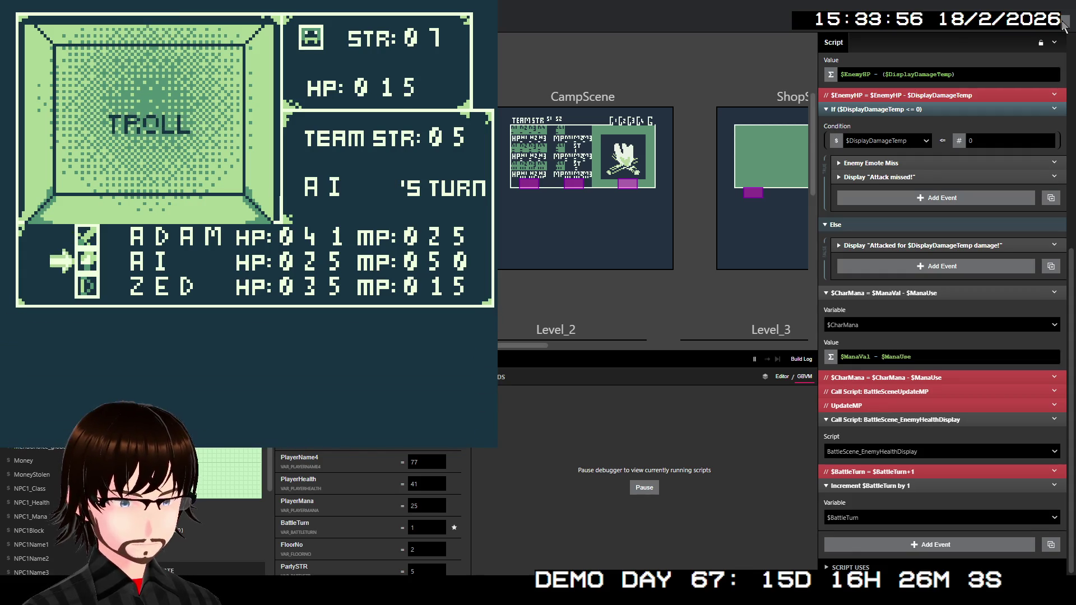
pyautogui.press('z')
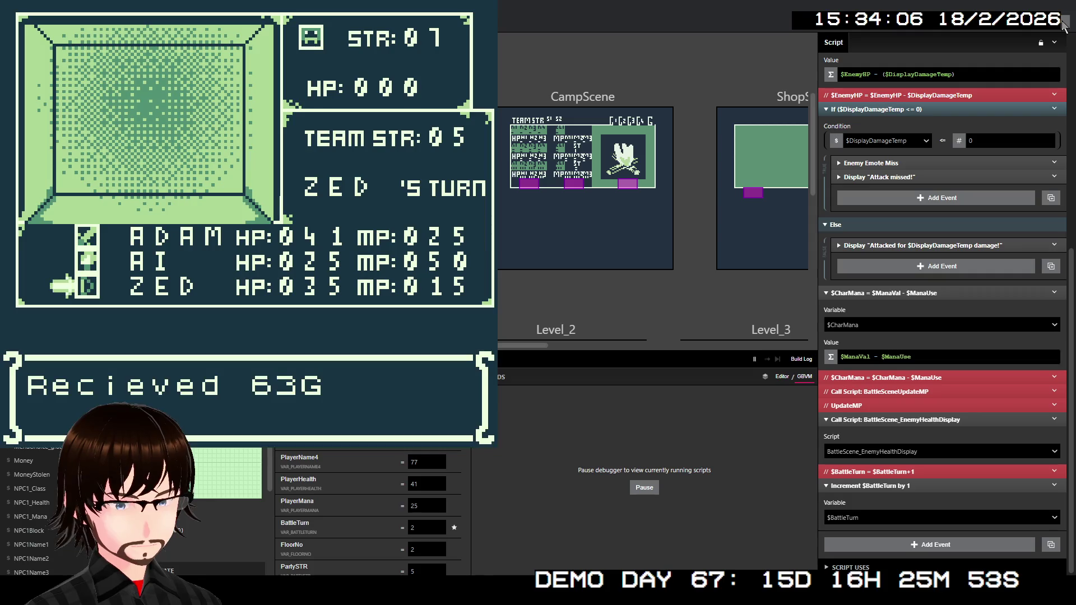
# After the gold reward, check the food list, then rest at camp to restore HP and MP
pyautogui.press('z')
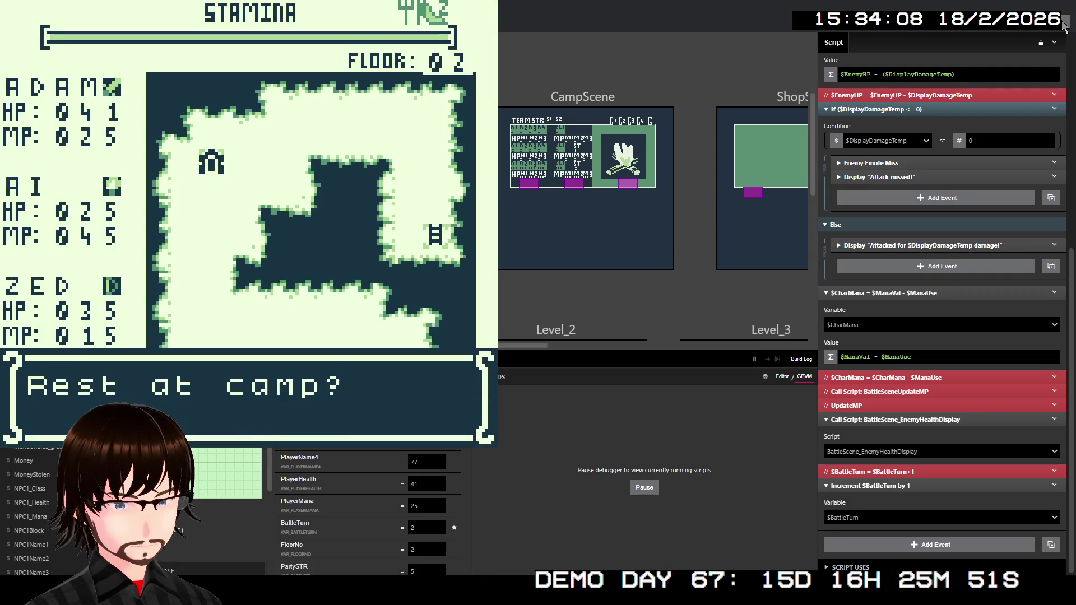
pyautogui.press('z')
pyautogui.press('z')
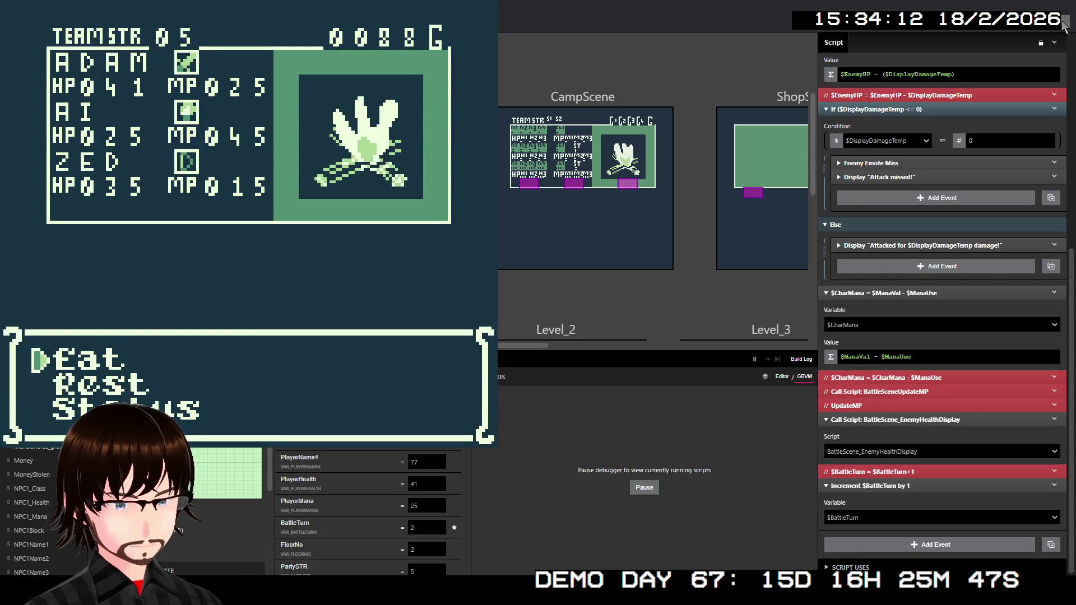
pyautogui.press('z')
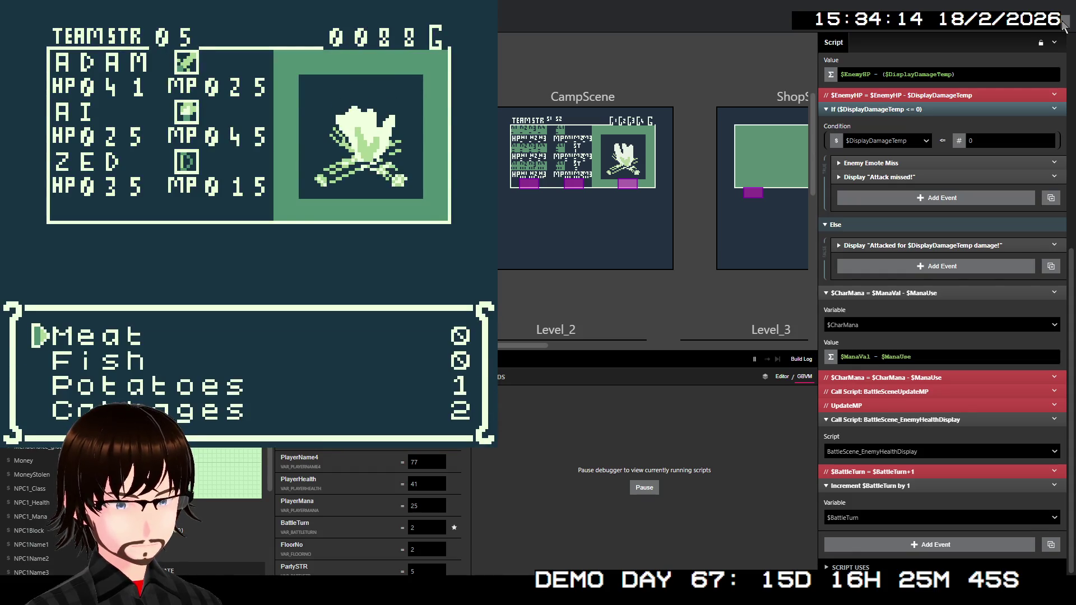
pyautogui.press('x')
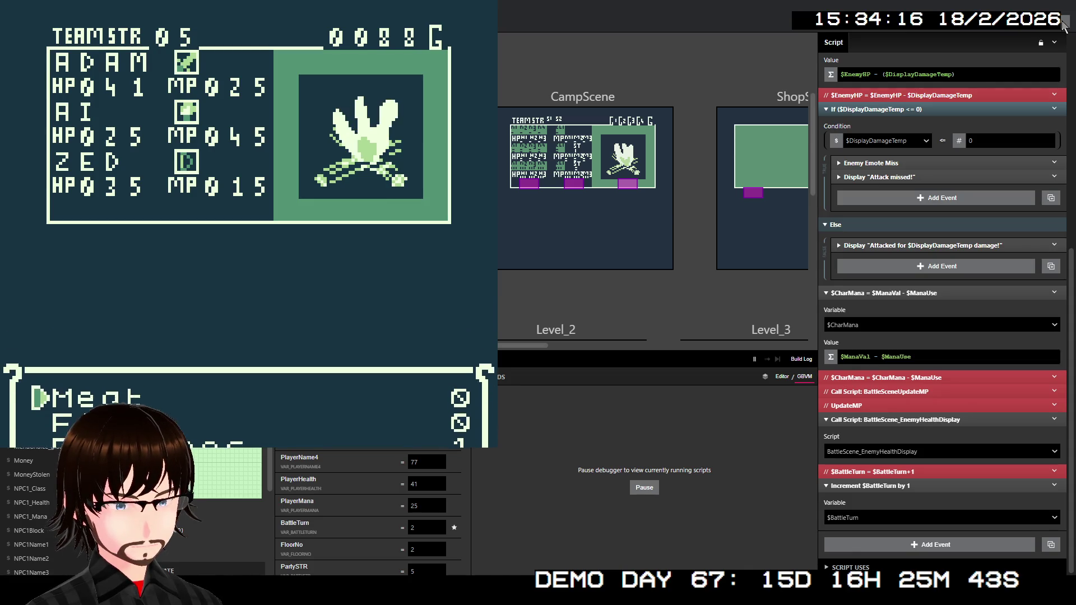
pyautogui.press('Down')
pyautogui.press('z')
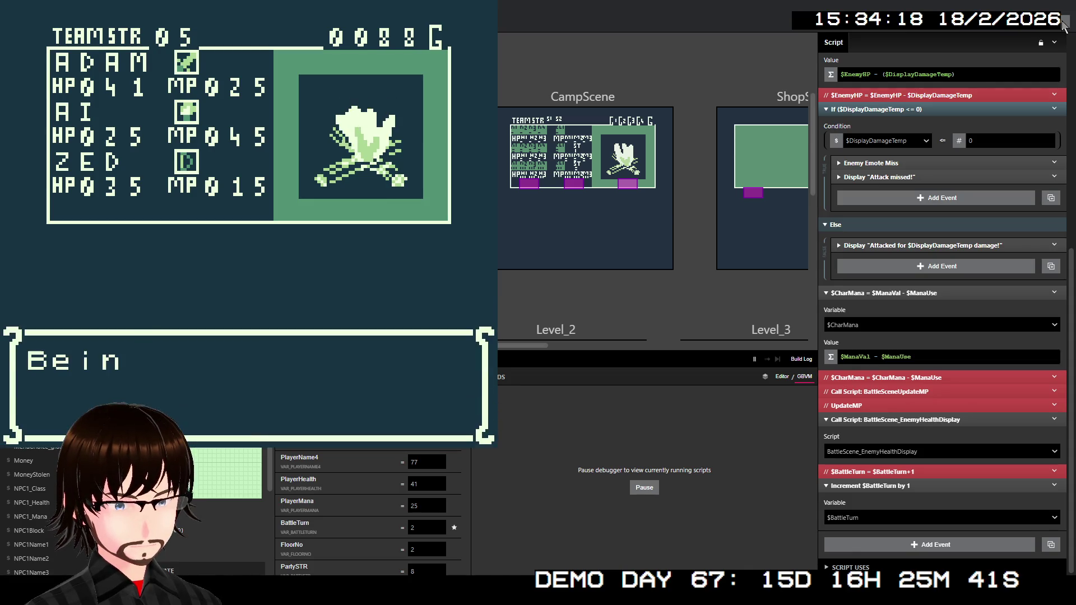
pyautogui.press('z')
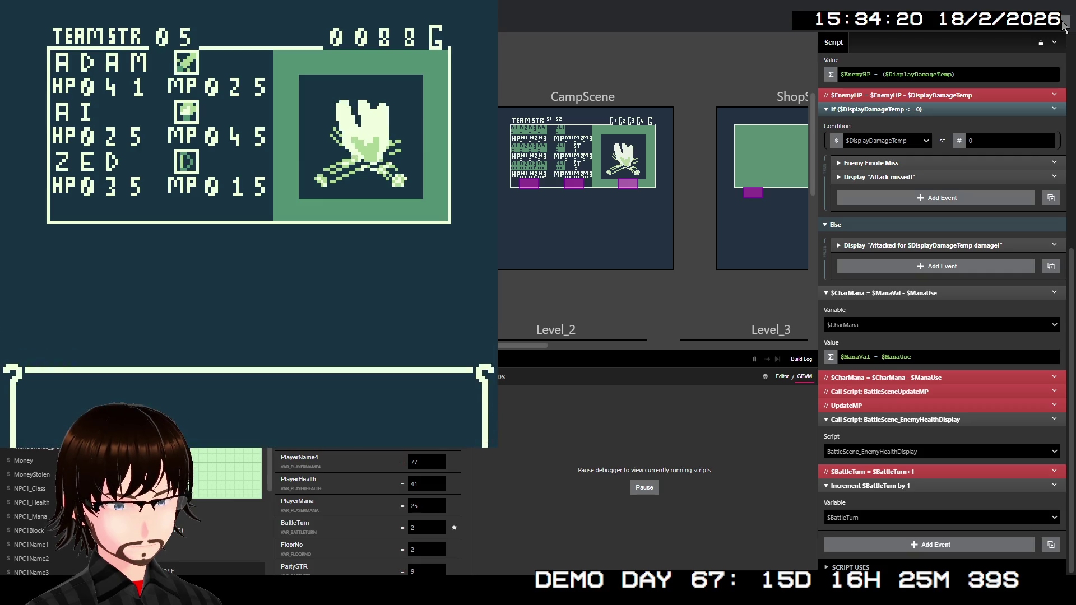
pyautogui.press('z')
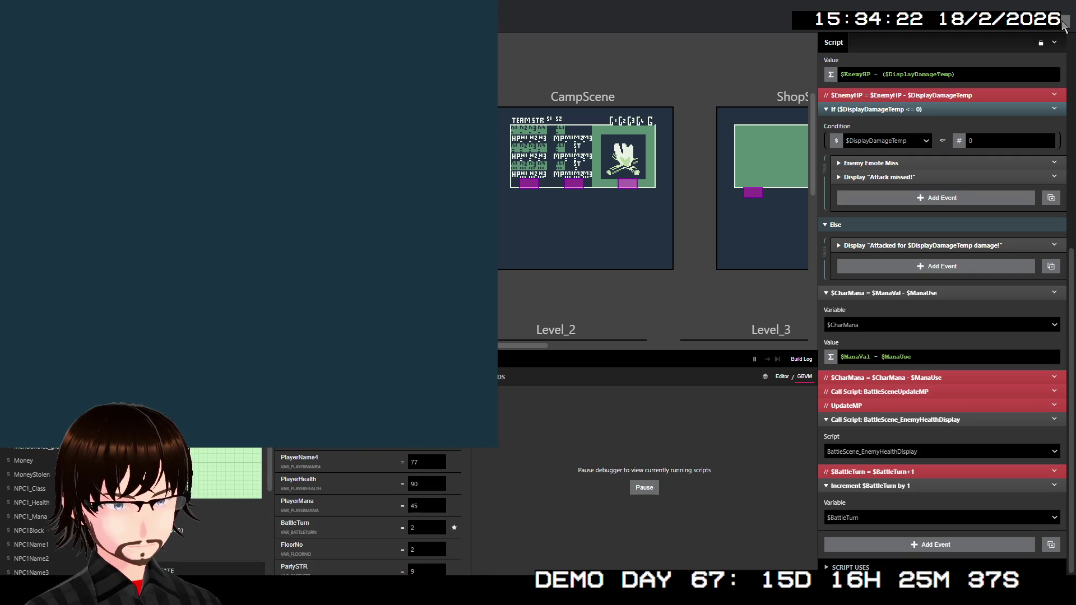
# Decline the repeated rest prompt and step the player off the camp tile
pyautogui.press('z')
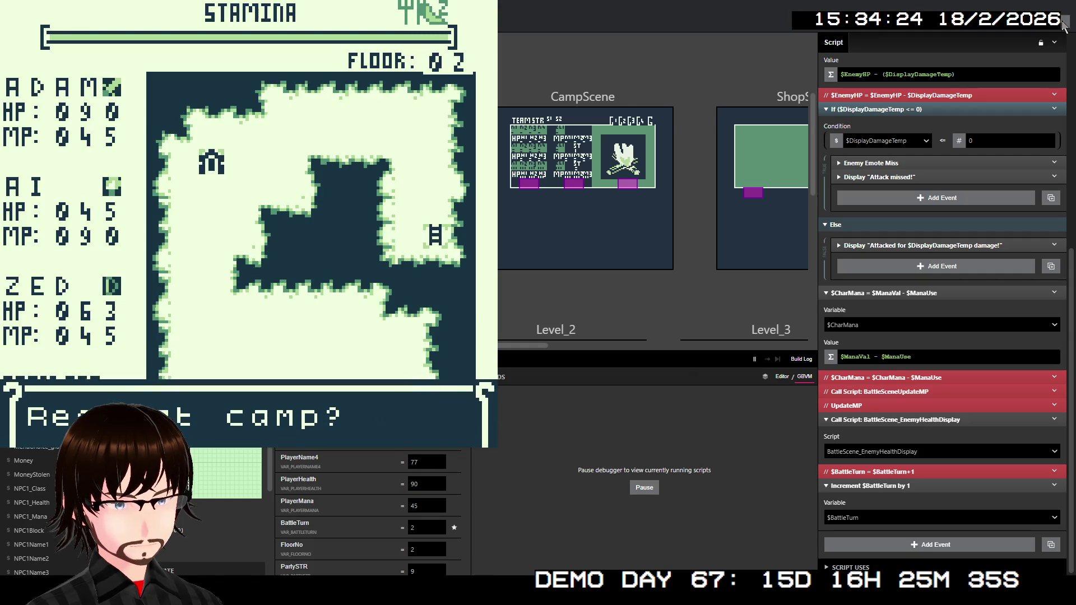
pyautogui.press('x')
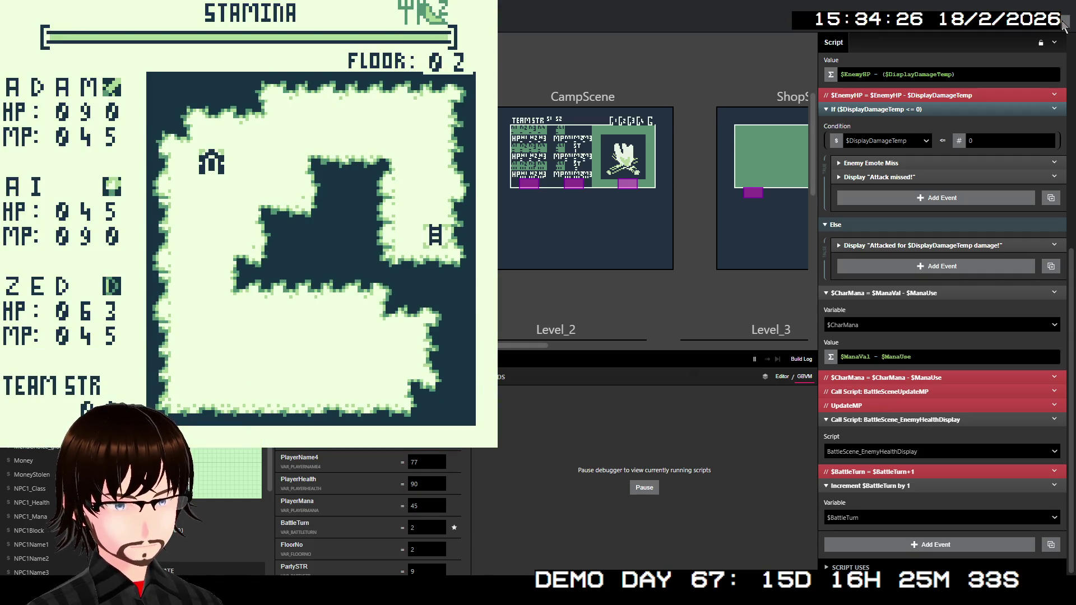
pyautogui.press('Right')
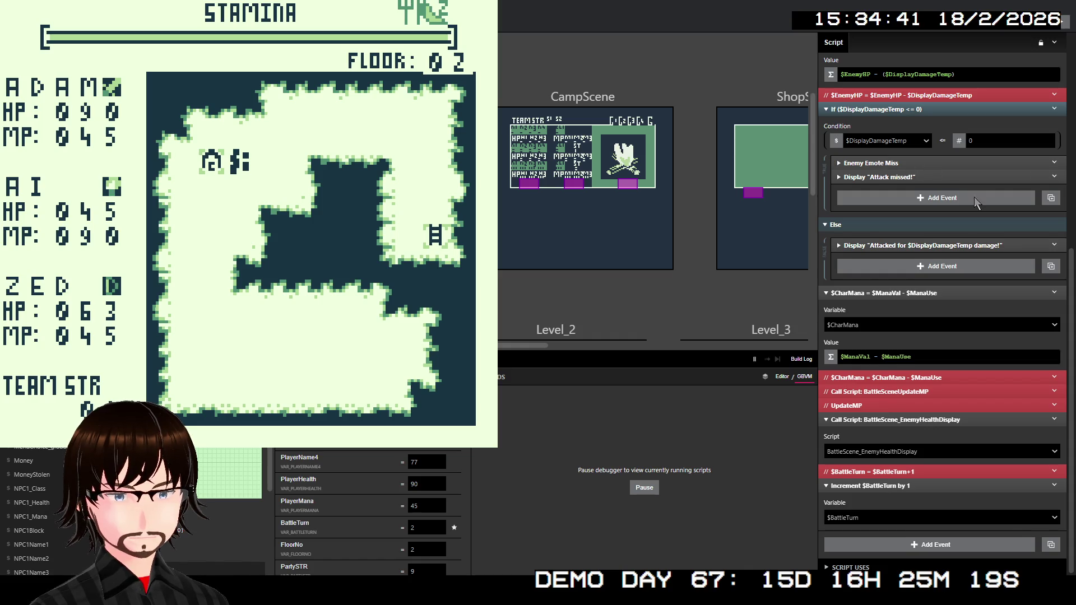
pyautogui.scroll(5, 975, 196)
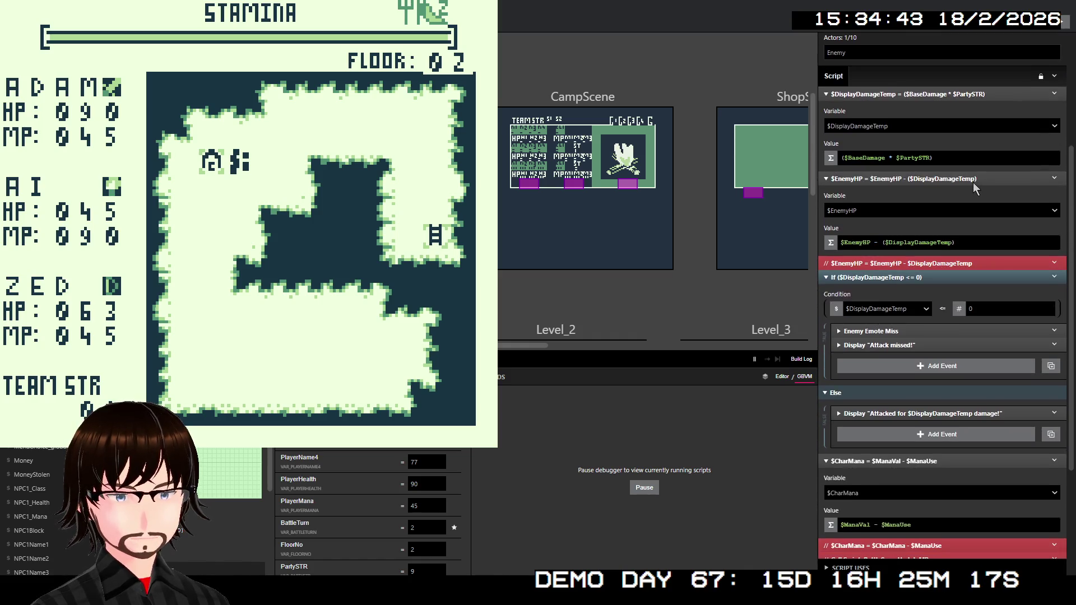
pyautogui.click(894, 334)
pyautogui.click(894, 331)
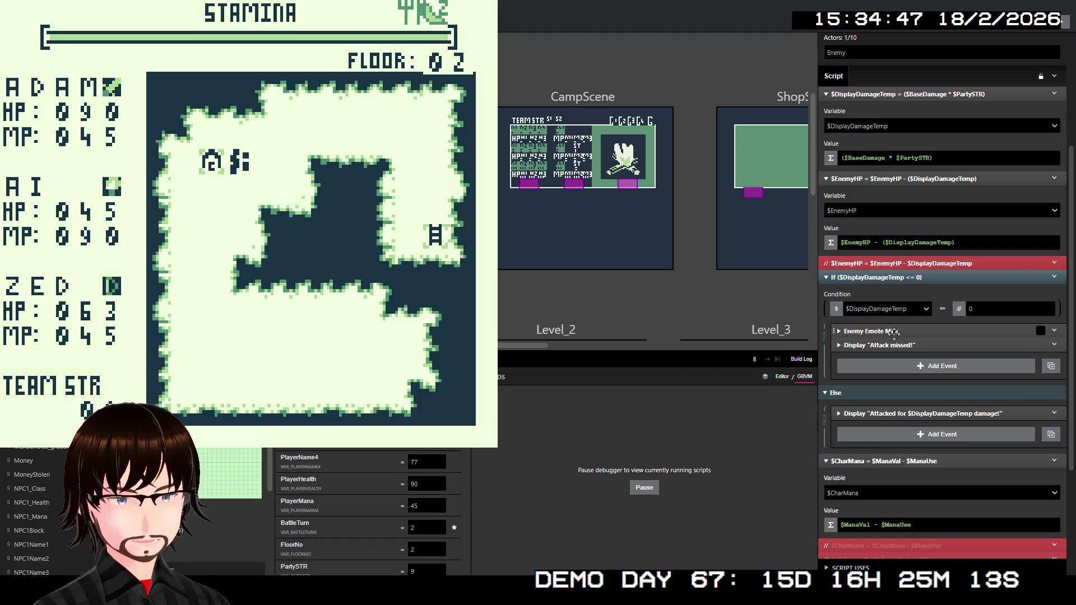
pyautogui.click(895, 345)
pyautogui.click(895, 345)
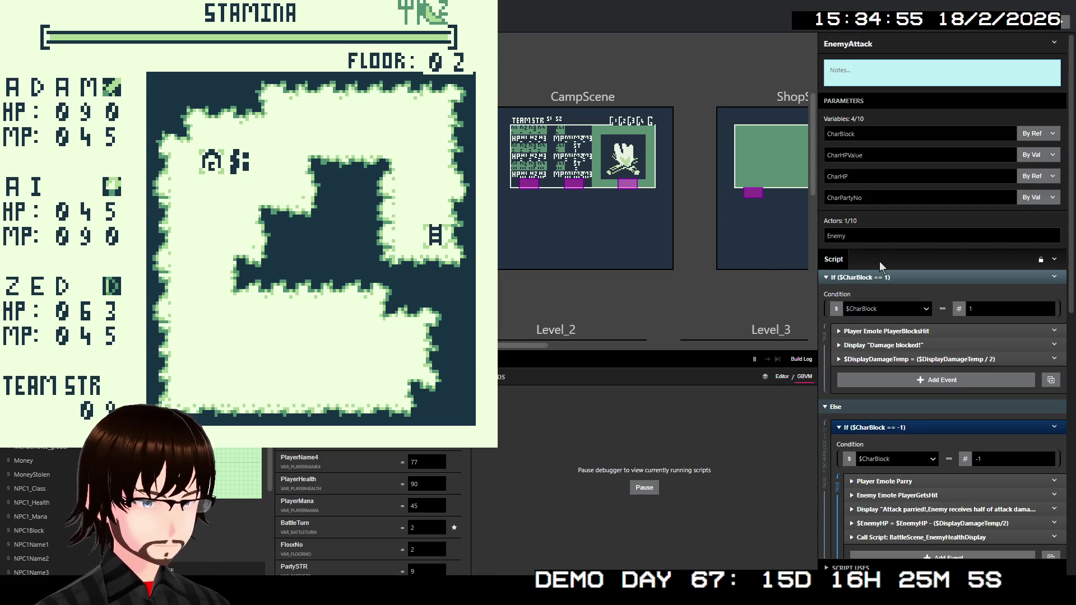
pyautogui.scroll(-2, 914, 260)
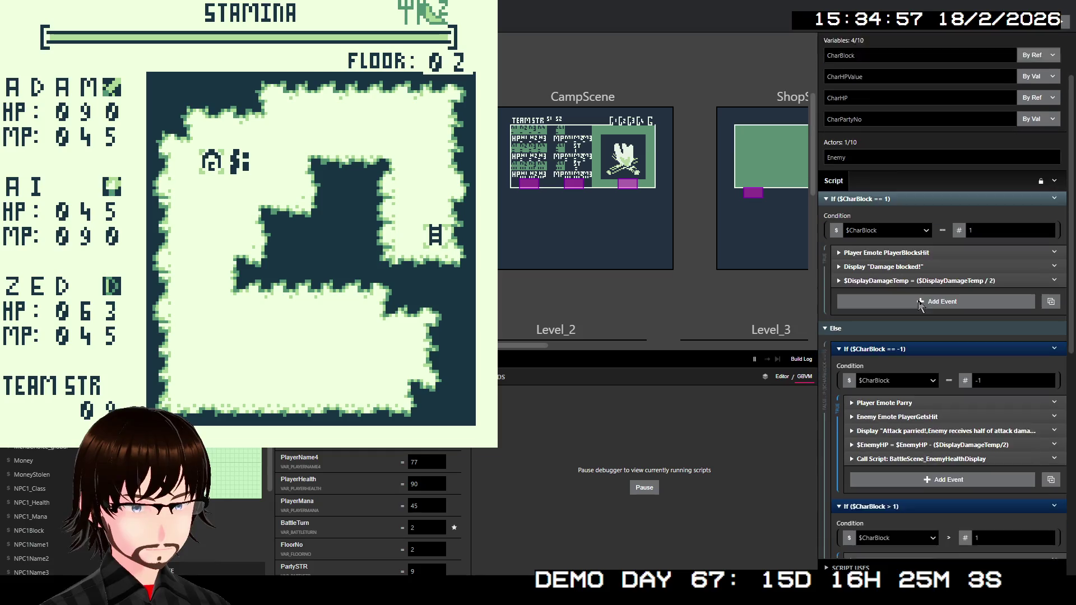
pyautogui.scroll(-7, 918, 301)
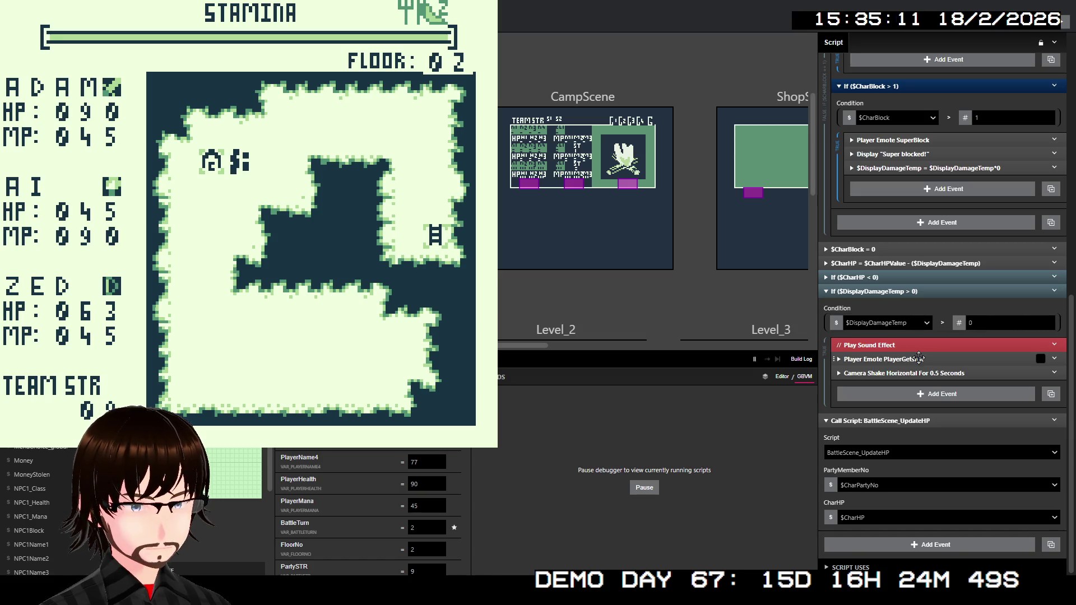
pyautogui.click(919, 360)
pyautogui.click(920, 358)
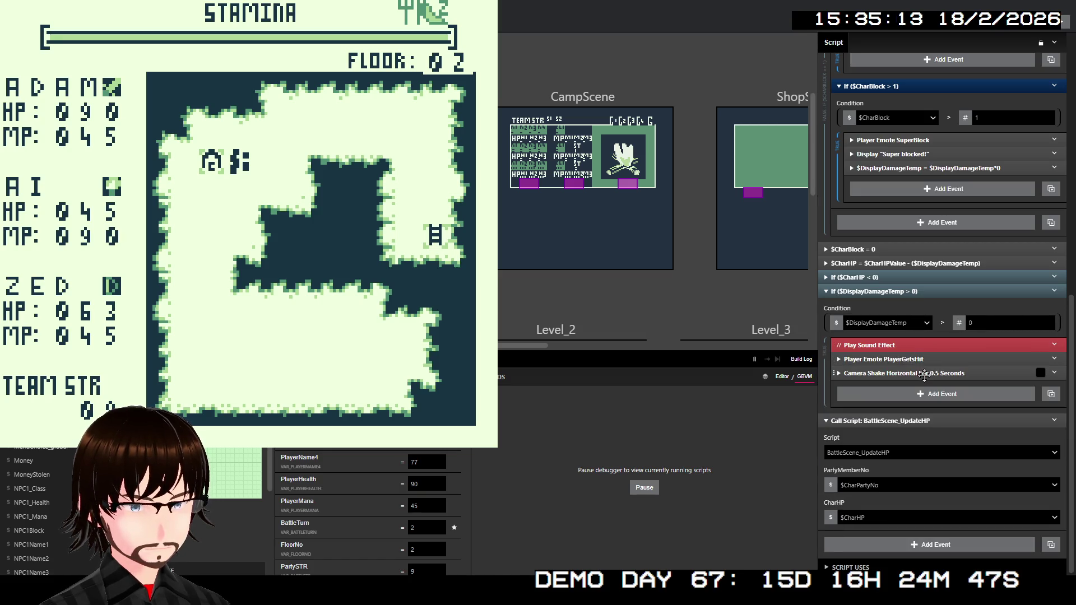
pyautogui.click(923, 373)
pyautogui.click(924, 373)
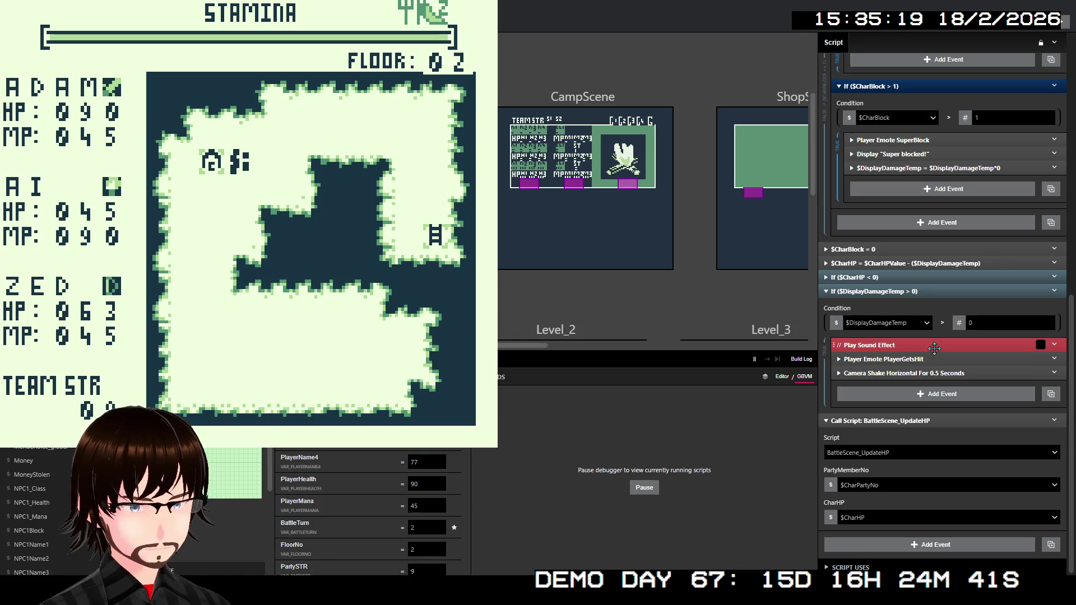
pyautogui.scroll(3, 940, 335)
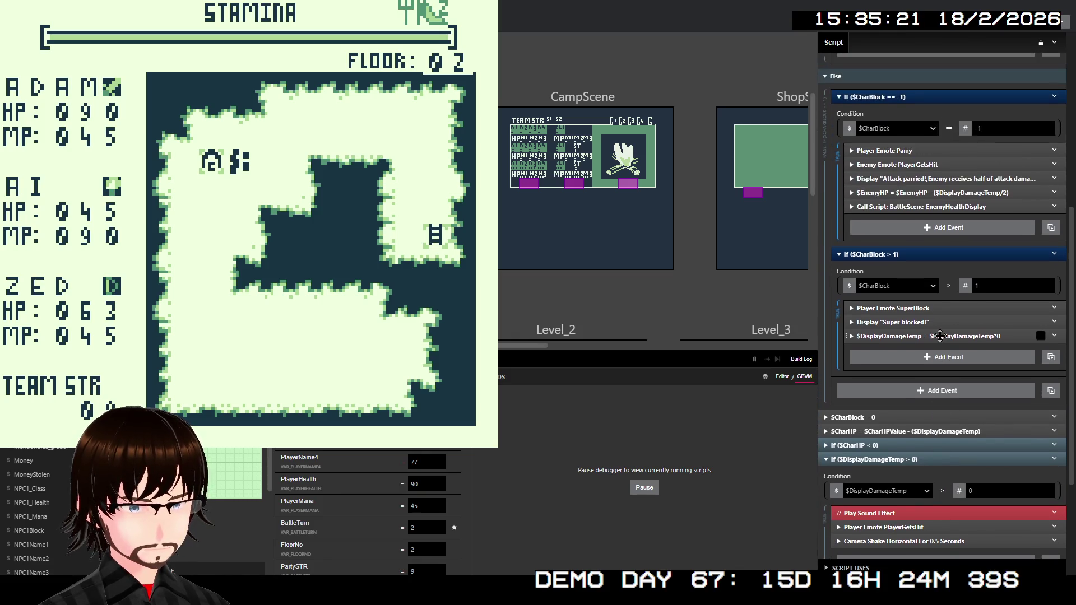
pyautogui.click(942, 336)
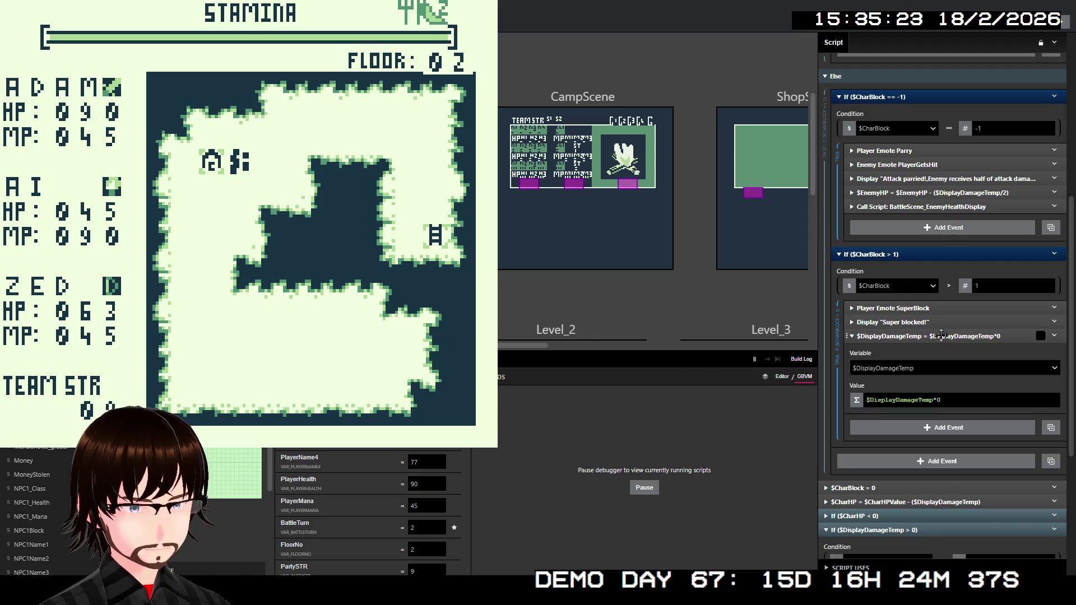
pyautogui.click(942, 336)
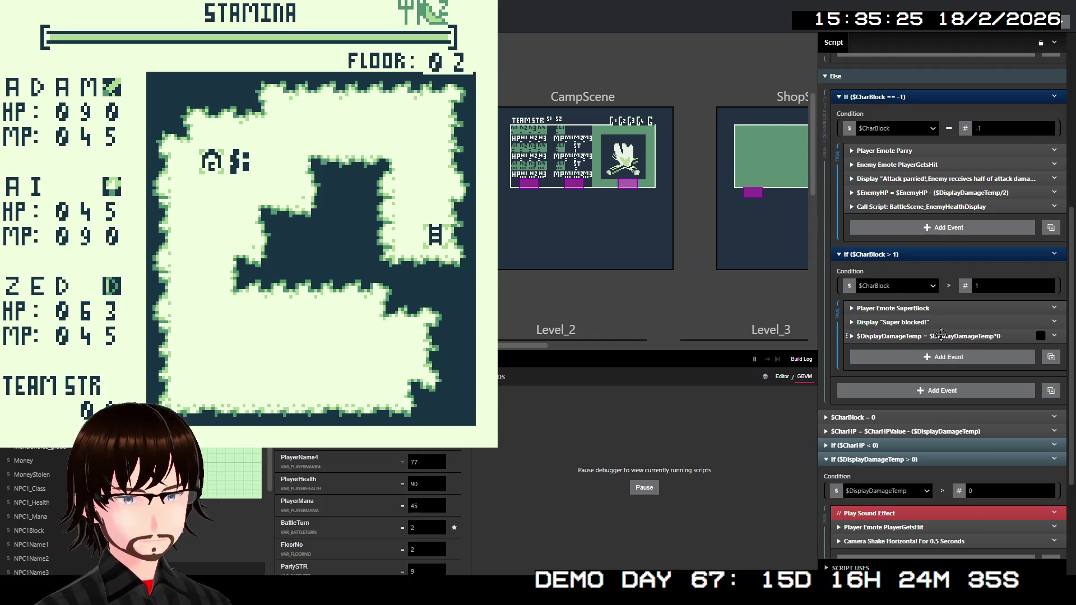
pyautogui.scroll(1, 958, 295)
pyautogui.scroll(1, 955, 293)
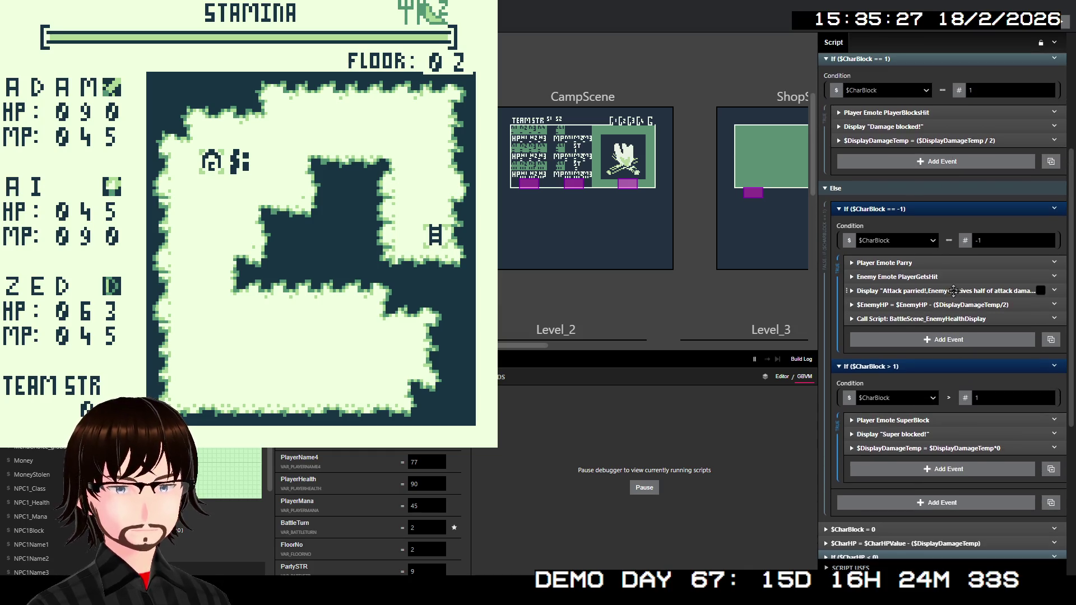
pyautogui.click(920, 262)
pyautogui.click(920, 262)
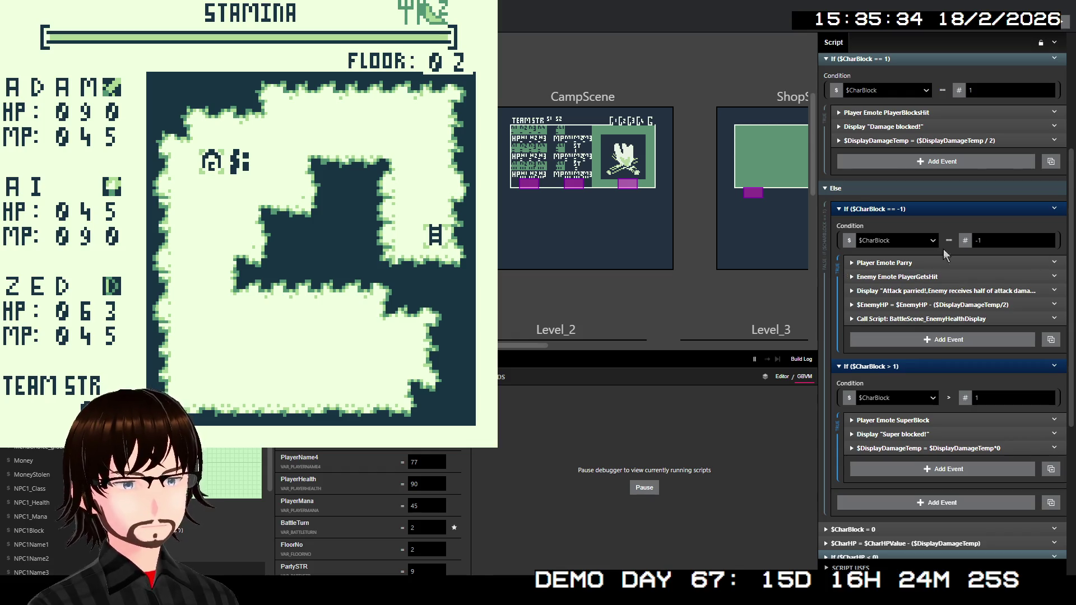
pyautogui.scroll(3, 944, 249)
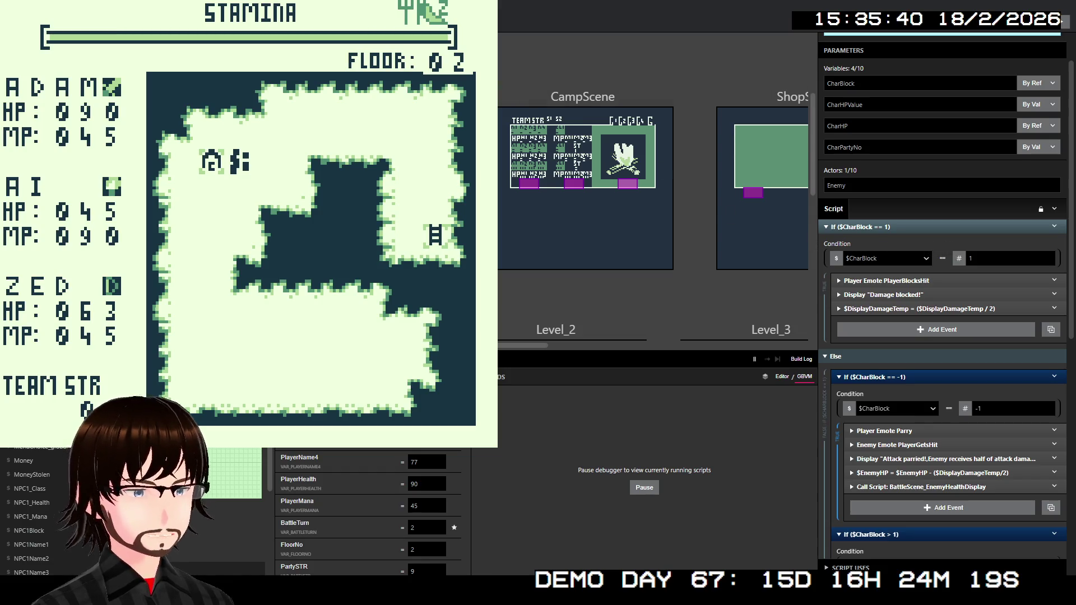
pyautogui.click(622, 160)
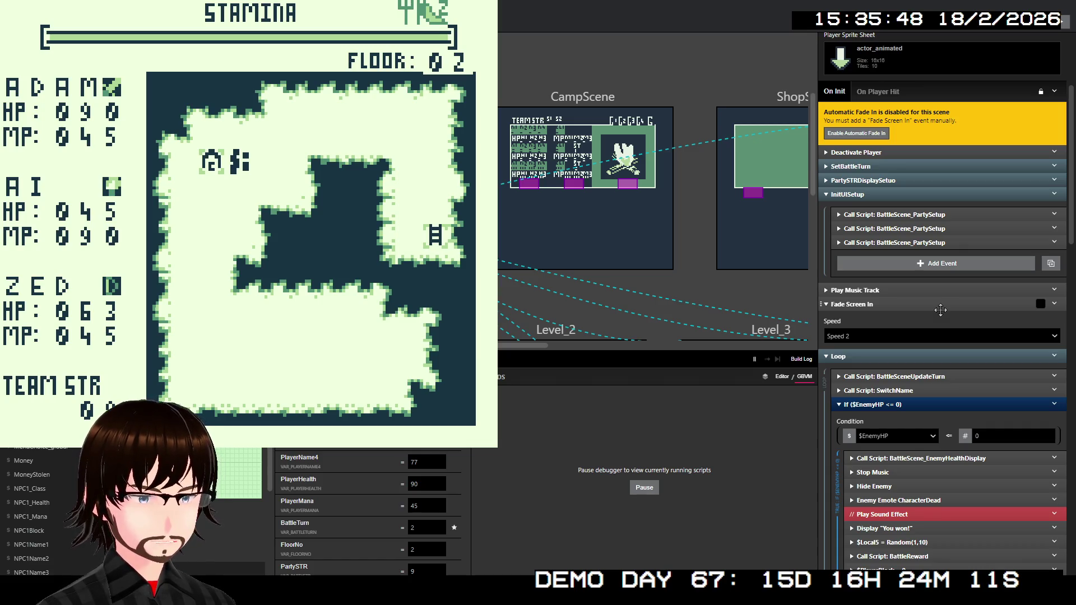
# Expand and collapse BattleScene's Call Script: BattleSceneUpdateTurn event, then open that script for editing
pyautogui.click(934, 376)
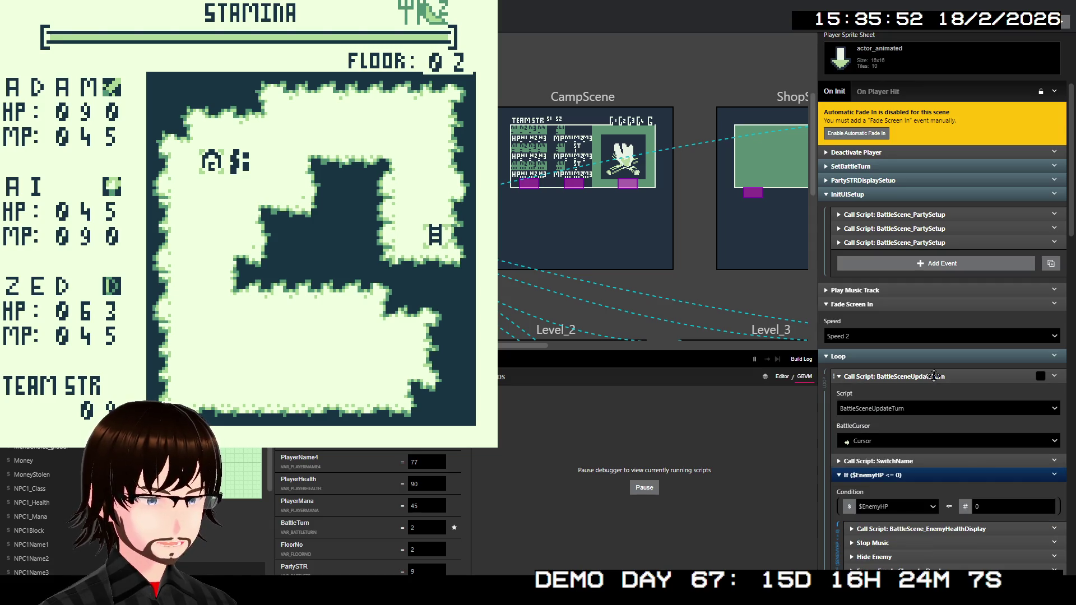
pyautogui.click(934, 376)
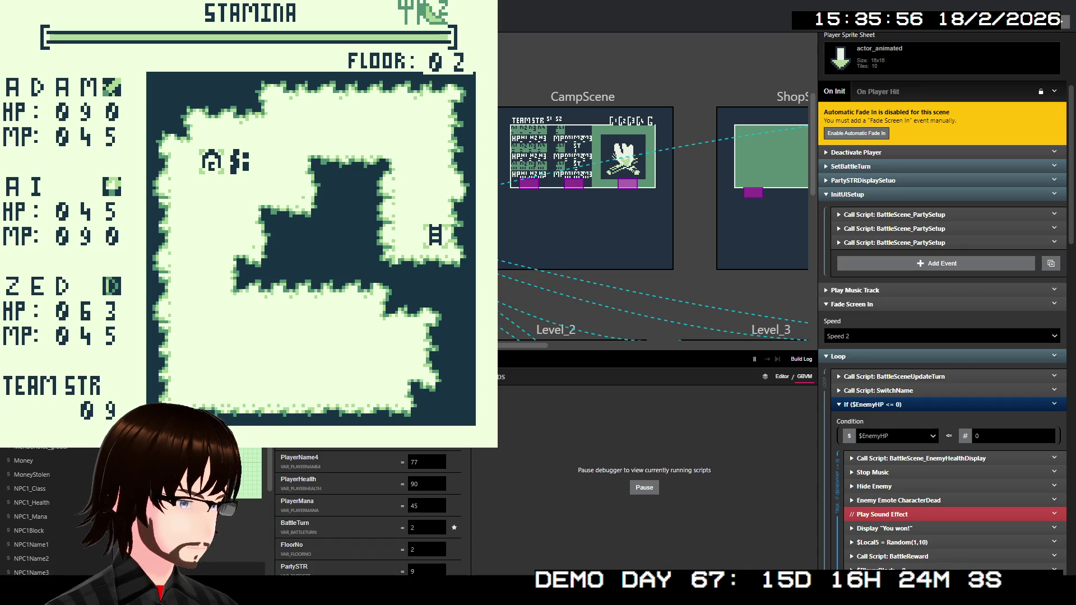
pyautogui.click(934, 376)
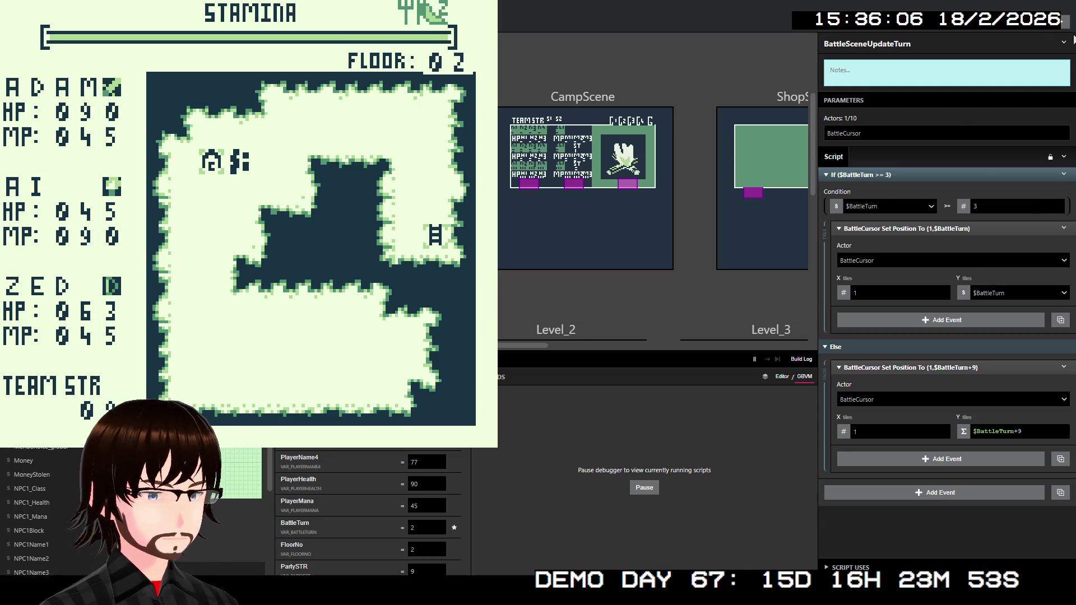
# List the scenes that use BattleSceneUpdateTurn, then return to editing the script
pyautogui.click(1064, 42)
pyautogui.click(1034, 93)
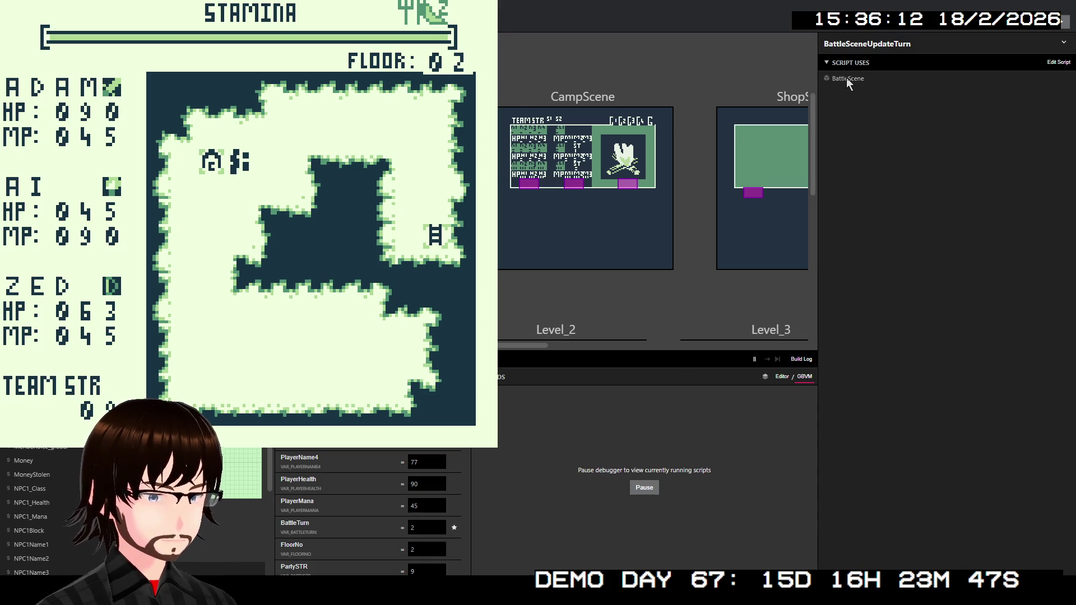
pyautogui.click(1064, 42)
pyautogui.click(1046, 60)
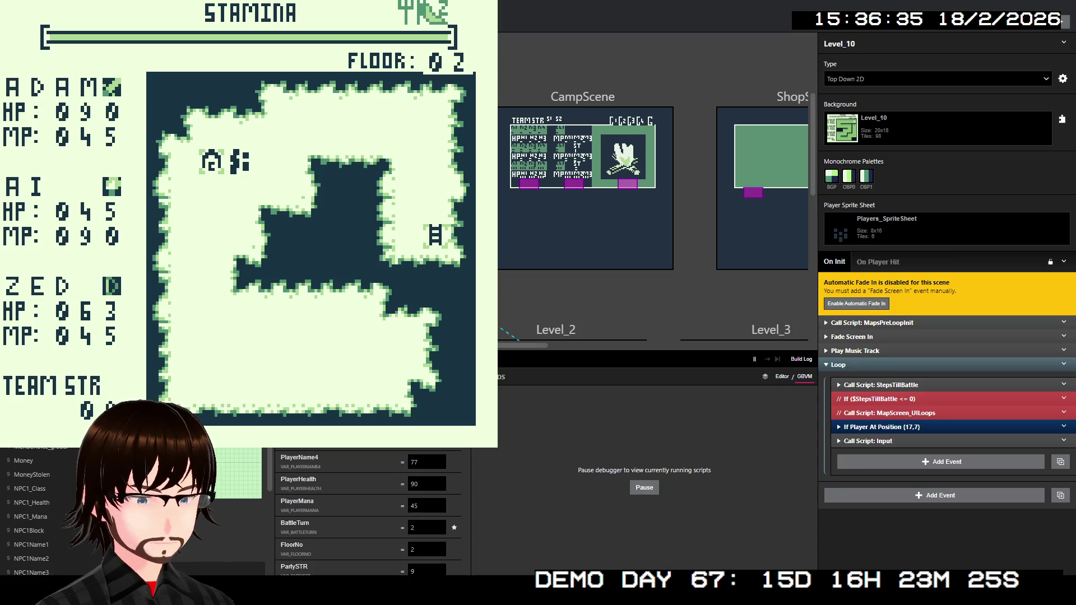
# Expand Level_10's If Player At Position (17,7) event, then switch to BattleScene's events
pyautogui.click(867, 427)
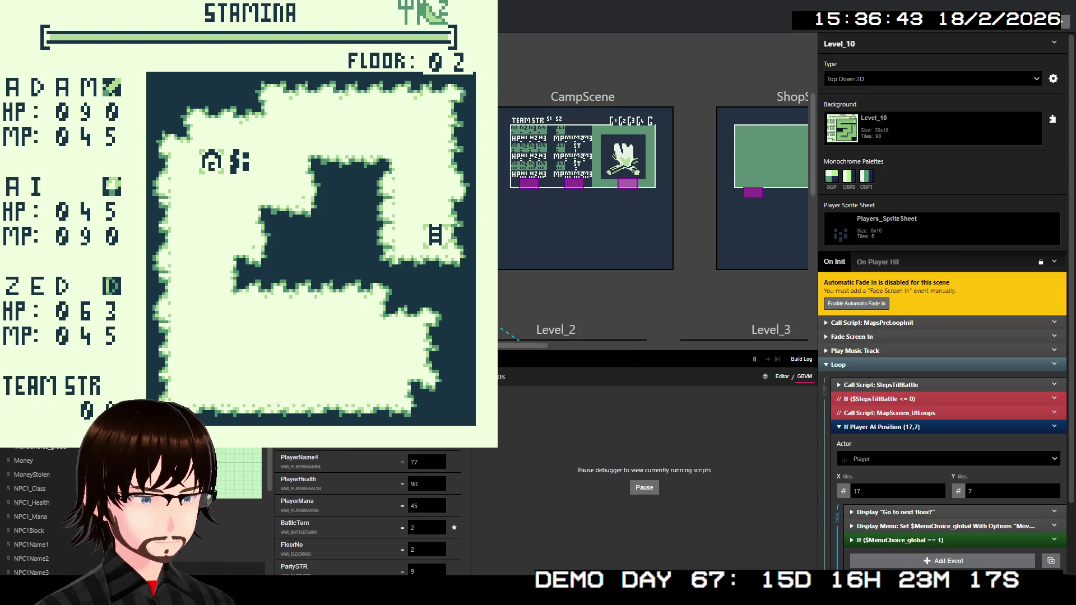
pyautogui.click(583, 97)
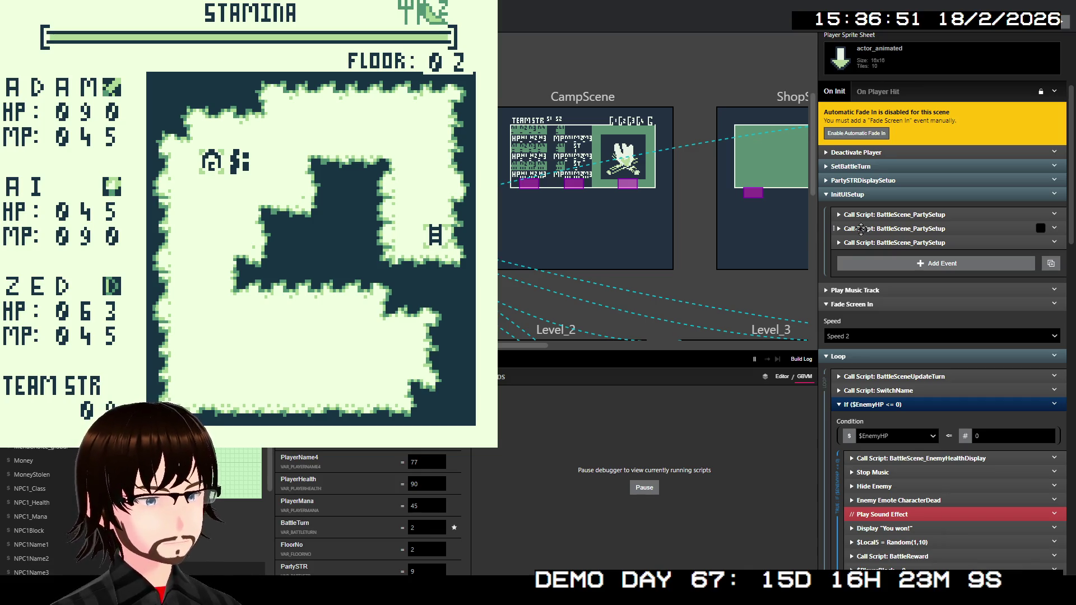
# Check the If ($PlayerHealth <= 0) block in BattleScene's On Init, then close the game preview
pyautogui.scroll(3, 942, 221)
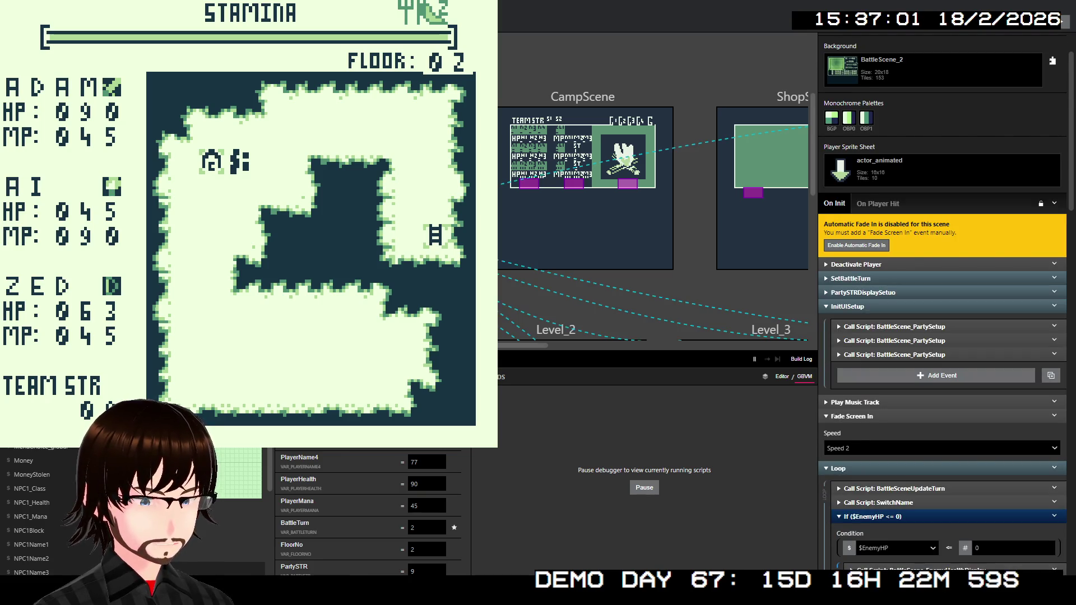
pyautogui.scroll(-8, 913, 316)
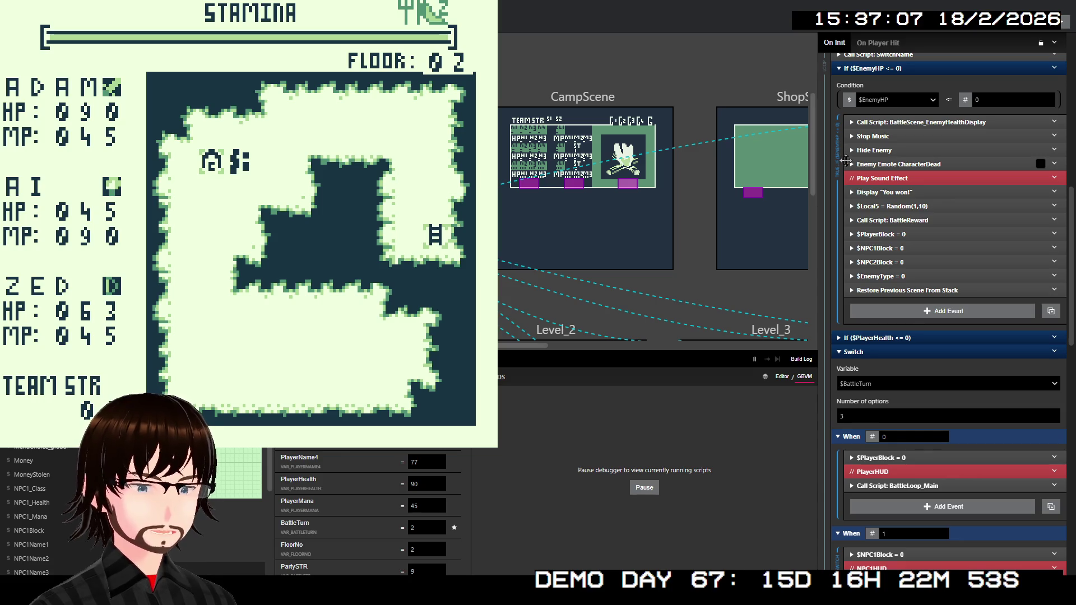
pyautogui.click(899, 339)
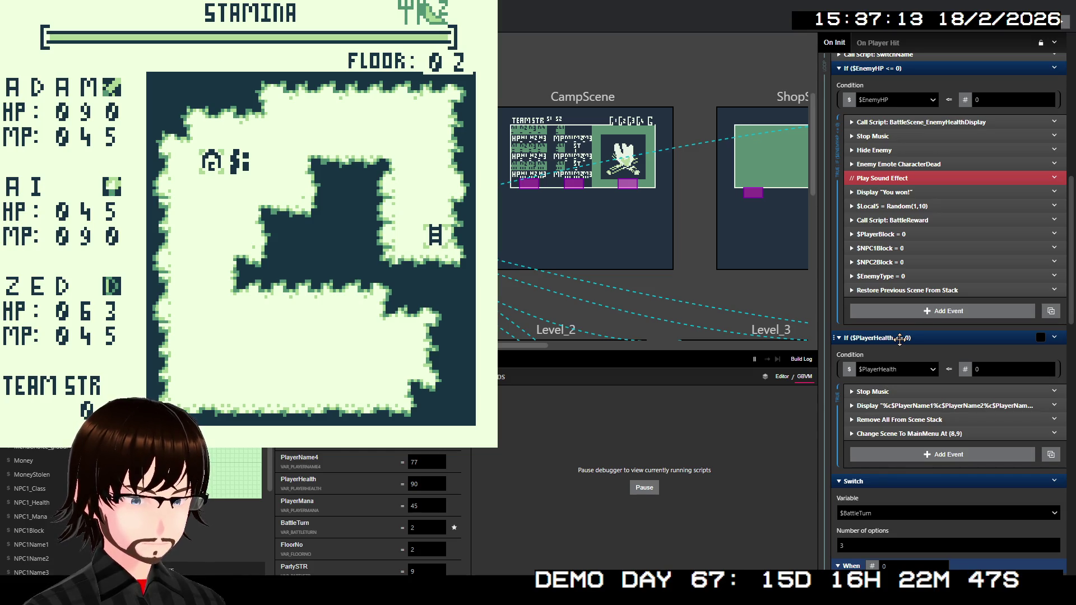
pyautogui.click(900, 339)
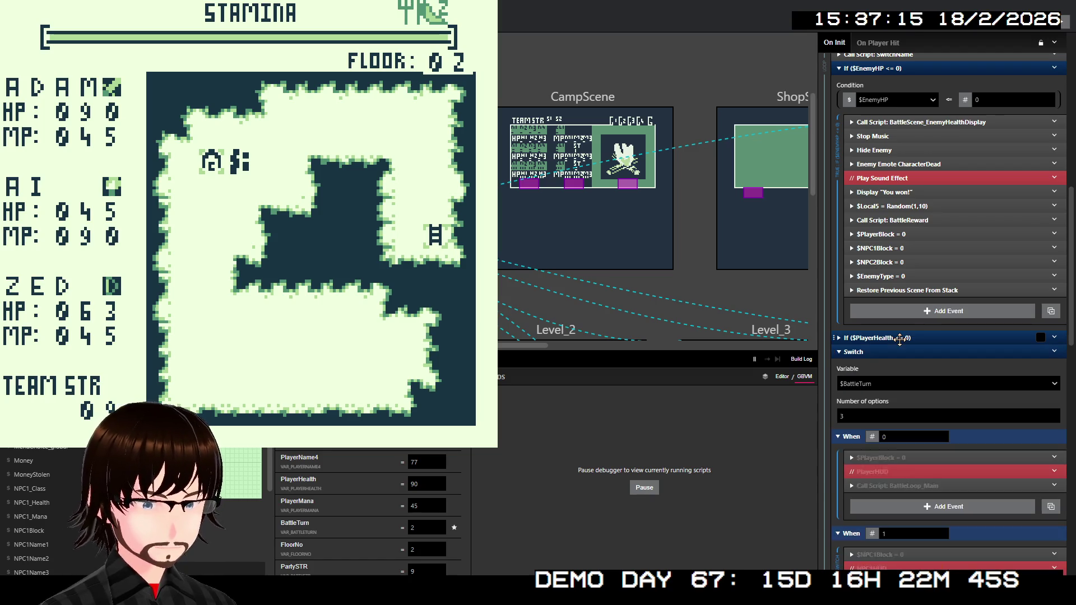
pyautogui.scroll(-5, 902, 338)
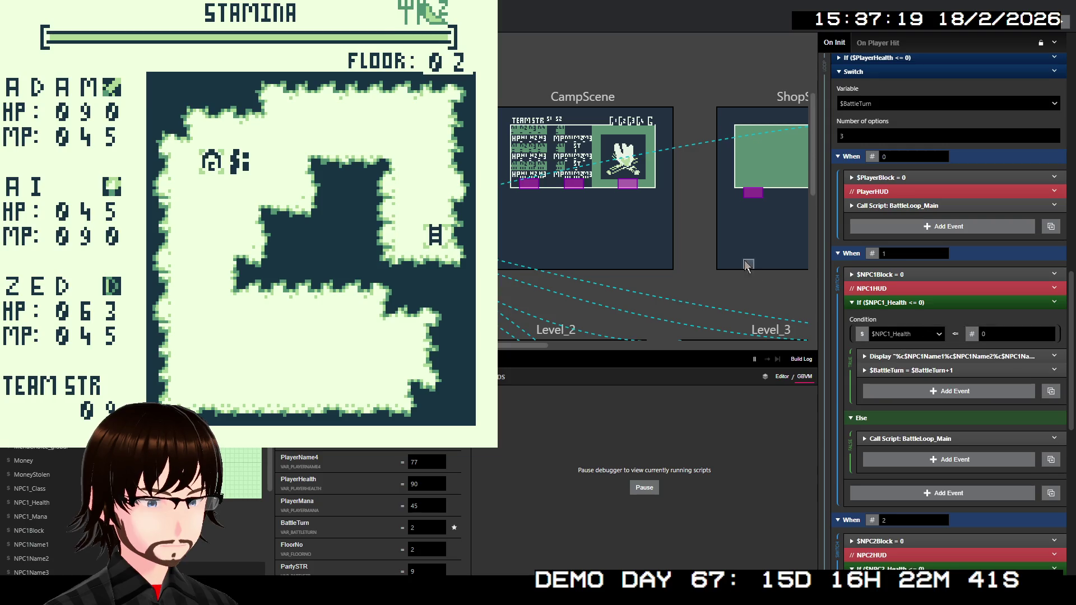
pyautogui.hotkey('ctrl', 'w')
pyautogui.scroll(-8, 953, 333)
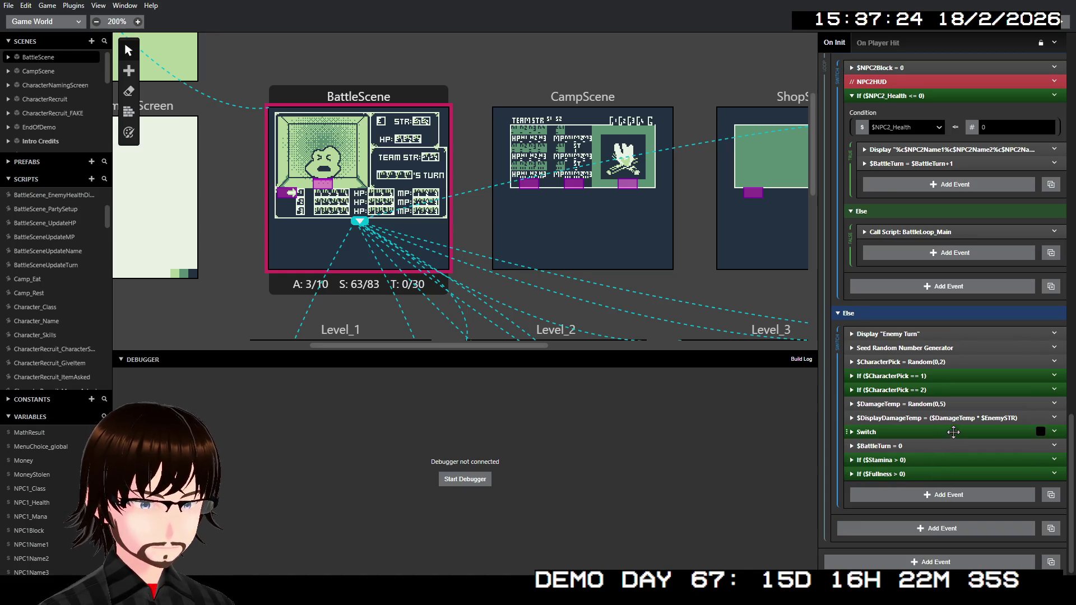
# Check that the Deactivate Player event still targets Player, then collapse it
pyautogui.scroll(10, 947, 404)
pyautogui.scroll(10, 937, 385)
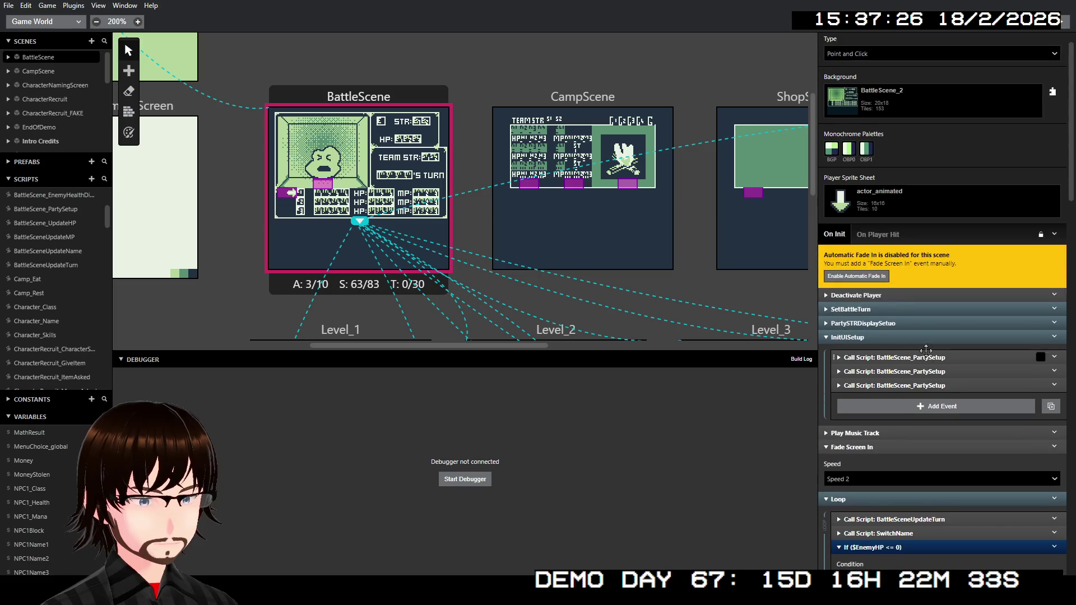
pyautogui.click(896, 319)
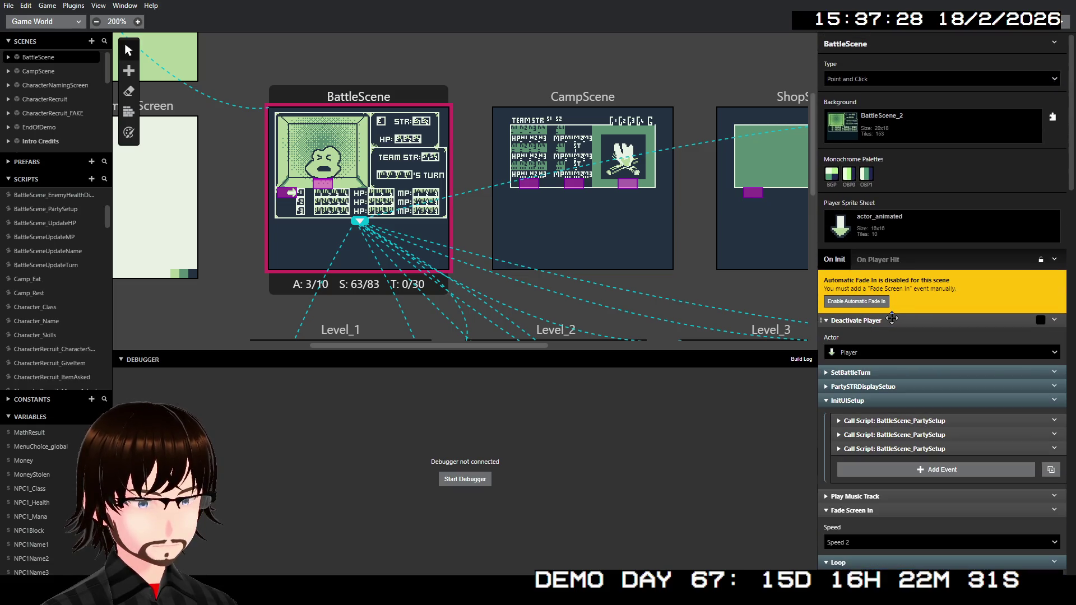
pyautogui.doubleClick(892, 318)
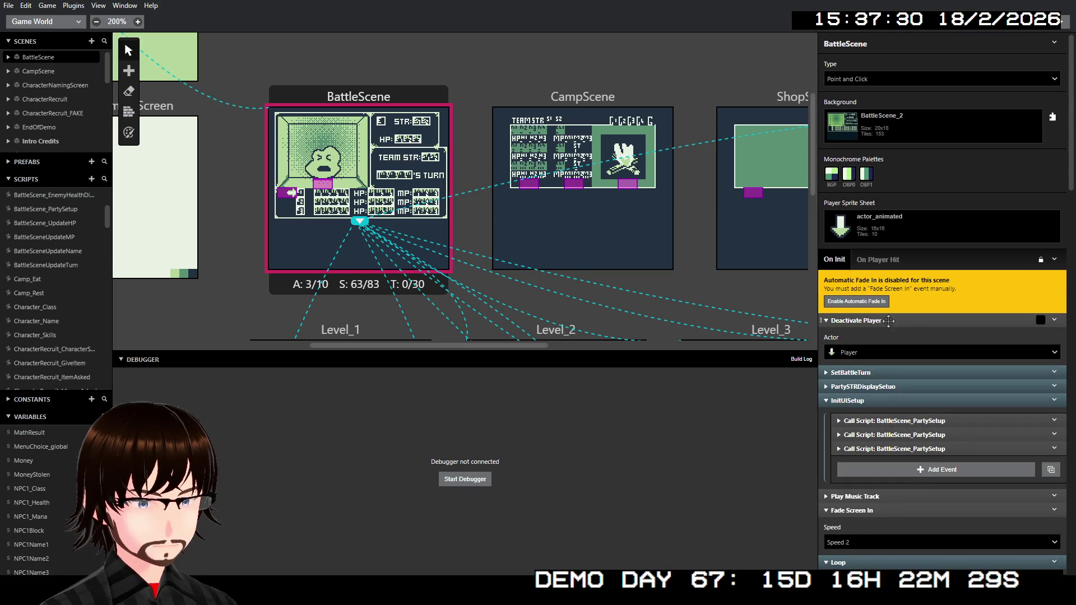
pyautogui.click(874, 348)
pyautogui.click(884, 325)
pyautogui.click(884, 324)
pyautogui.click(886, 323)
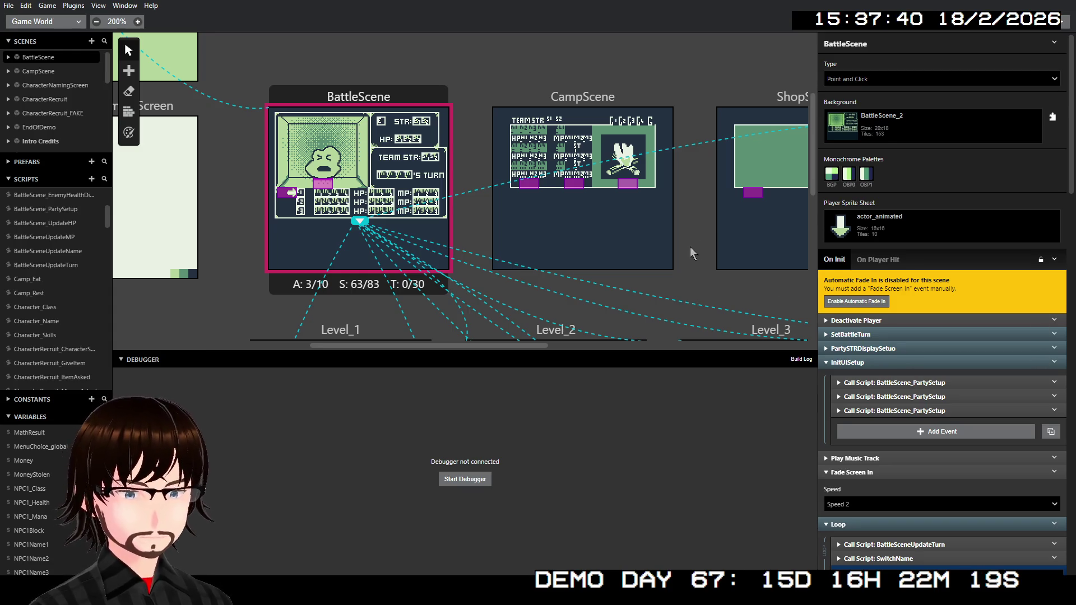
# Expand SetBattleTurn and review the SwitchName call and the disabled Switch event, leaving it disabled
pyautogui.click(865, 335)
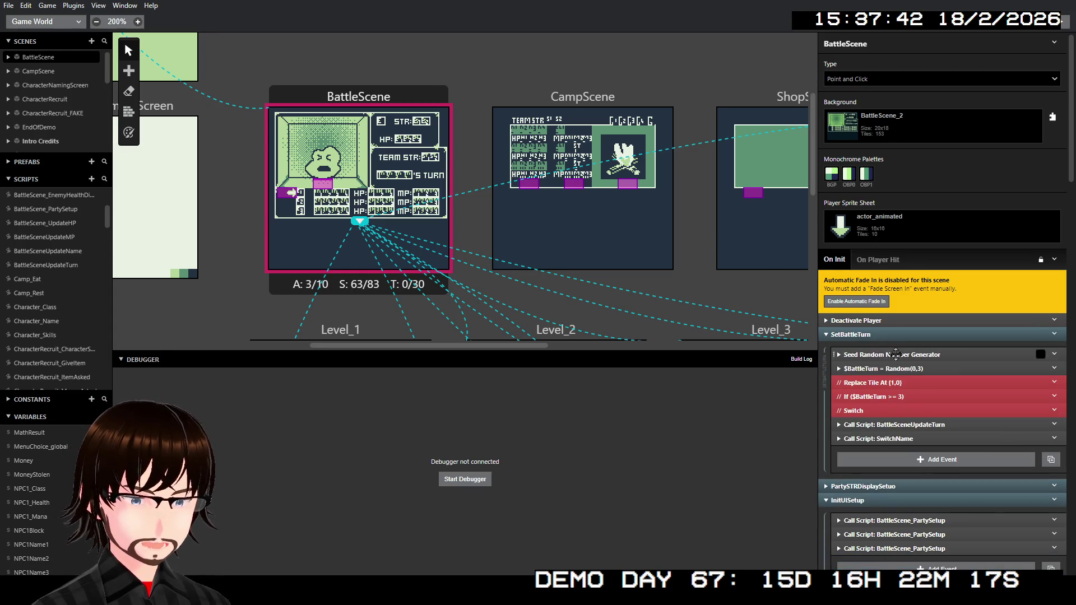
pyautogui.click(906, 425)
pyautogui.click(906, 425)
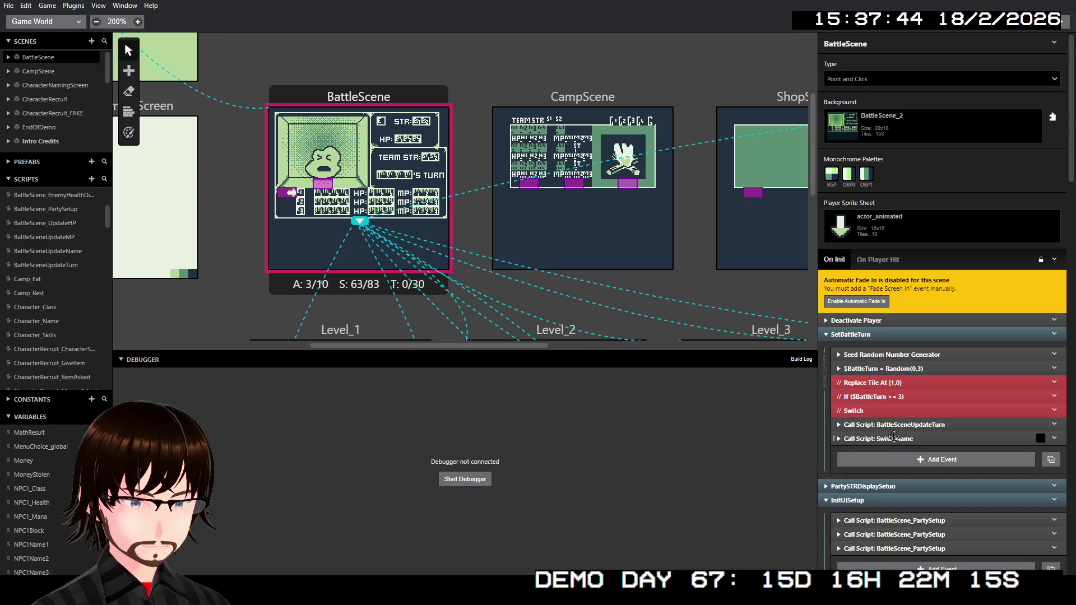
pyautogui.click(893, 439)
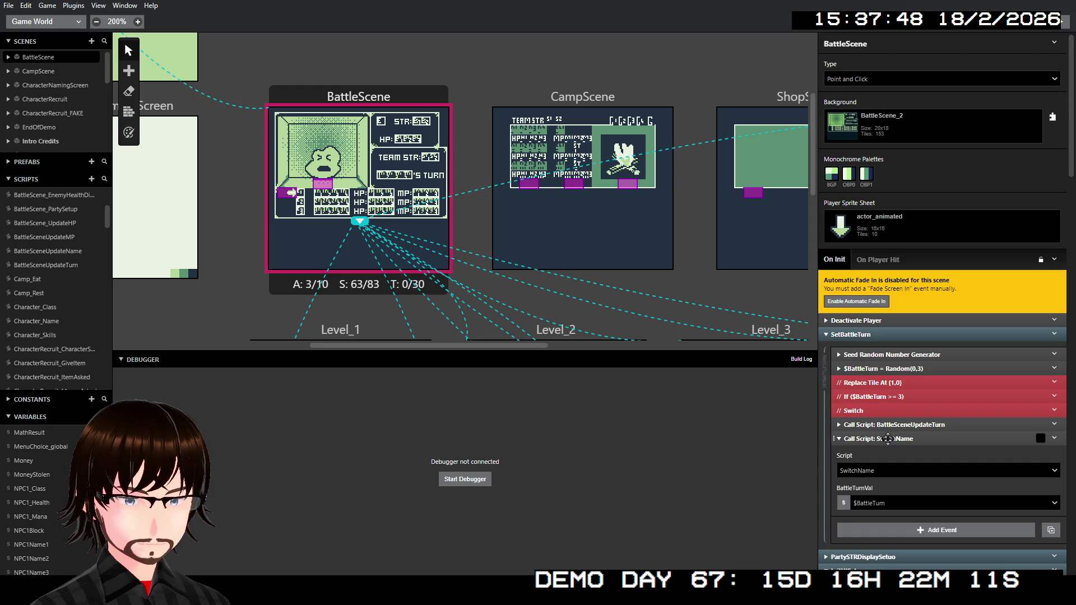
pyautogui.click(888, 439)
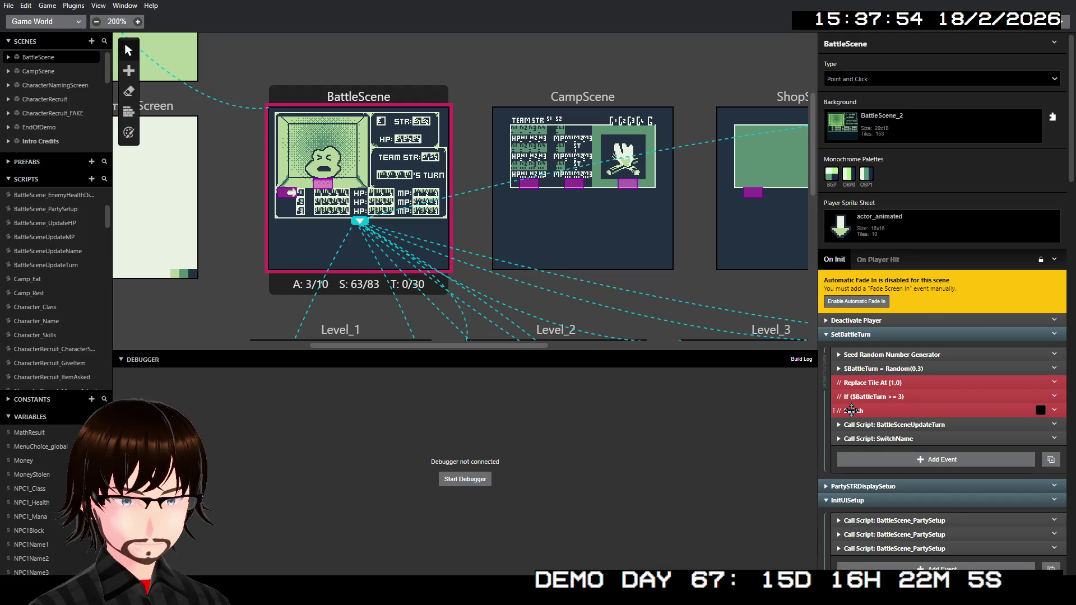
pyautogui.rightClick(852, 411)
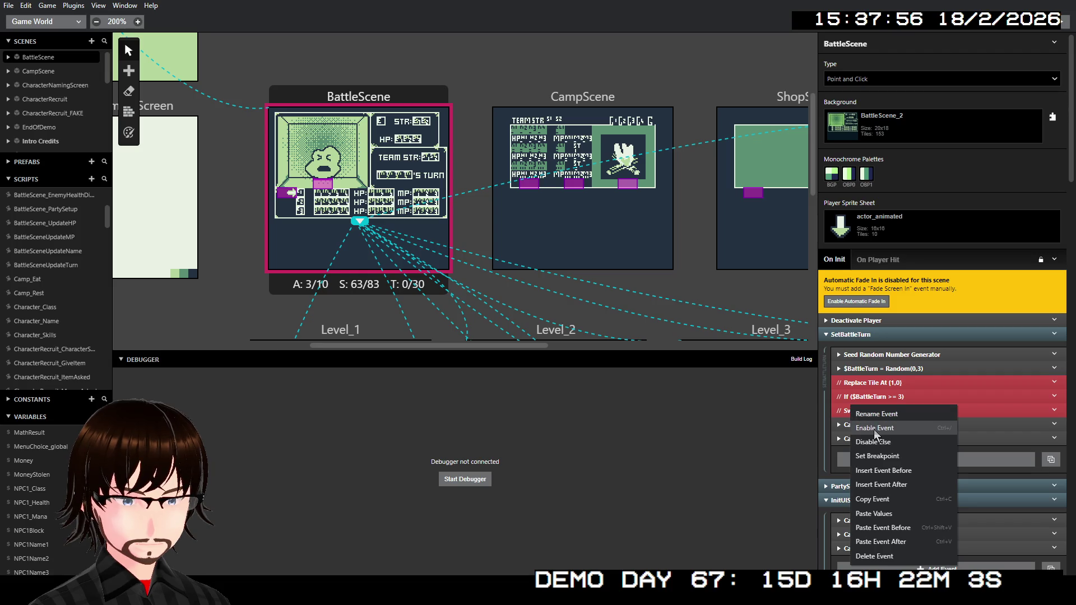
pyautogui.click(873, 429)
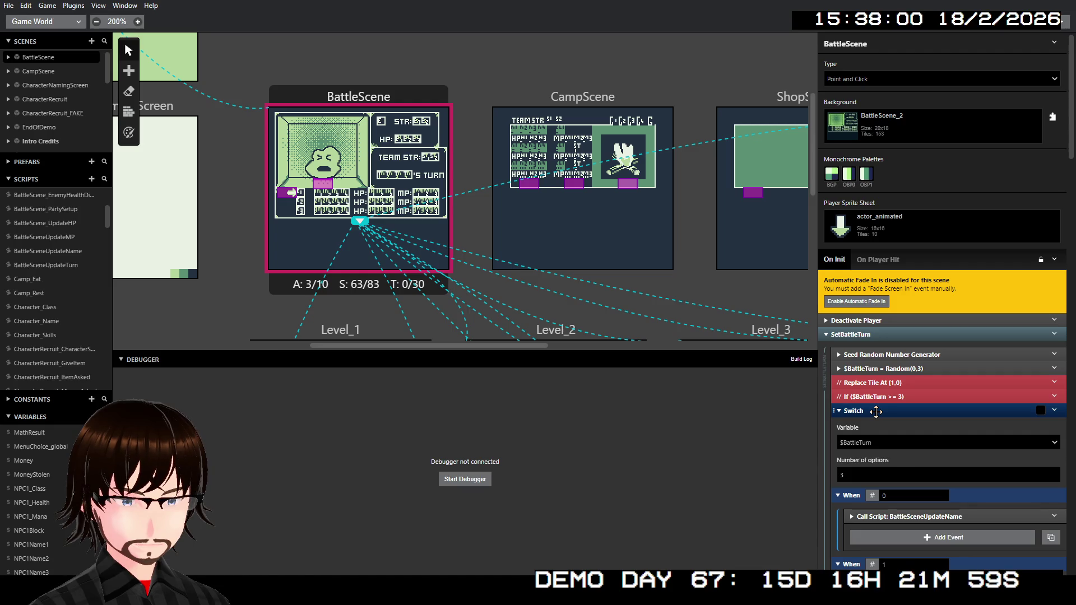
pyautogui.rightClick(876, 412)
pyautogui.click(896, 432)
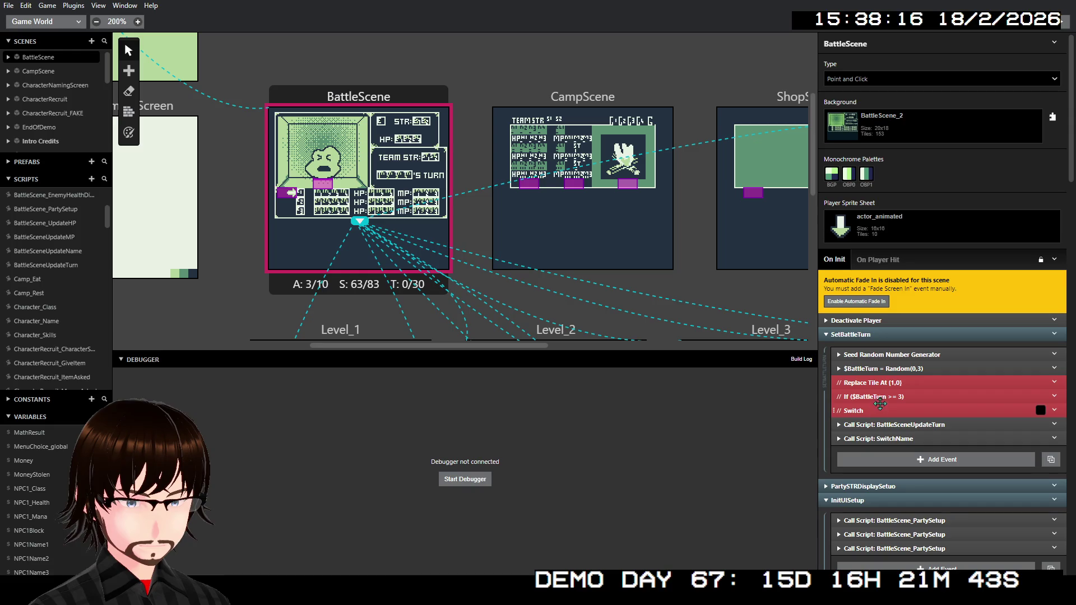
# Delete the Replace Tile, If ($BattleTurn >= 3) and Switch events from SetBattleTurn
pyautogui.rightClick(881, 384)
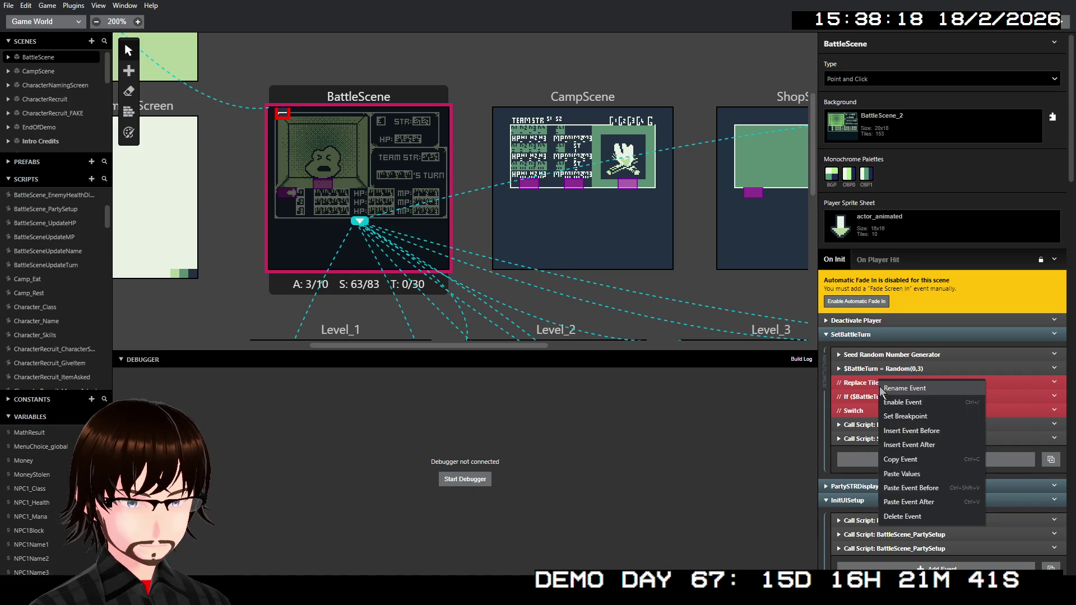
pyautogui.click(903, 516)
pyautogui.rightClick(879, 385)
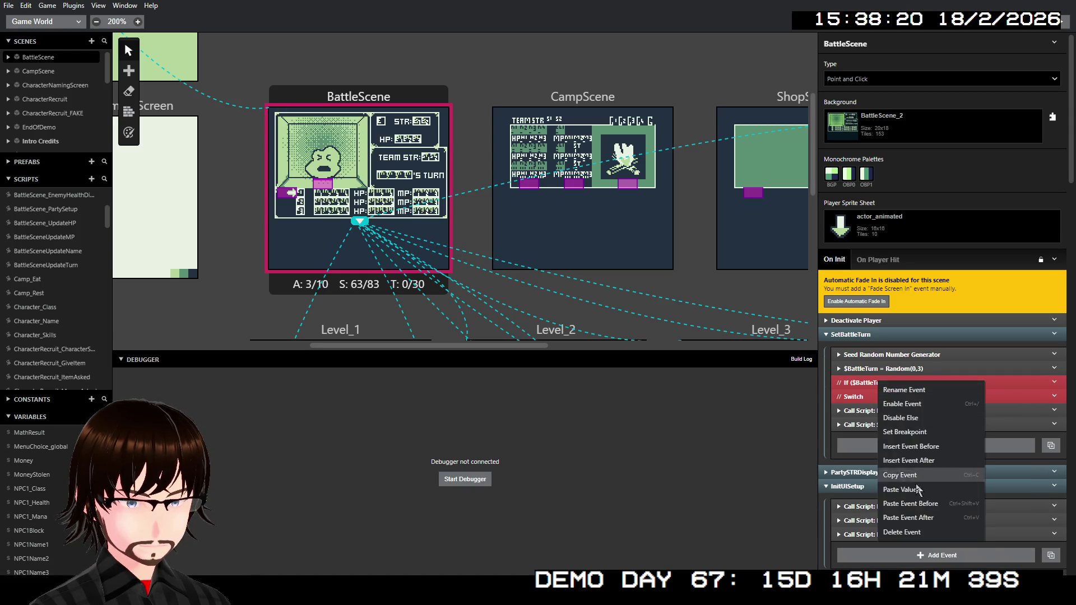
pyautogui.click(902, 532)
pyautogui.rightClick(877, 383)
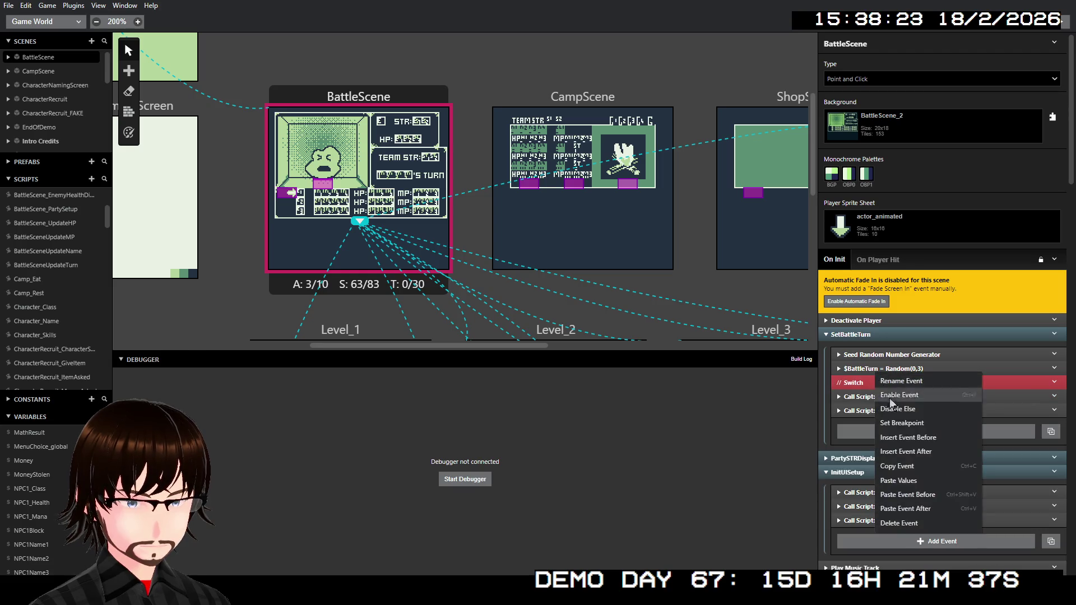
pyautogui.click(899, 523)
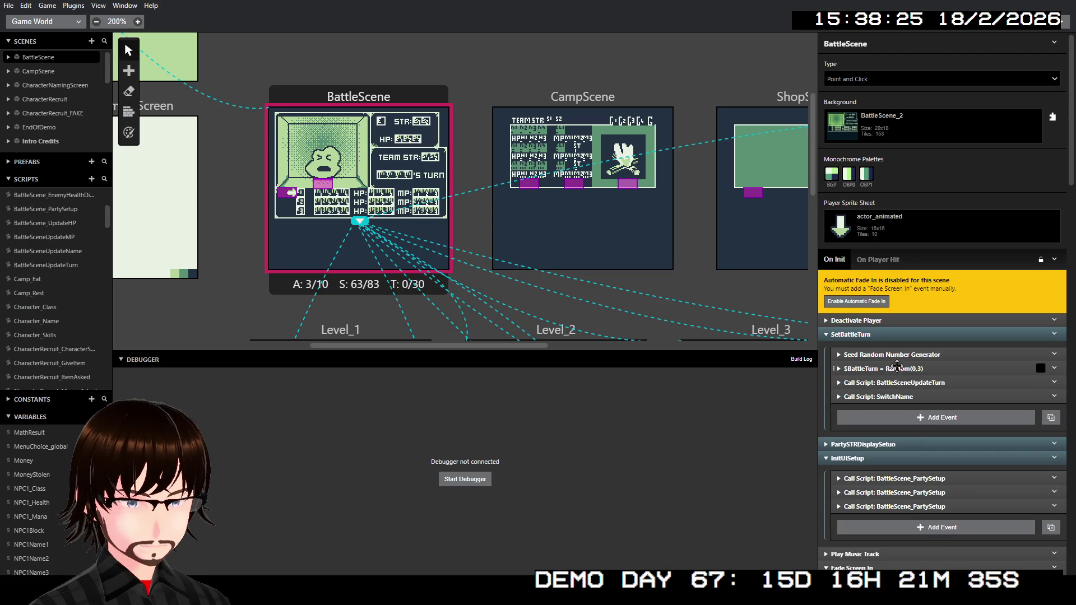
pyautogui.click(897, 364)
pyautogui.click(897, 365)
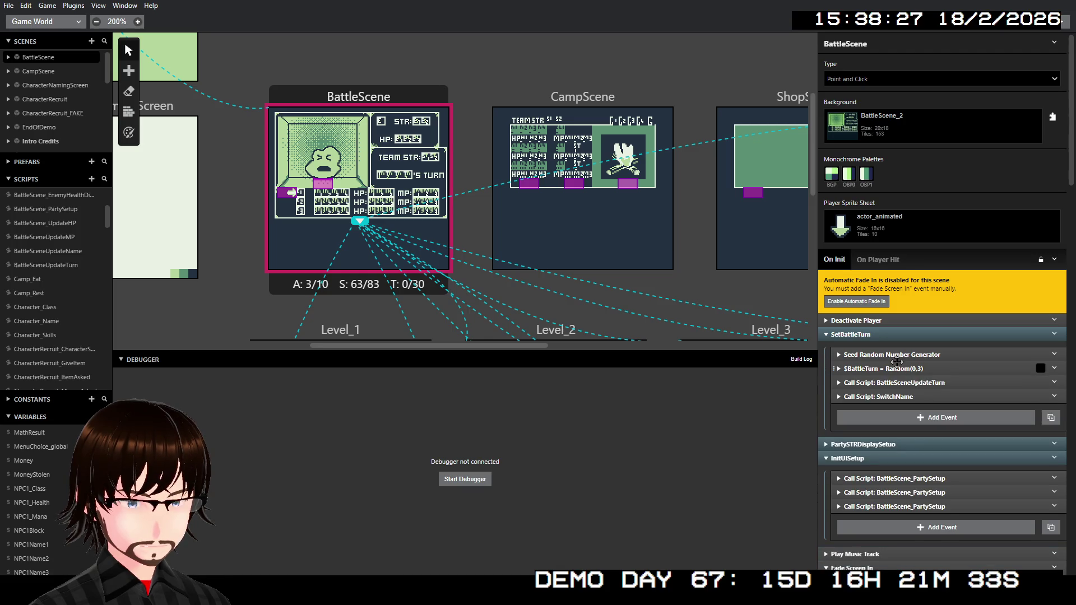
# Review the random seed and $BattleTurn random settings, then collapse SetBattleTurn
pyautogui.click(896, 355)
pyautogui.click(896, 355)
pyautogui.click(903, 369)
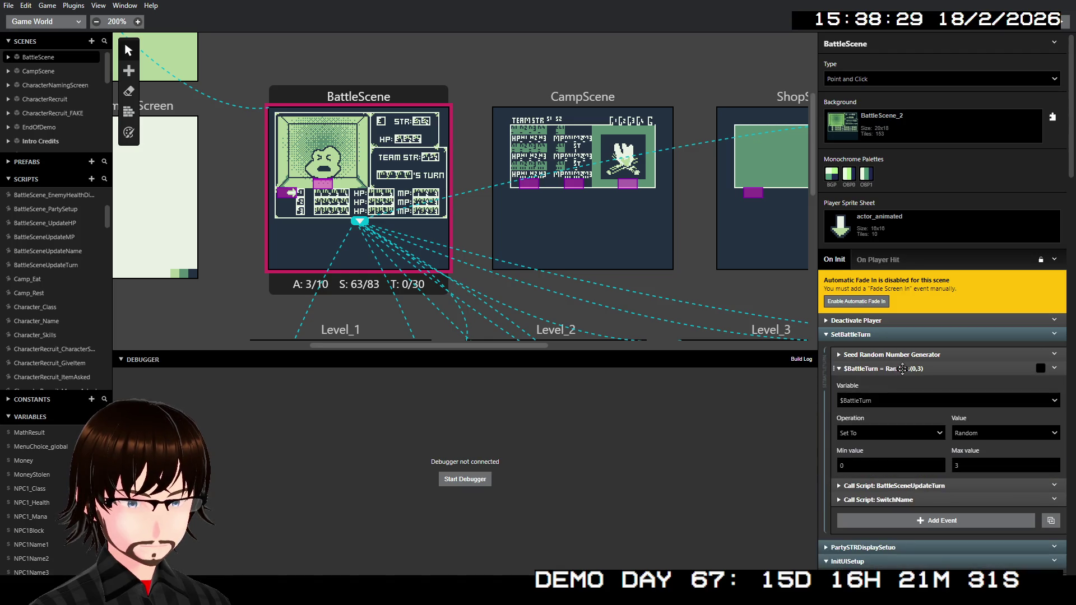
pyautogui.click(902, 369)
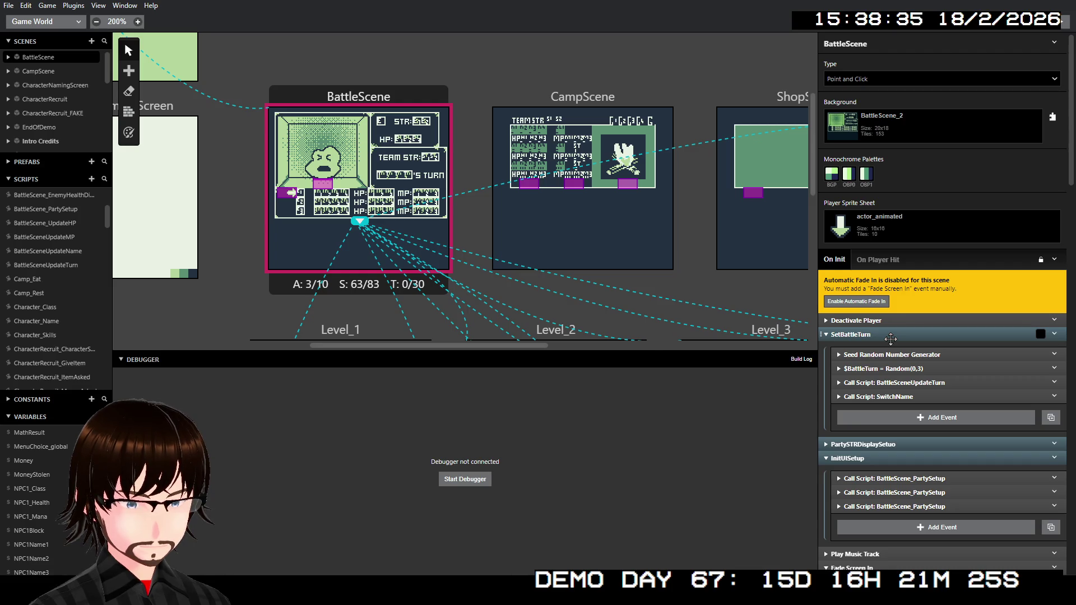
pyautogui.click(890, 338)
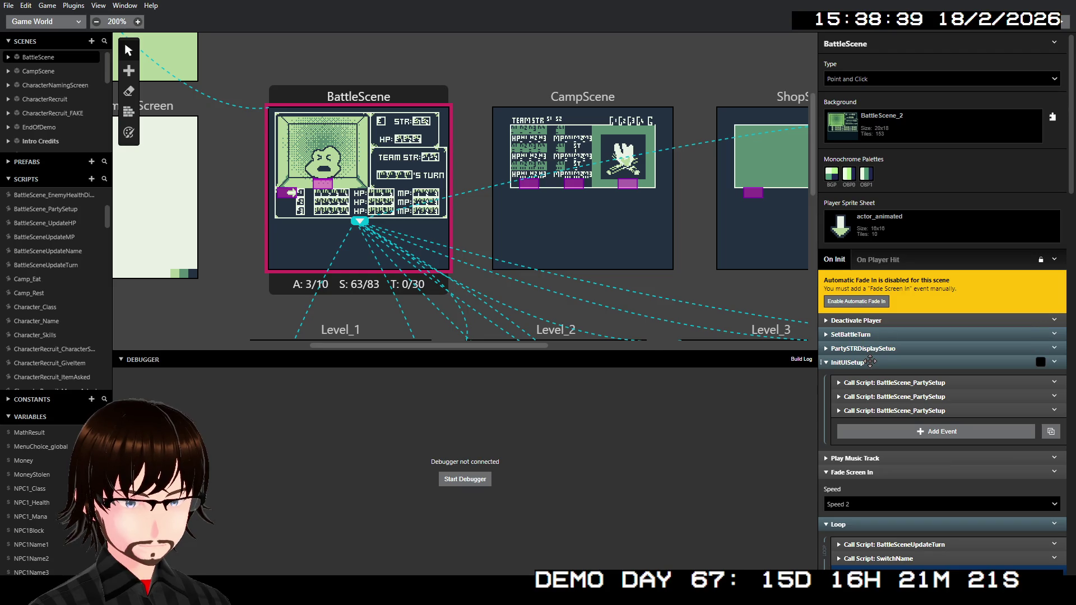
# Check the parameters of the party setup calls in InitUISetup
pyautogui.click(886, 377)
pyautogui.click(887, 378)
pyautogui.click(866, 364)
pyautogui.click(864, 363)
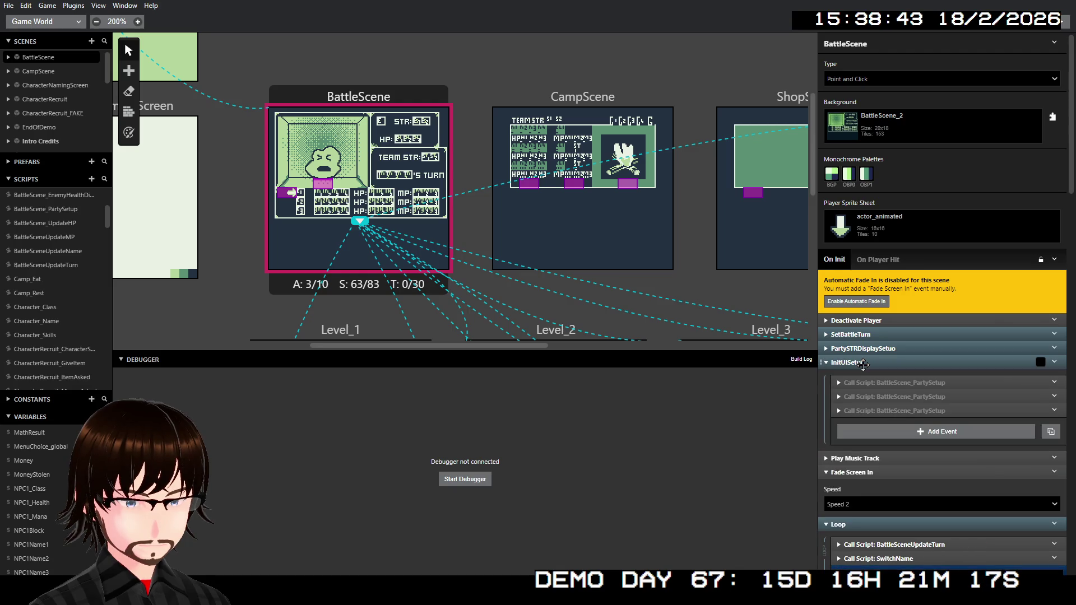
pyautogui.click(894, 383)
pyautogui.click(894, 383)
pyautogui.click(897, 396)
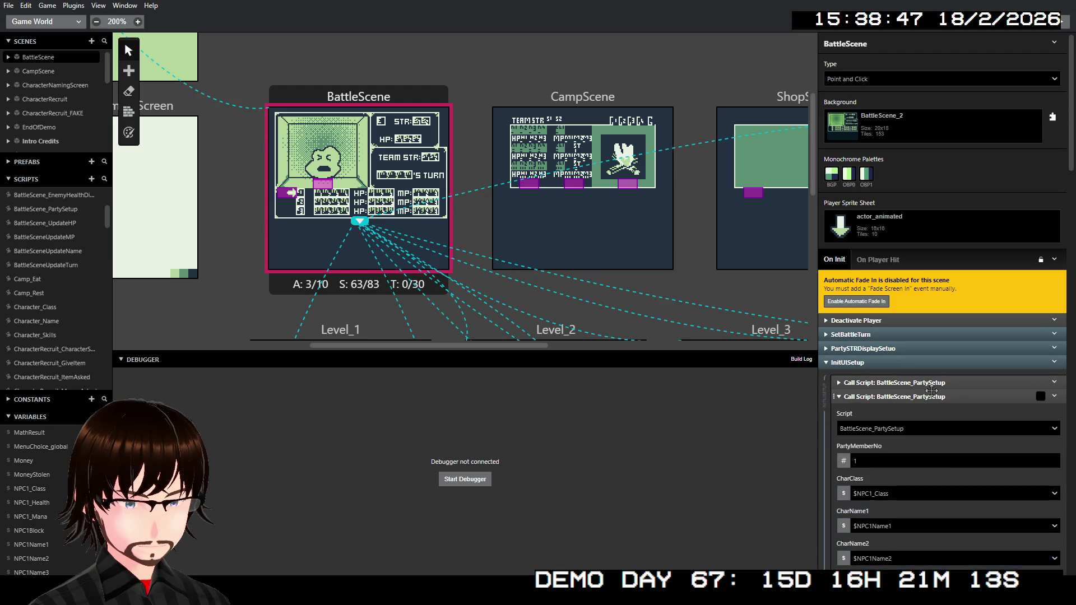
pyautogui.scroll(-5, 932, 392)
pyautogui.scroll(4, 933, 392)
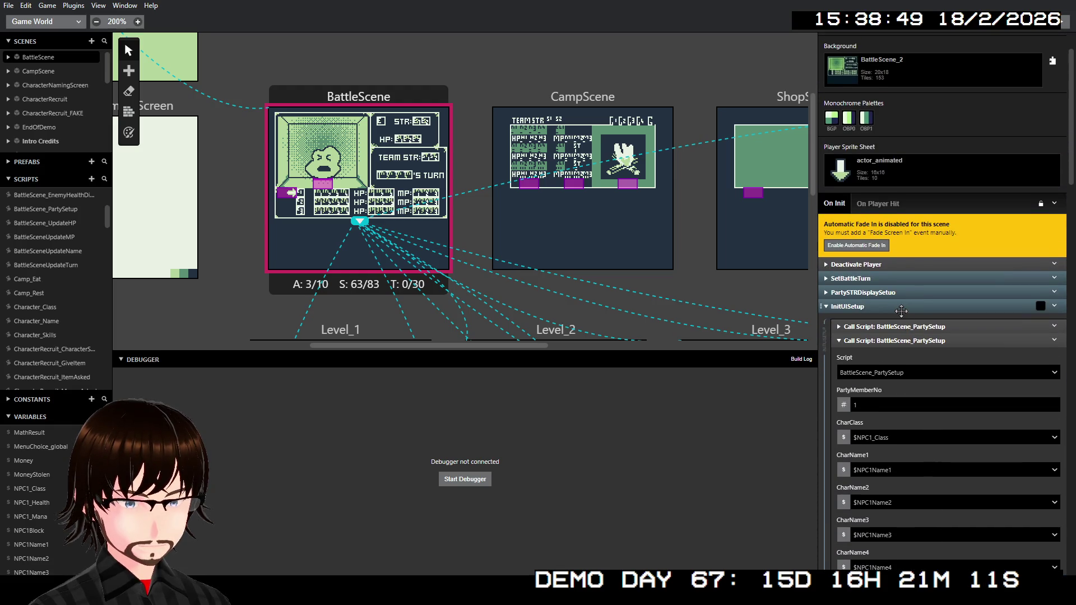
pyautogui.click(869, 341)
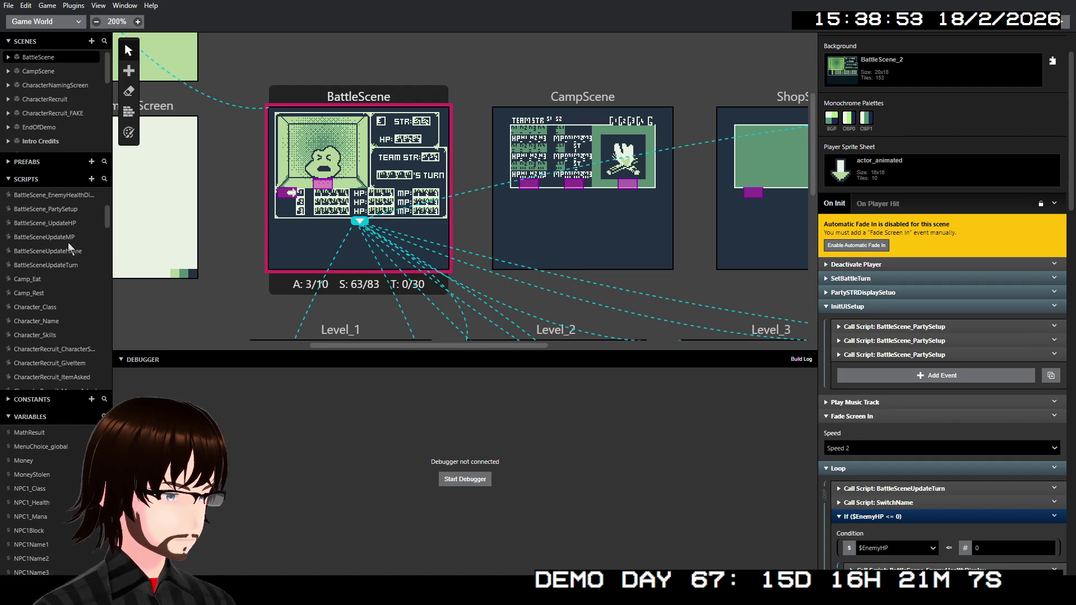
# Open the BattleScene_PartySetup script and view its Name and Class groups
pyautogui.click(65, 209)
pyautogui.click(860, 338)
pyautogui.click(860, 338)
pyautogui.click(856, 325)
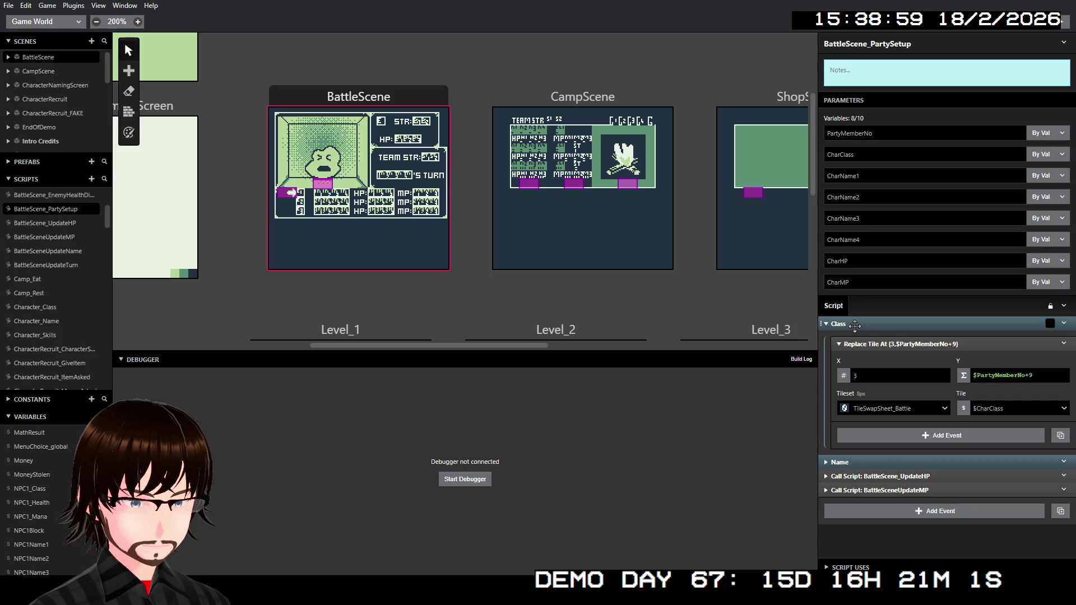
# Review PartySetup's Name group and its UpdateHP and UpdateMP calls, then go back to BattleScene
pyautogui.click(856, 325)
pyautogui.click(863, 339)
pyautogui.click(863, 339)
pyautogui.click(864, 353)
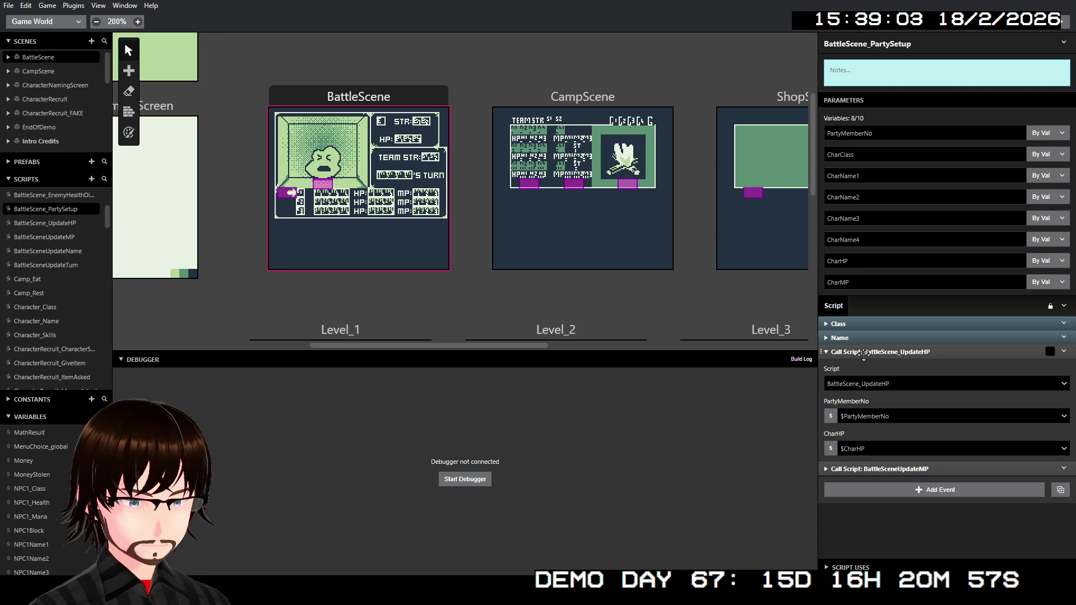
pyautogui.click(864, 353)
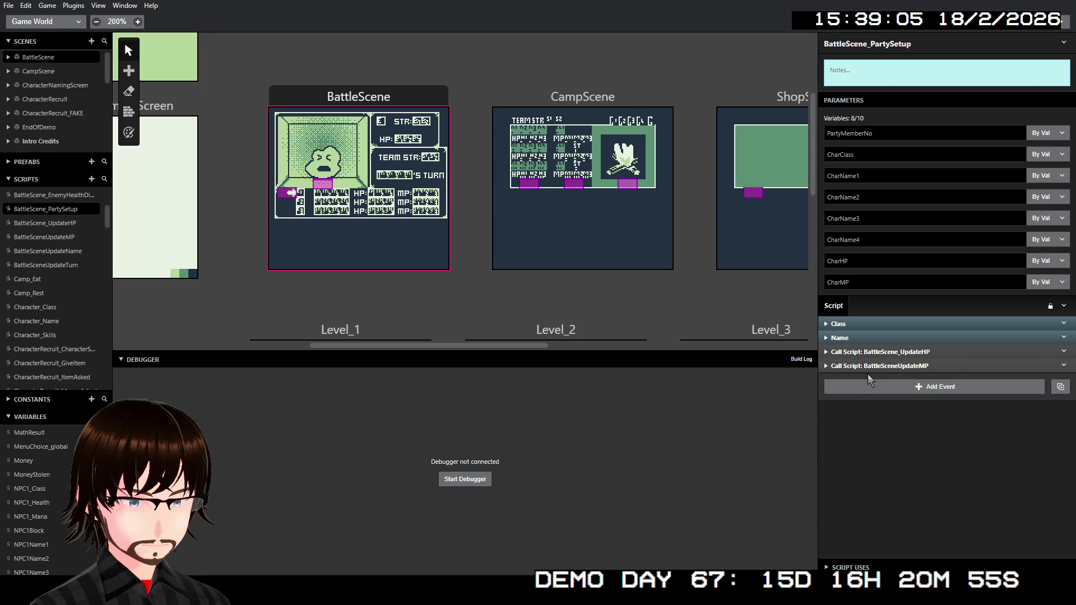
pyautogui.click(862, 367)
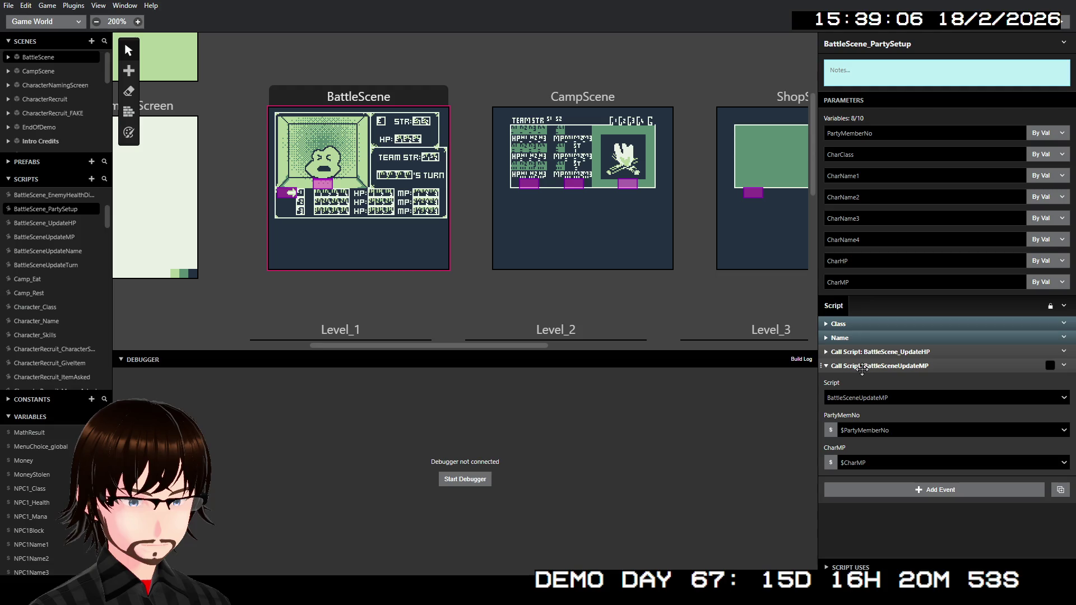
pyautogui.click(862, 367)
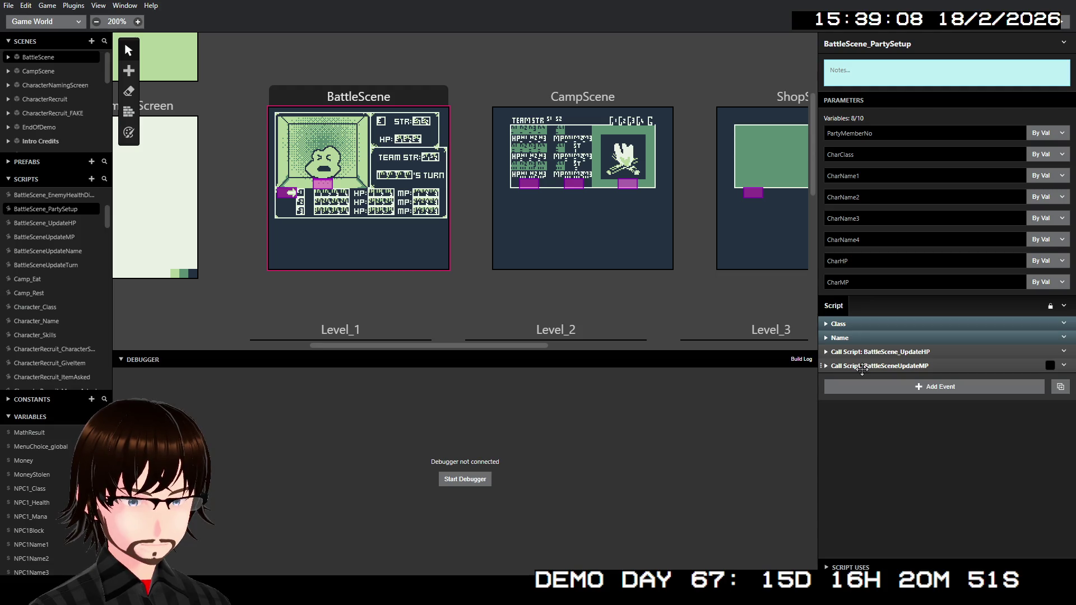
pyautogui.click(395, 102)
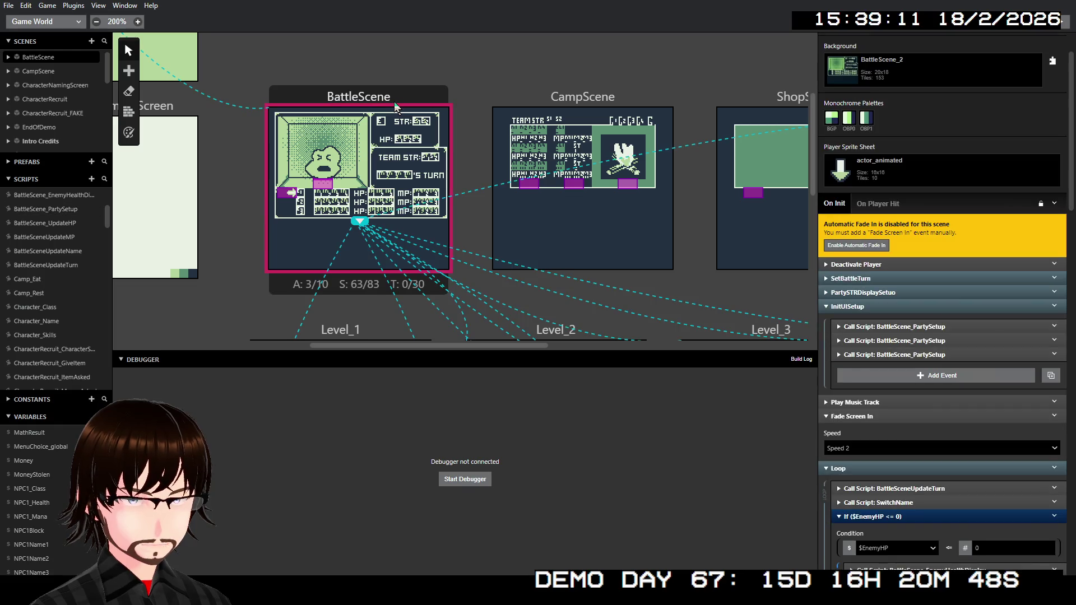
# Store the win branch's Random(1,10) roll in $MathResult instead of $Local5
pyautogui.click(870, 306)
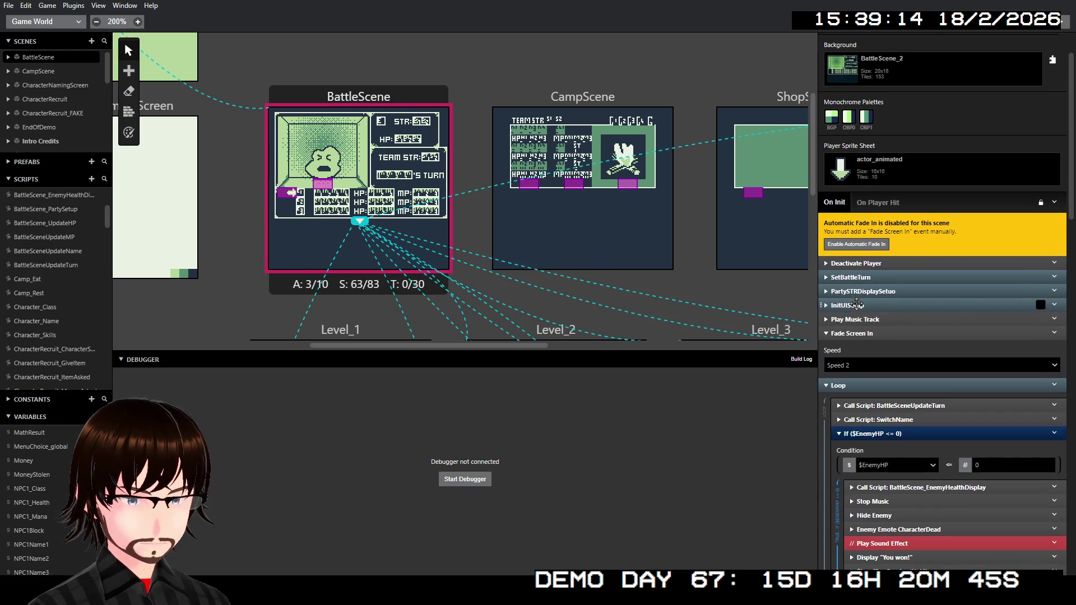
pyautogui.scroll(-5, 827, 226)
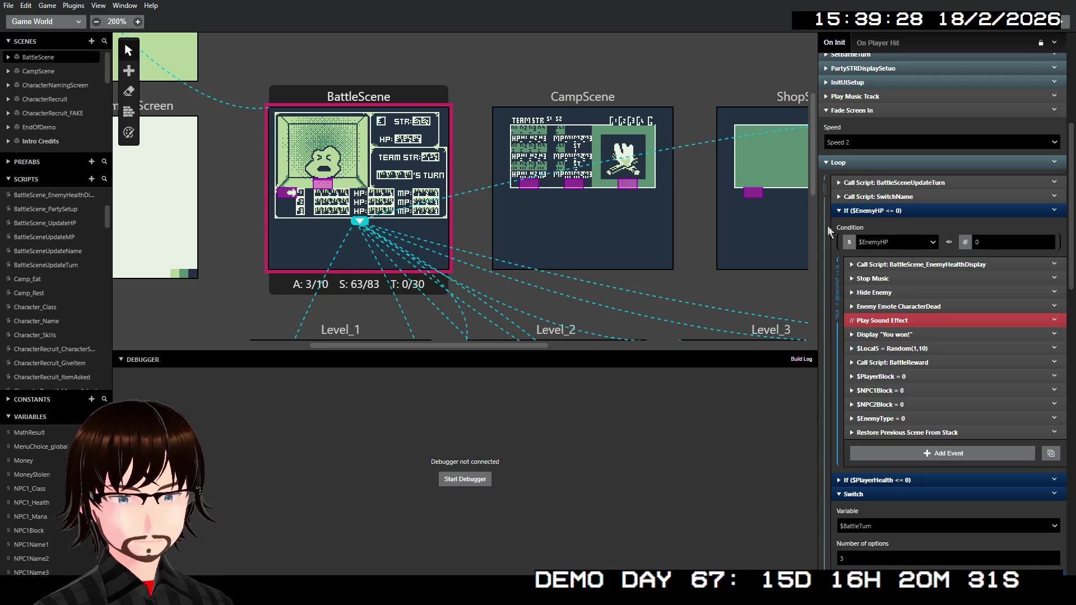
pyautogui.click(912, 344)
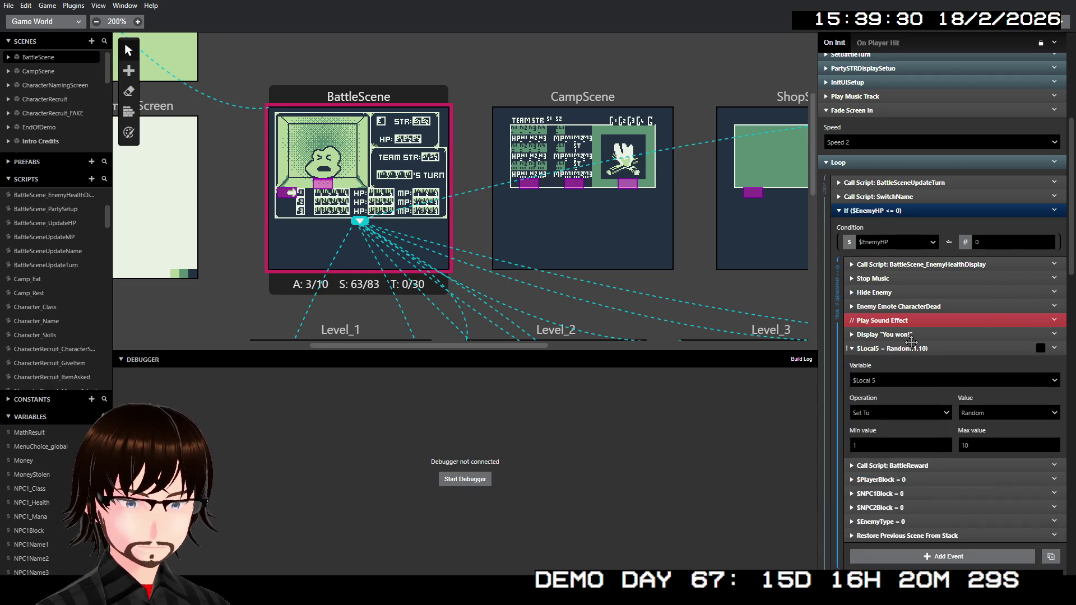
pyautogui.click(922, 464)
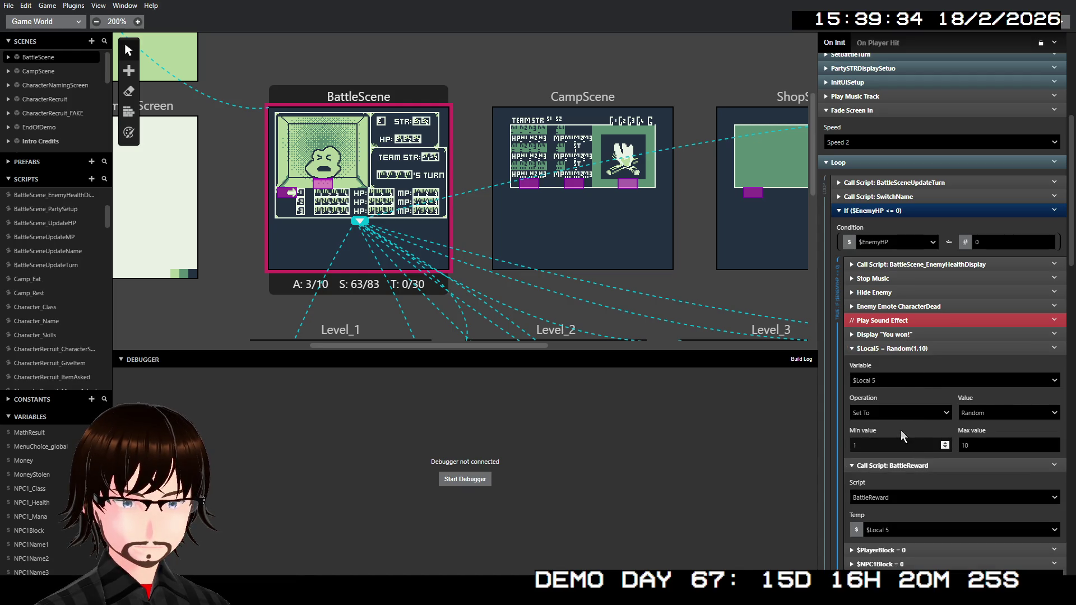
pyautogui.click(896, 382)
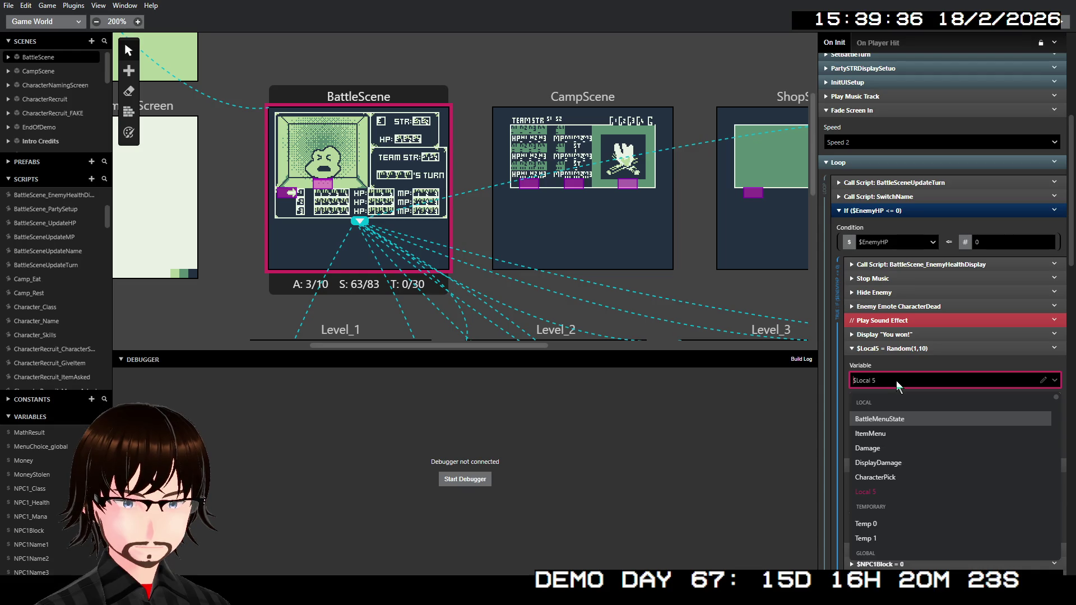
pyautogui.write('math')
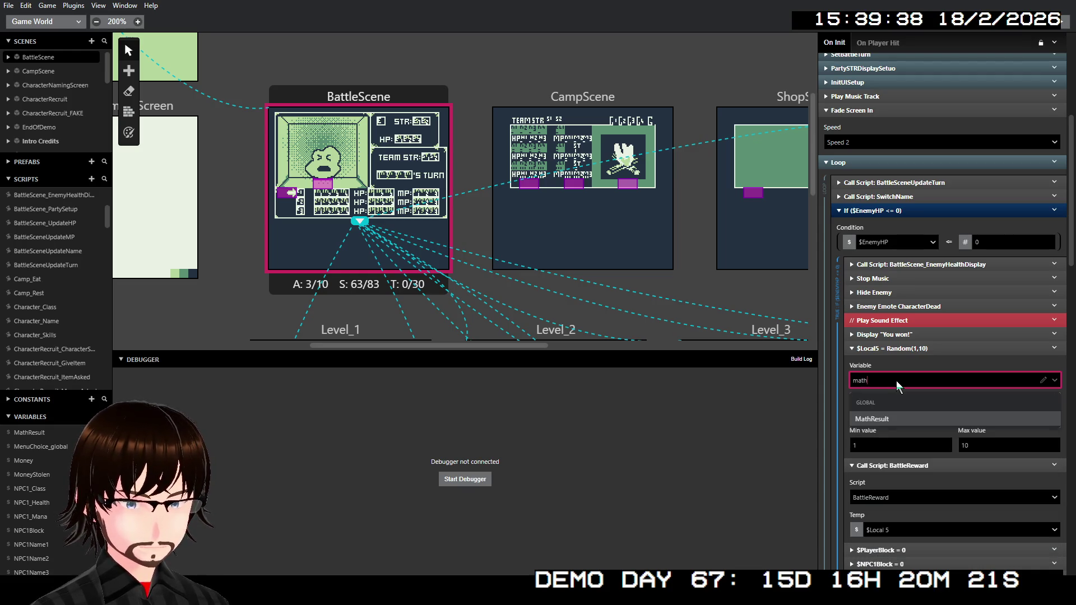
pyautogui.click(893, 416)
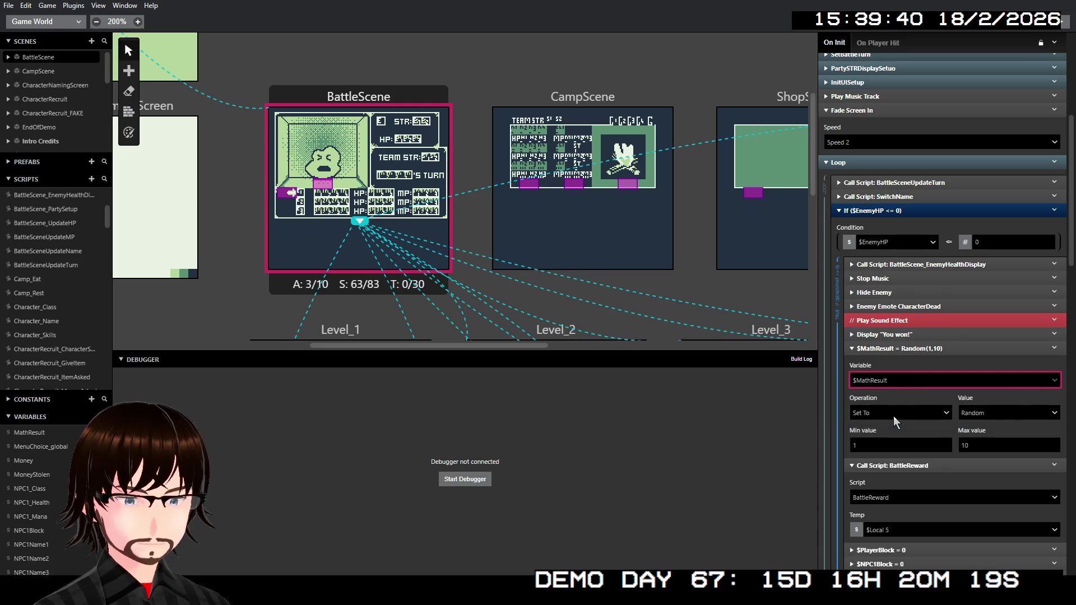
pyautogui.click(922, 348)
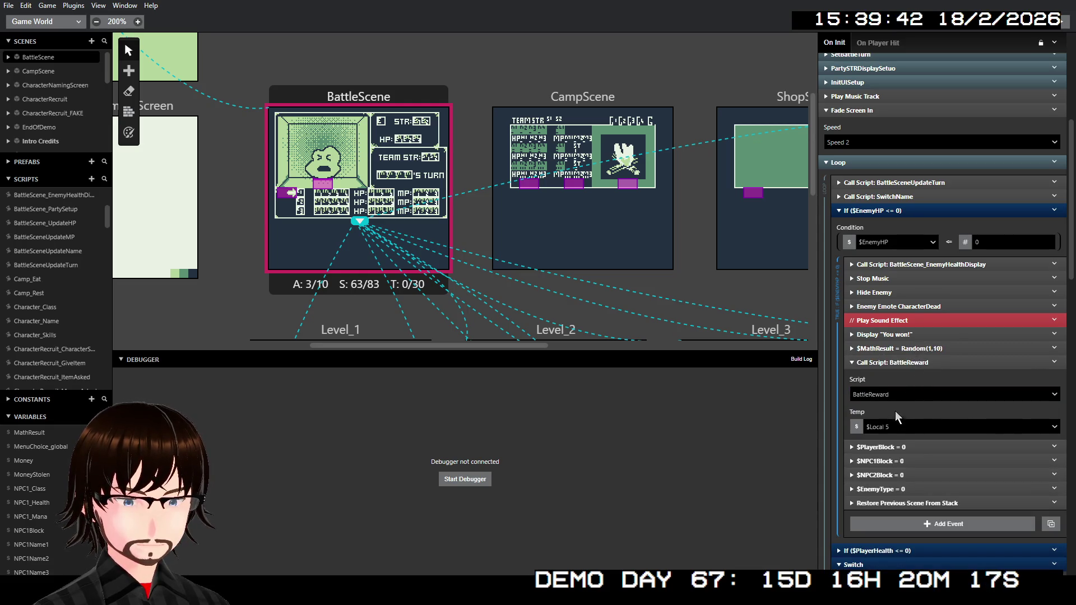
# Pass $MathResult as the BattleReward call's Temp parameter
pyautogui.click(897, 425)
pyautogui.write('math')
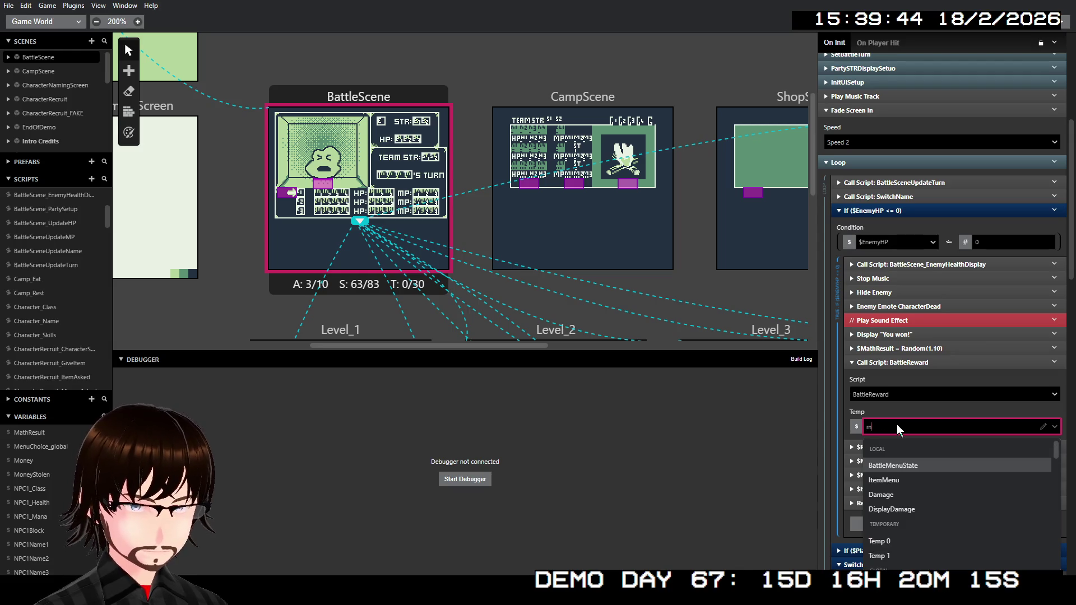
pyautogui.press('Return')
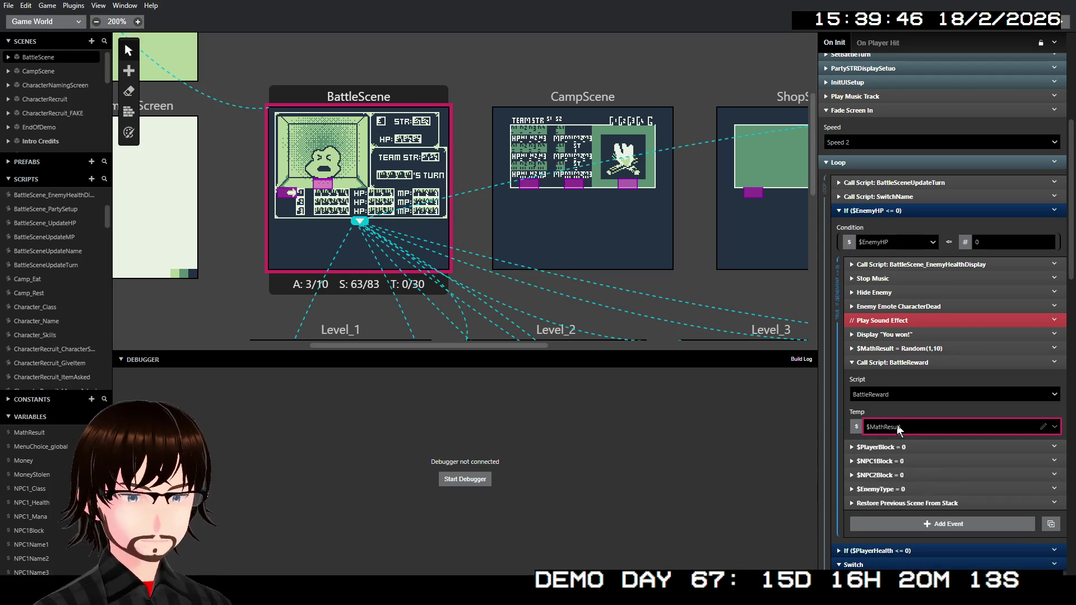
pyautogui.click(911, 363)
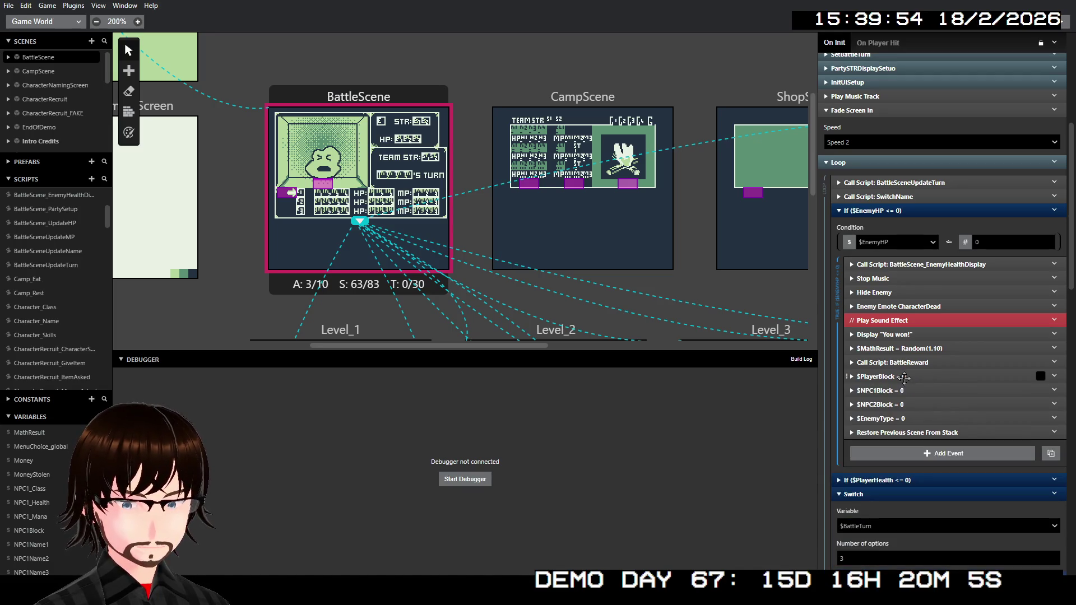
# Collapse the If ($EnemyHP <= 0) block after checking its Restore Previous Scene event
pyautogui.click(921, 433)
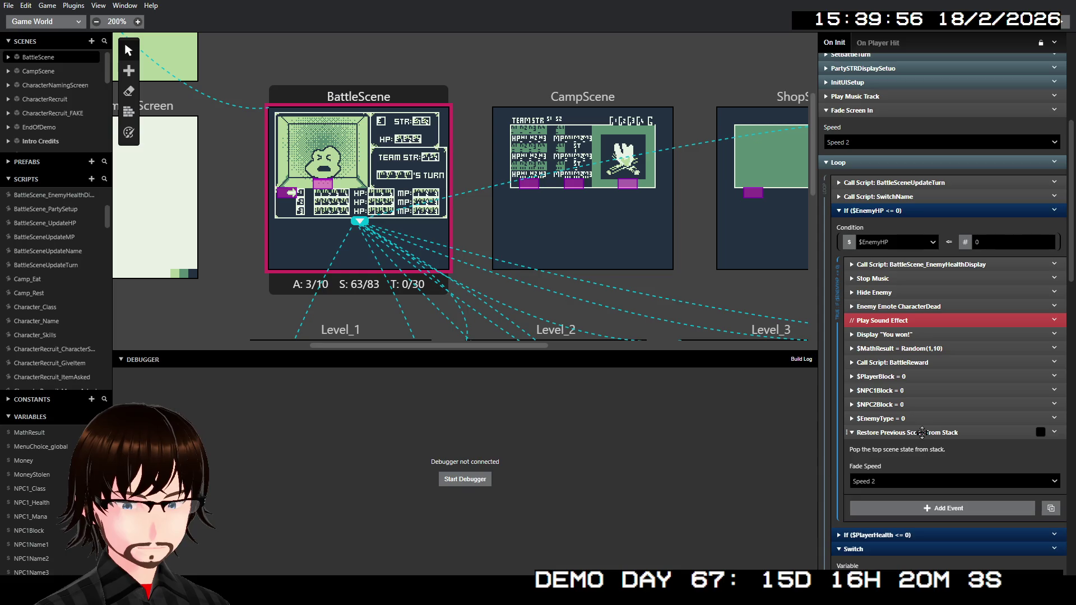
pyautogui.click(922, 432)
pyautogui.click(922, 433)
pyautogui.click(922, 432)
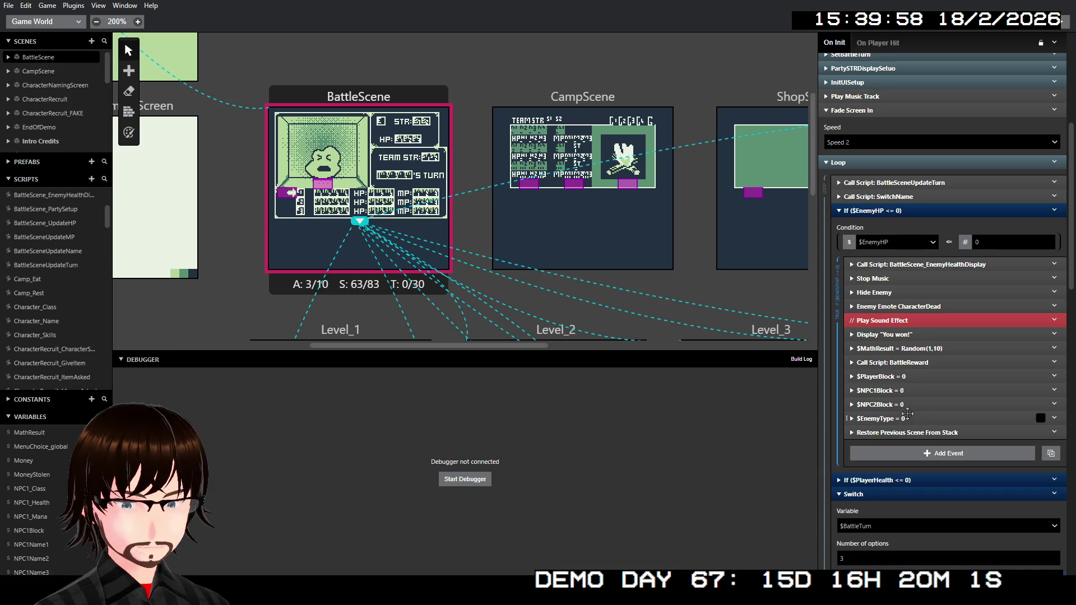
pyautogui.click(901, 211)
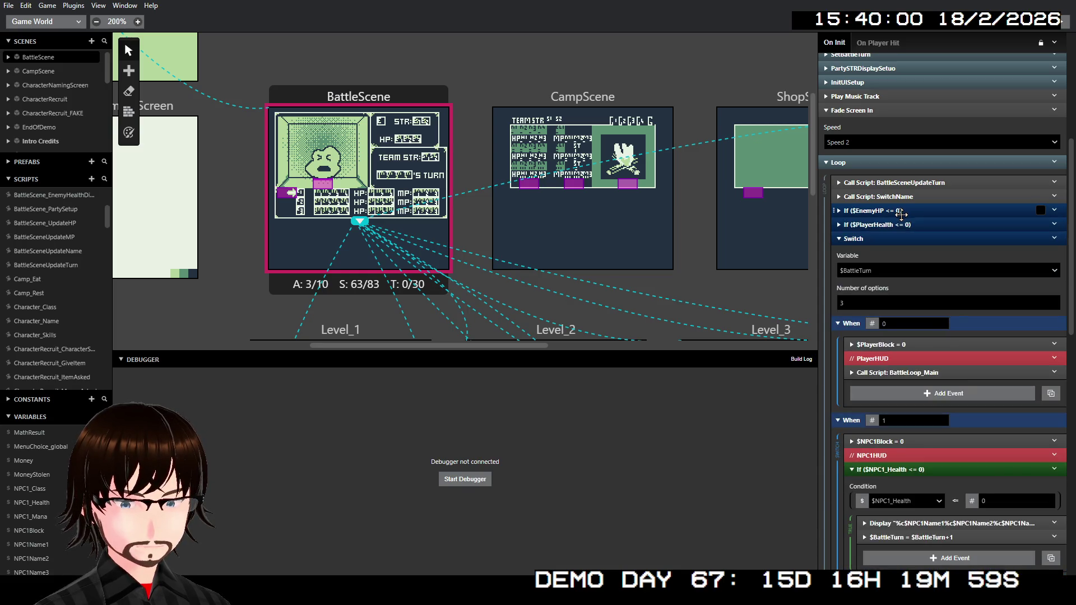
pyautogui.click(901, 224)
pyautogui.click(901, 225)
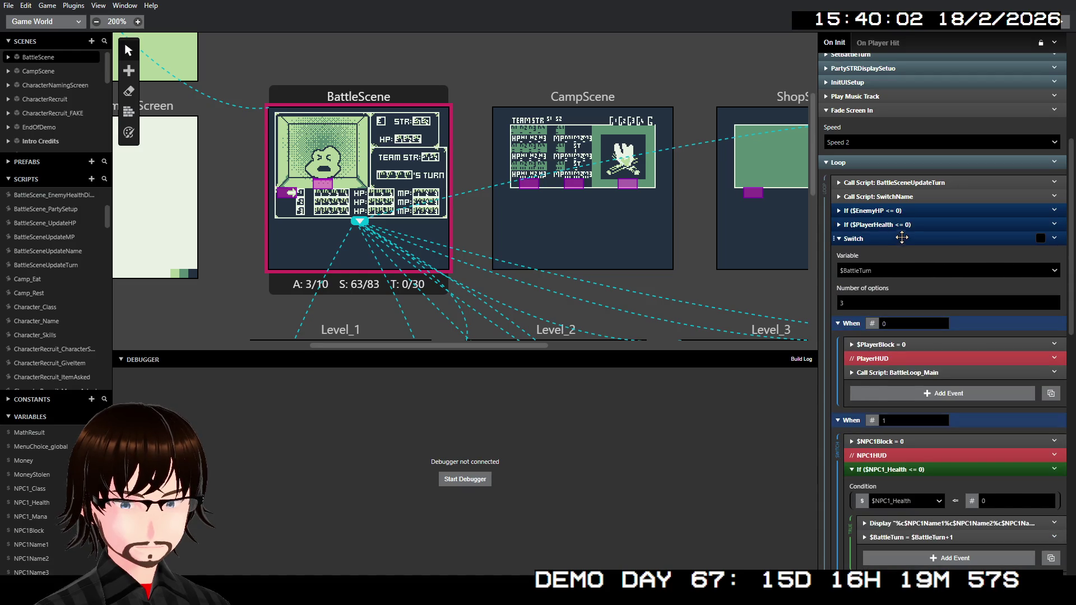
# Scroll down to the Switch's Else branch for the enemy's turn and begin adding an event
pyautogui.scroll(-2, 905, 273)
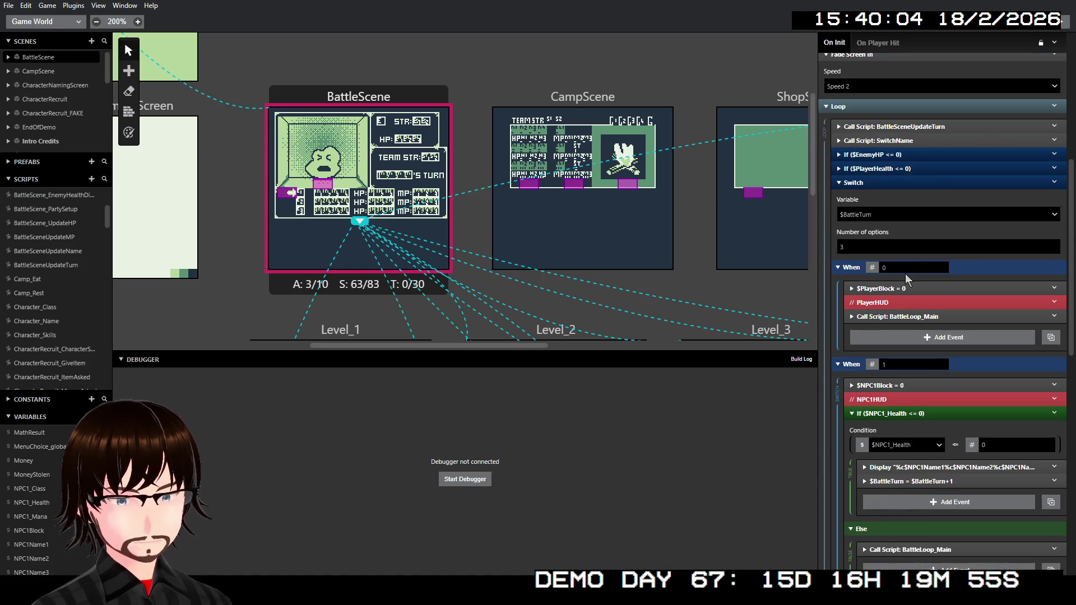
pyautogui.scroll(-10, 906, 274)
pyautogui.scroll(-10, 897, 277)
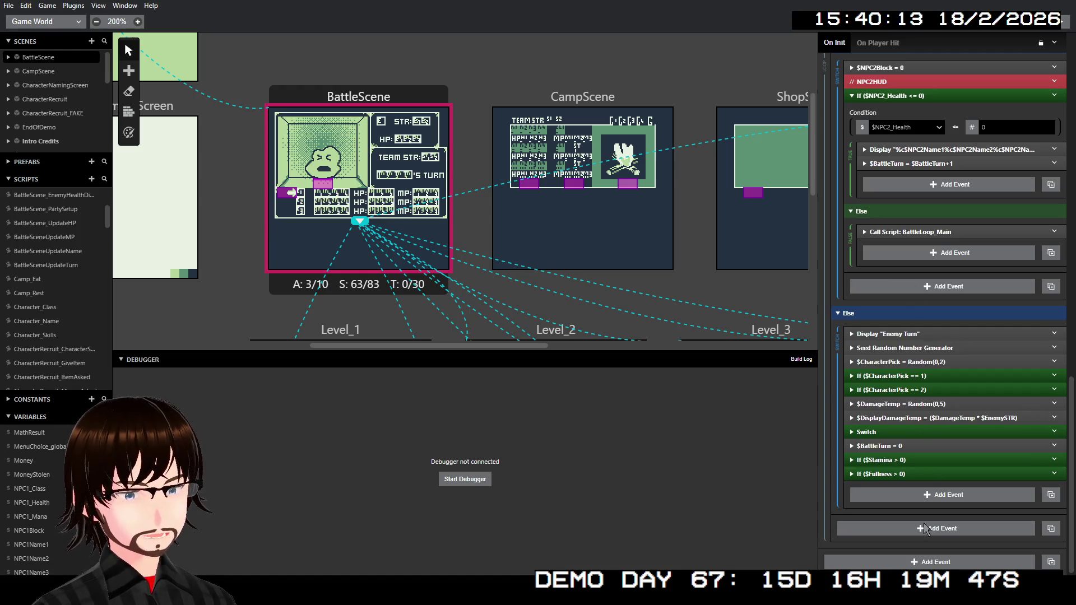
pyautogui.click(919, 564)
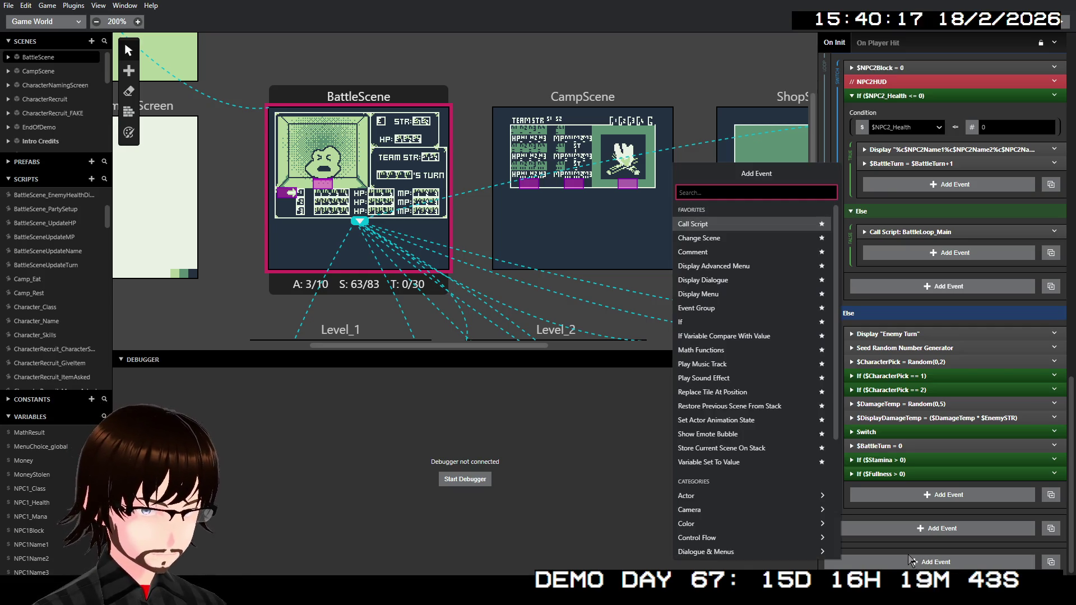
pyautogui.write('debu')
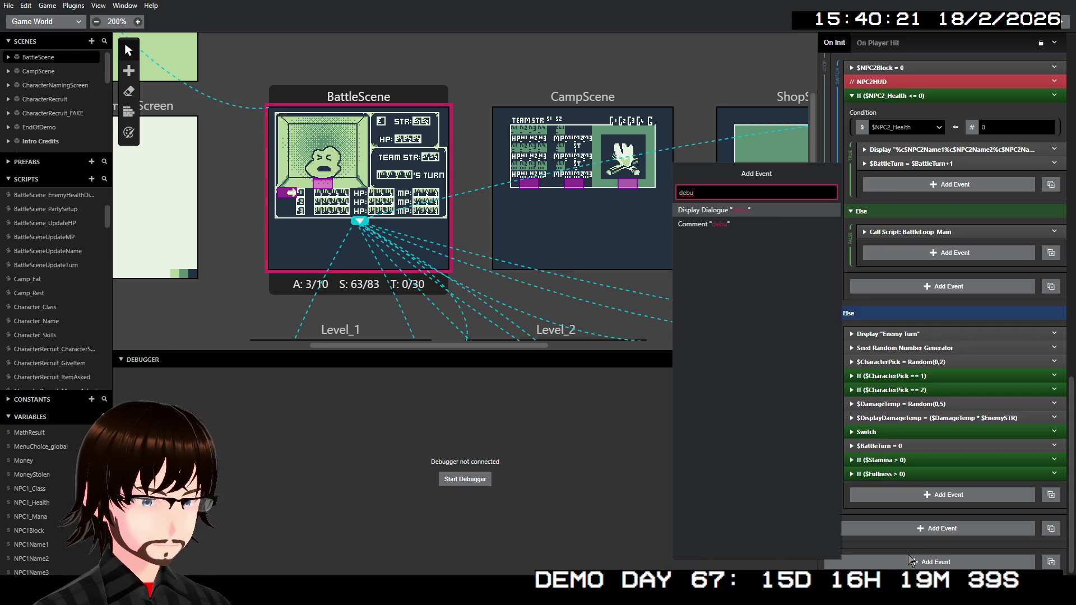
pyautogui.press('BackSpace')
pyautogui.press('BackSpace')
pyautogui.press('BackSpace')
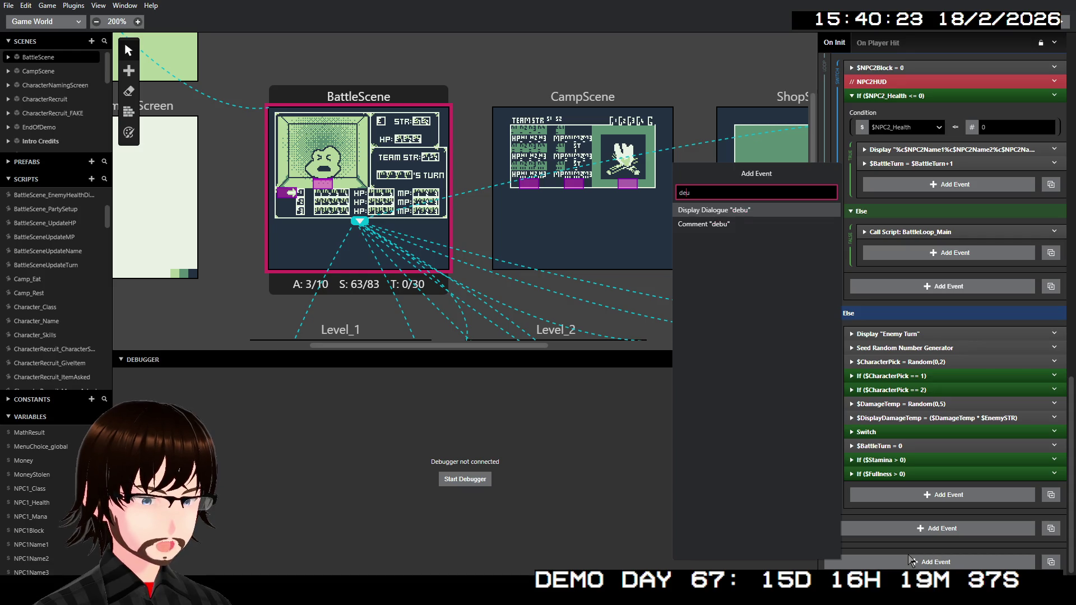
pyautogui.write('u')
pyautogui.write('log')
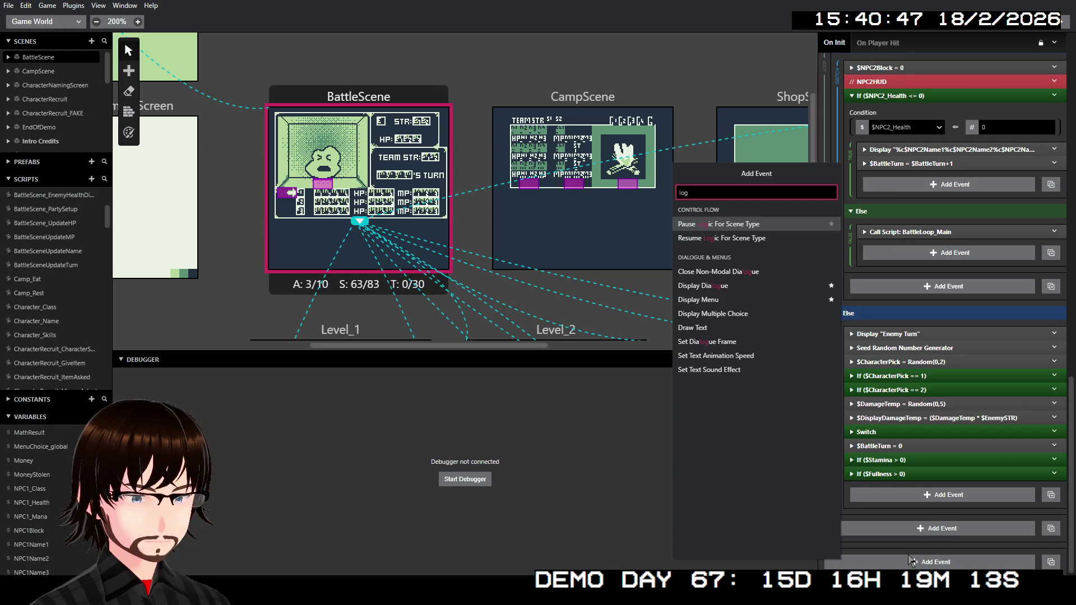
pyautogui.press('BackSpace')
pyautogui.press('BackSpace')
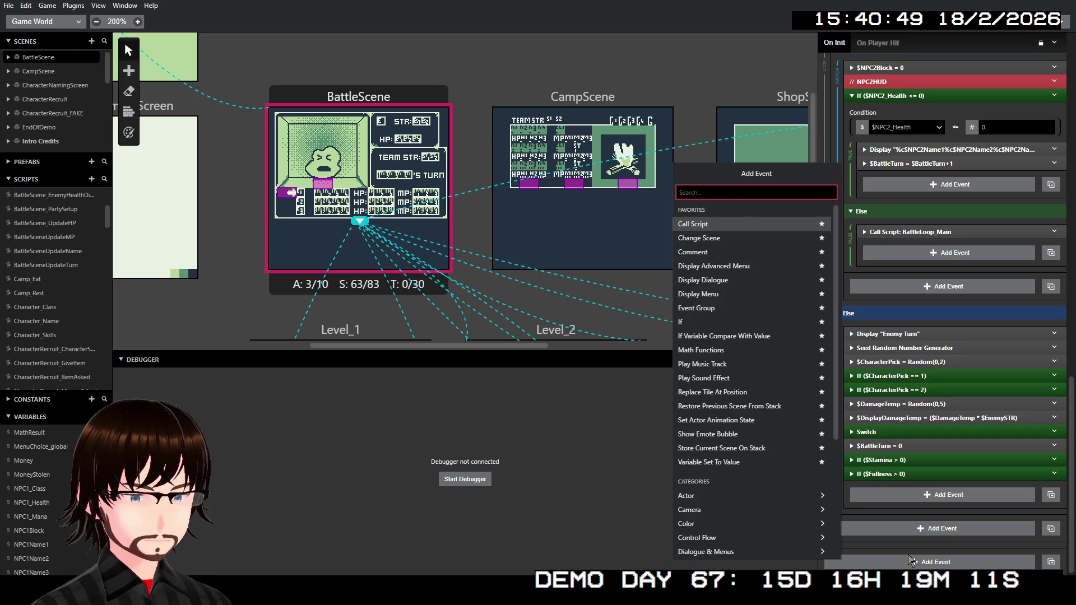
pyautogui.click(927, 312)
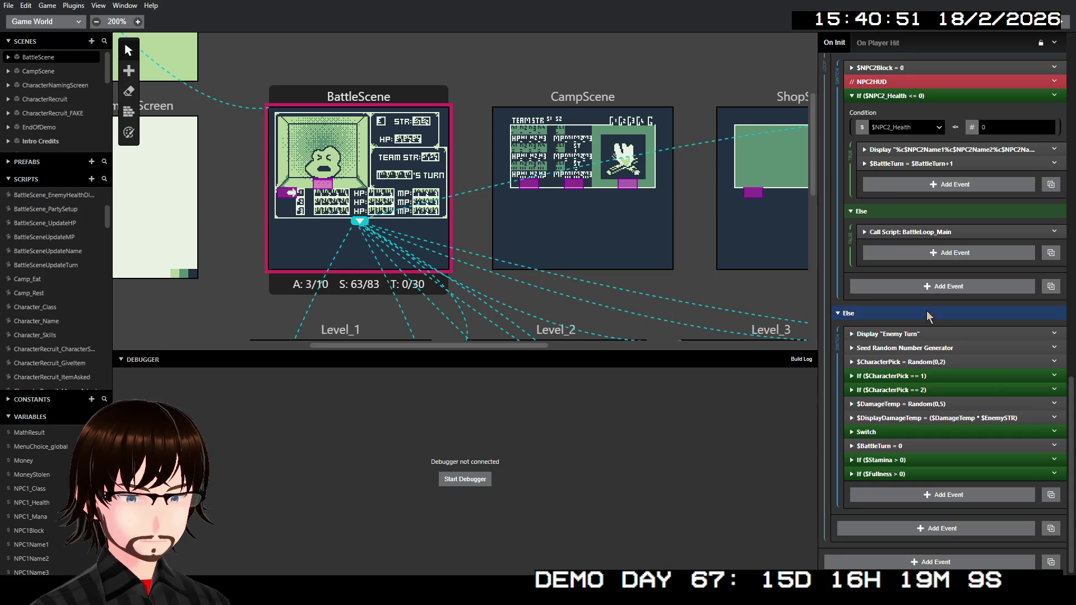
# Scroll to the top of On Init and collapse the $BattleTurn Switch
pyautogui.scroll(10, 927, 310)
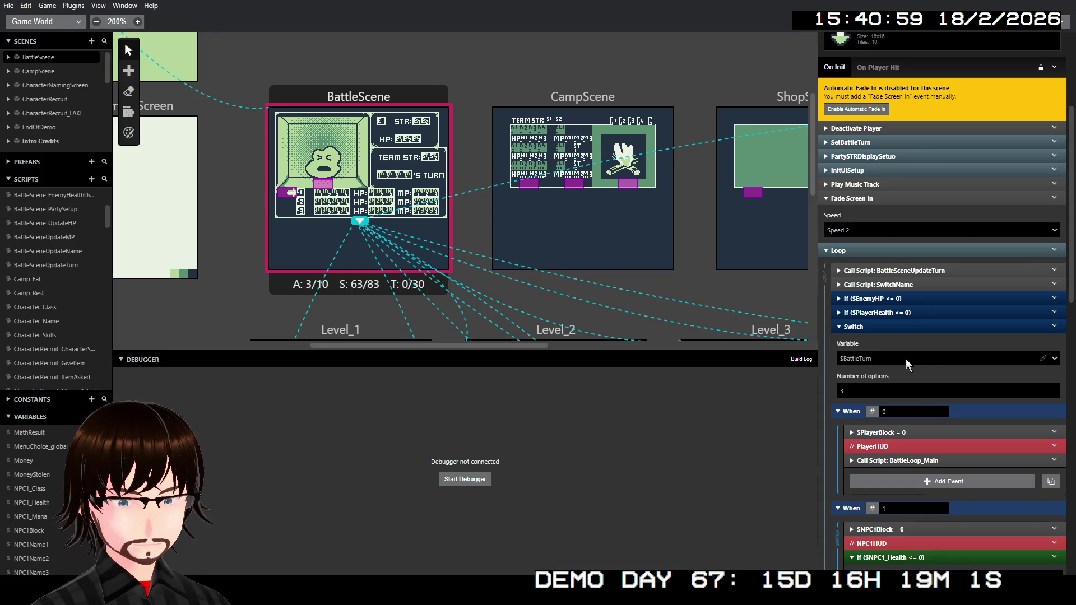
pyautogui.scroll(3, 863, 328)
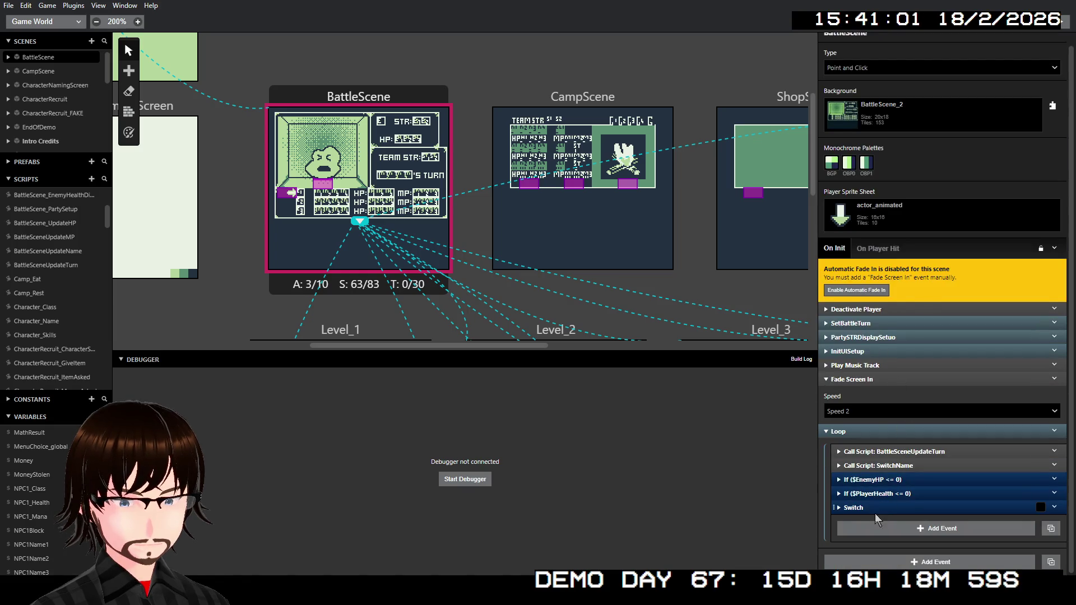
pyautogui.scroll(-3, 880, 504)
pyautogui.click(870, 327)
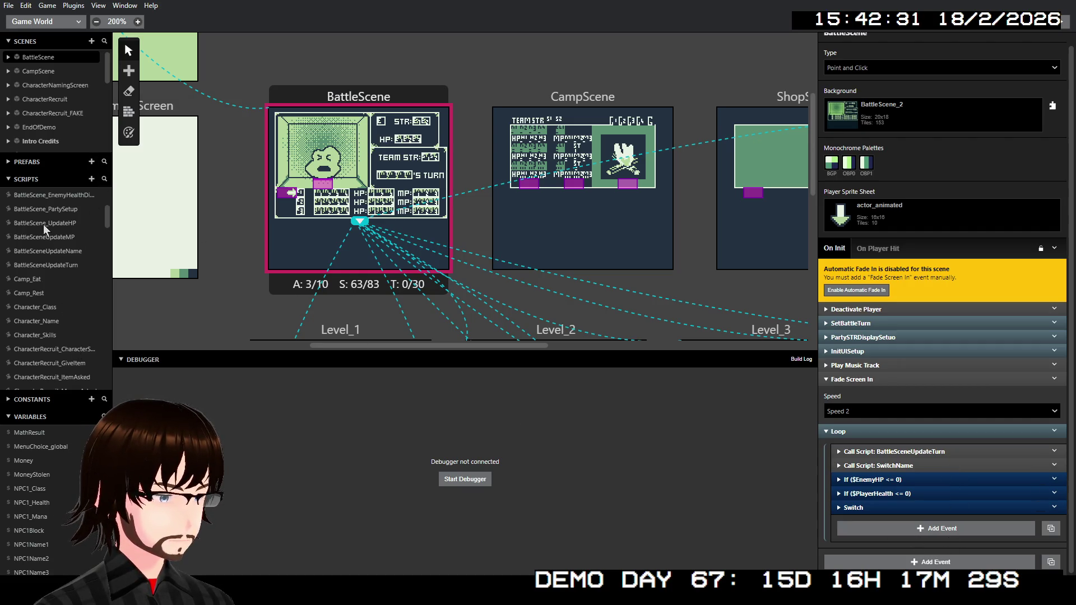
pyautogui.scroll(3, 46, 202)
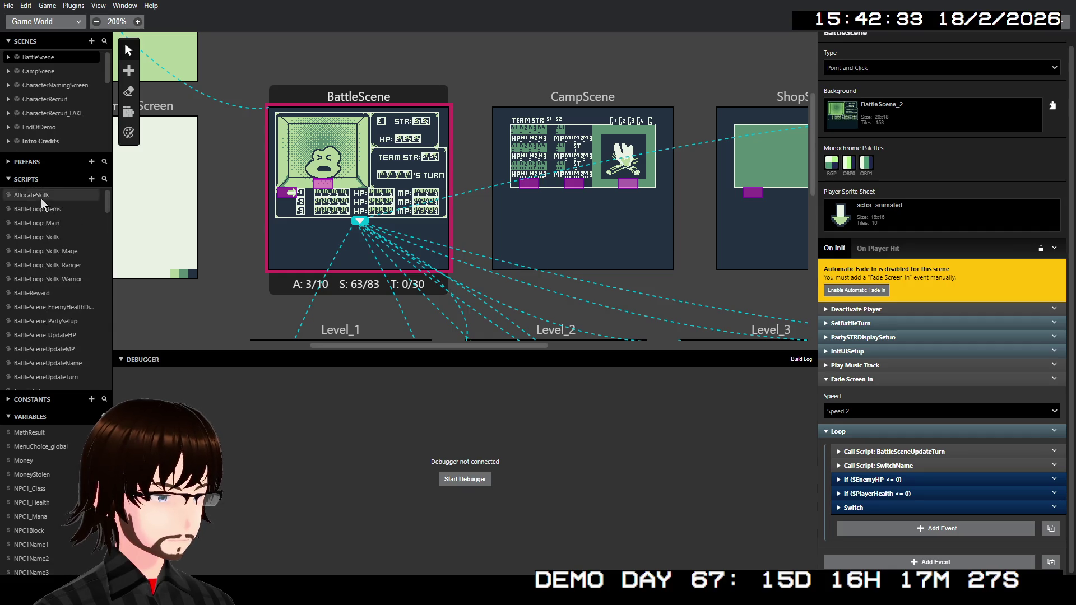
# Create a new empty script from the Scripts list
pyautogui.rightClick(41, 198)
pyautogui.click(55, 179)
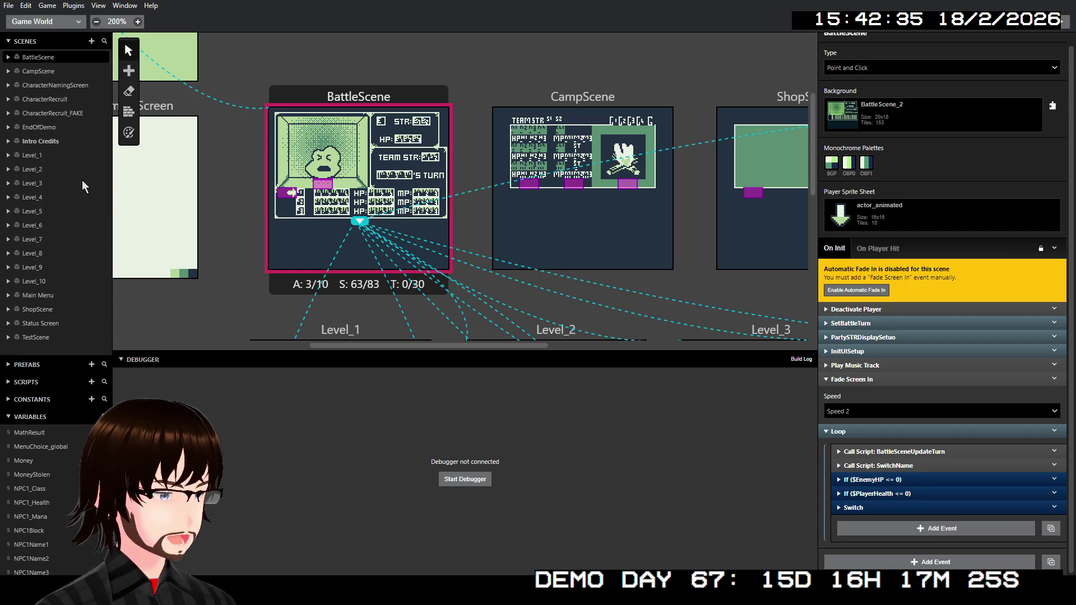
pyautogui.click(42, 380)
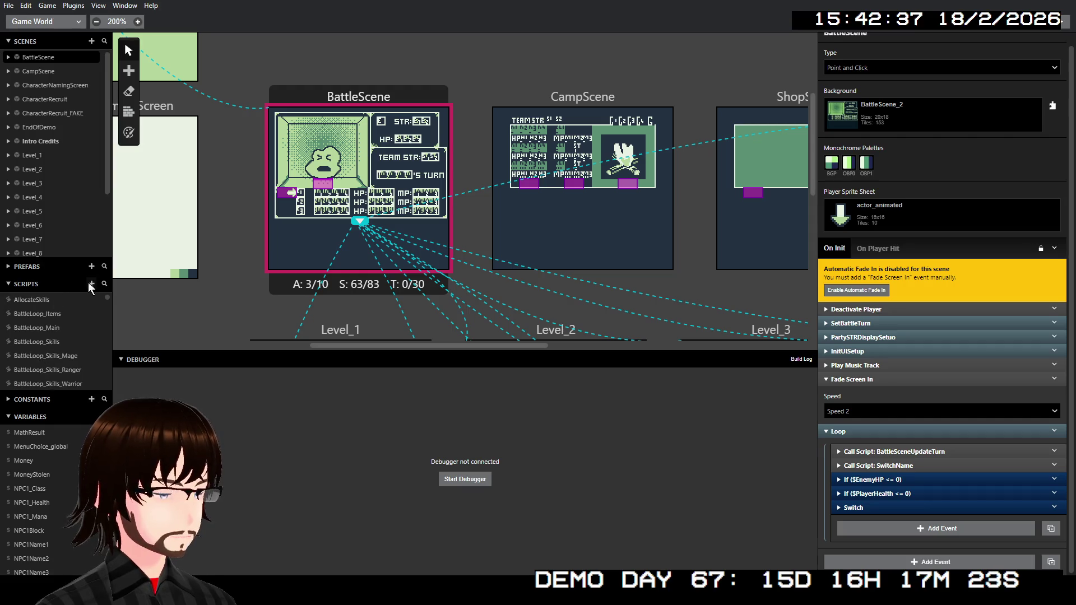
pyautogui.click(92, 283)
# Name the new script BattleSceneUpdateHPMP
pyautogui.tripleClick(868, 41)
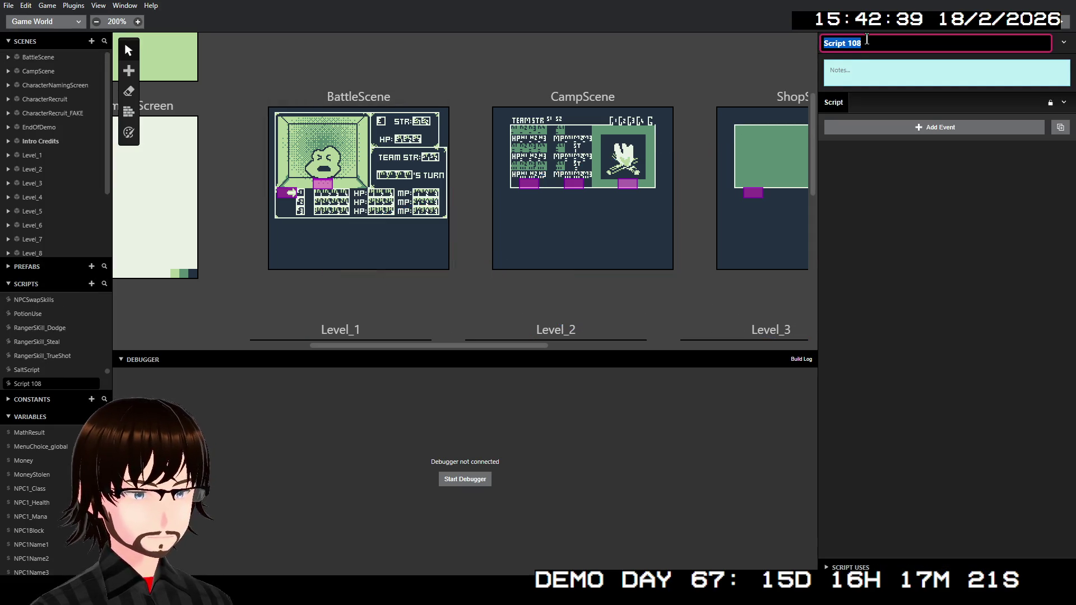
pyautogui.write('Batt')
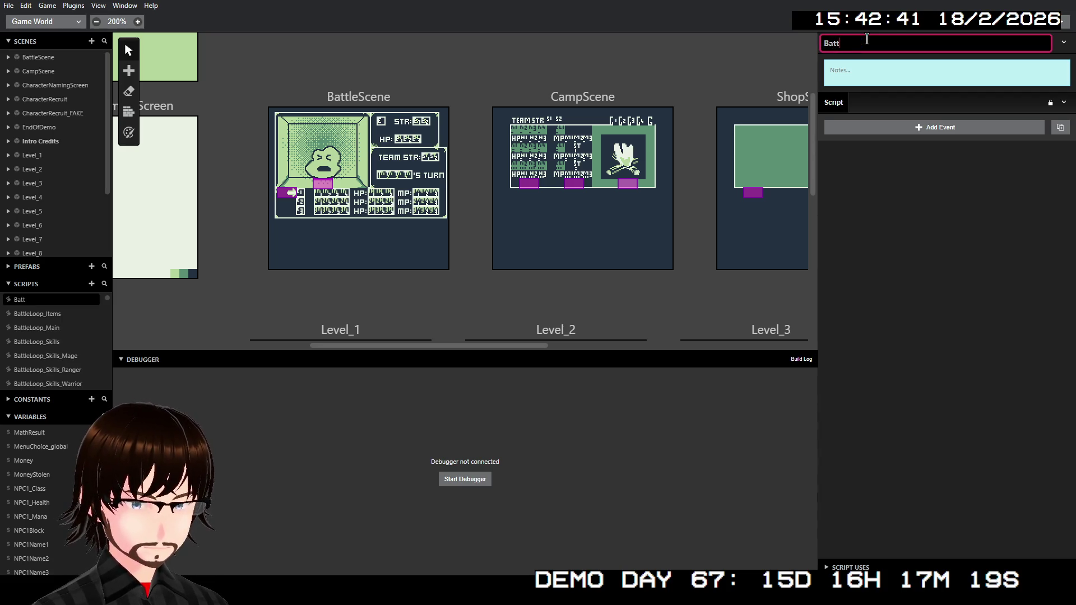
pyautogui.write('leScene')
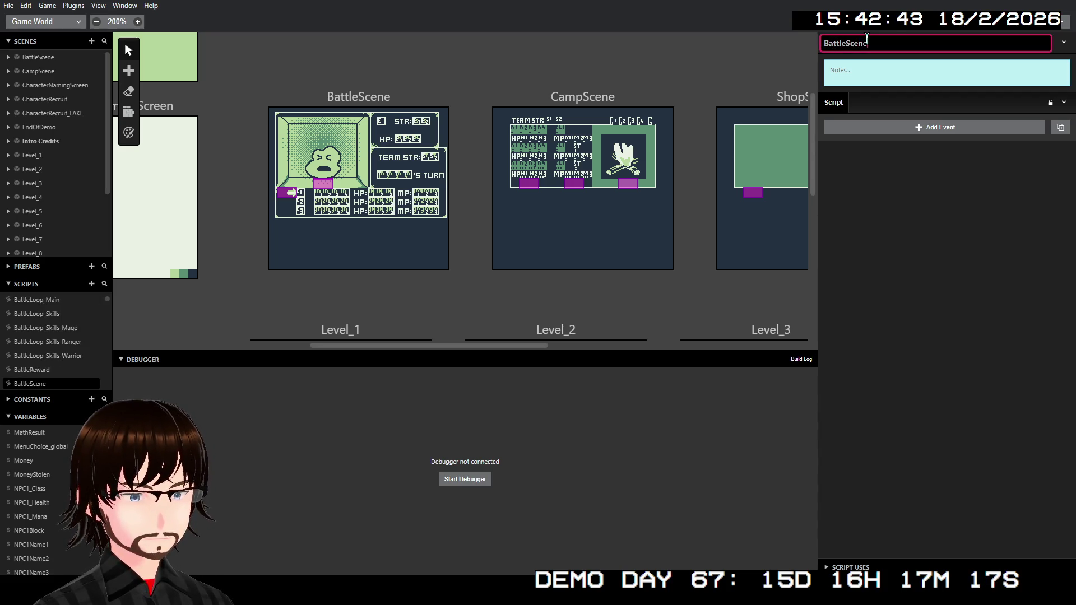
pyautogui.press('BackSpace')
pyautogui.write('e')
pyautogui.write('Up')
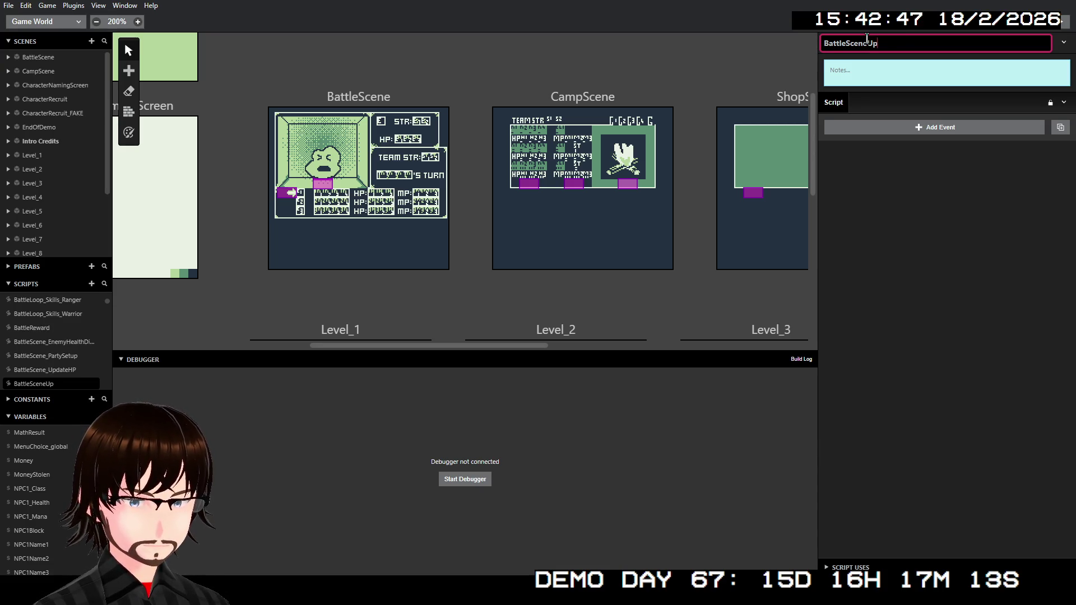
pyautogui.write('dateHP')
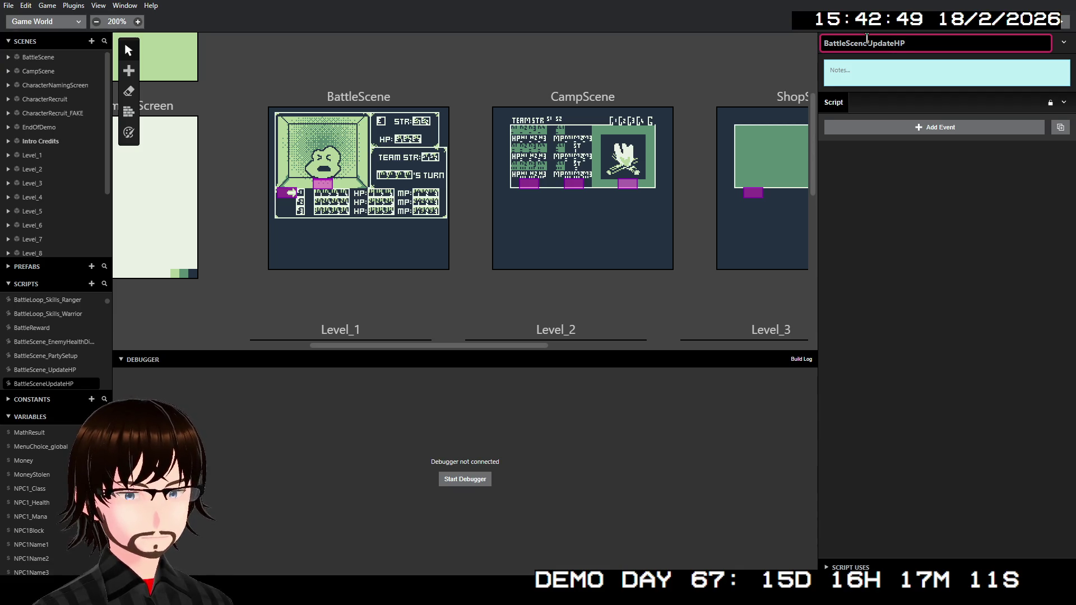
pyautogui.write('And')
pyautogui.press('BackSpace')
pyautogui.press('BackSpace')
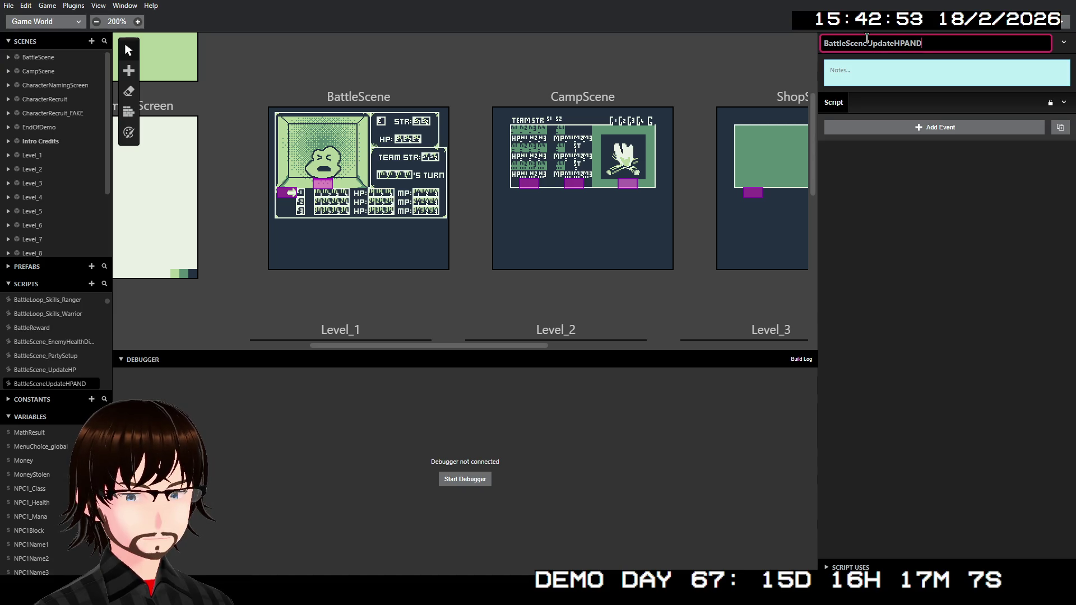
pyautogui.write('MP')
pyautogui.press('BackSpace')
pyautogui.press('BackSpace')
pyautogui.press('BackSpace')
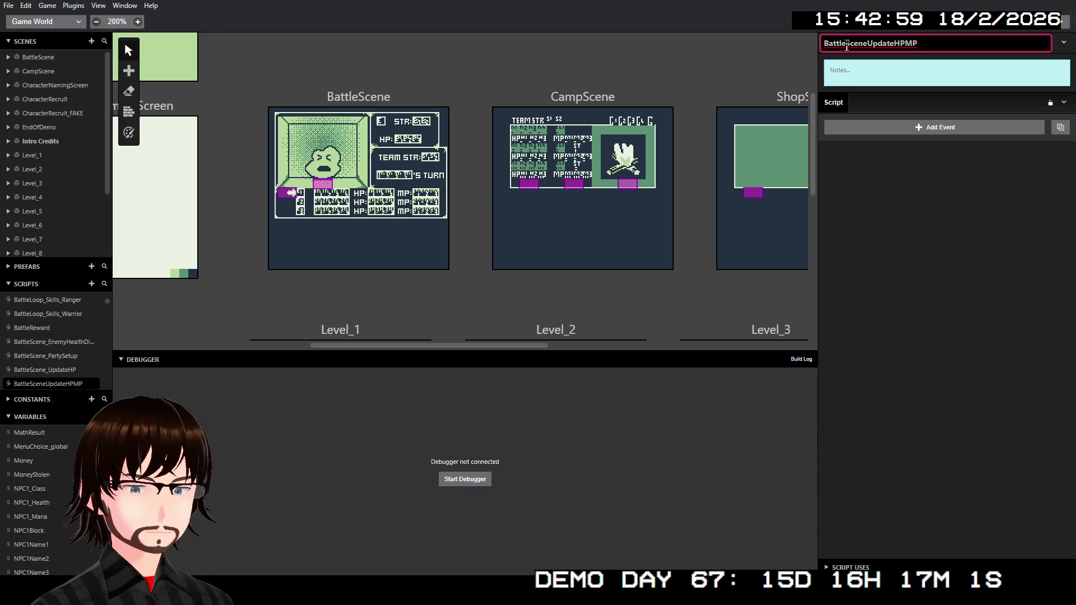
pyautogui.click(926, 211)
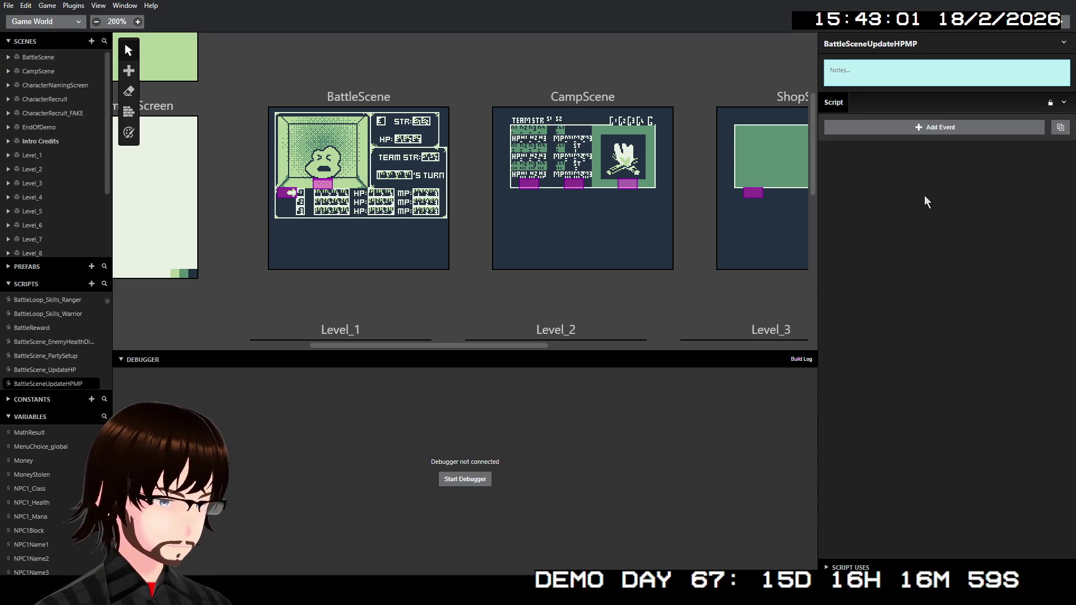
# Add two Call Script events to BattleSceneUpdateHPMP
pyautogui.click(911, 133)
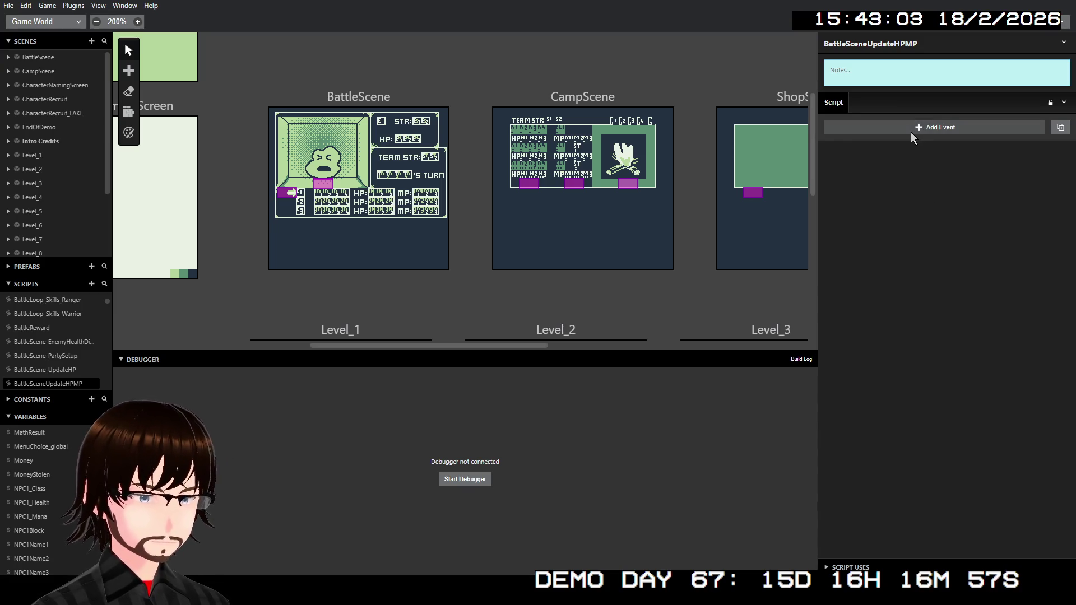
pyautogui.click(802, 184)
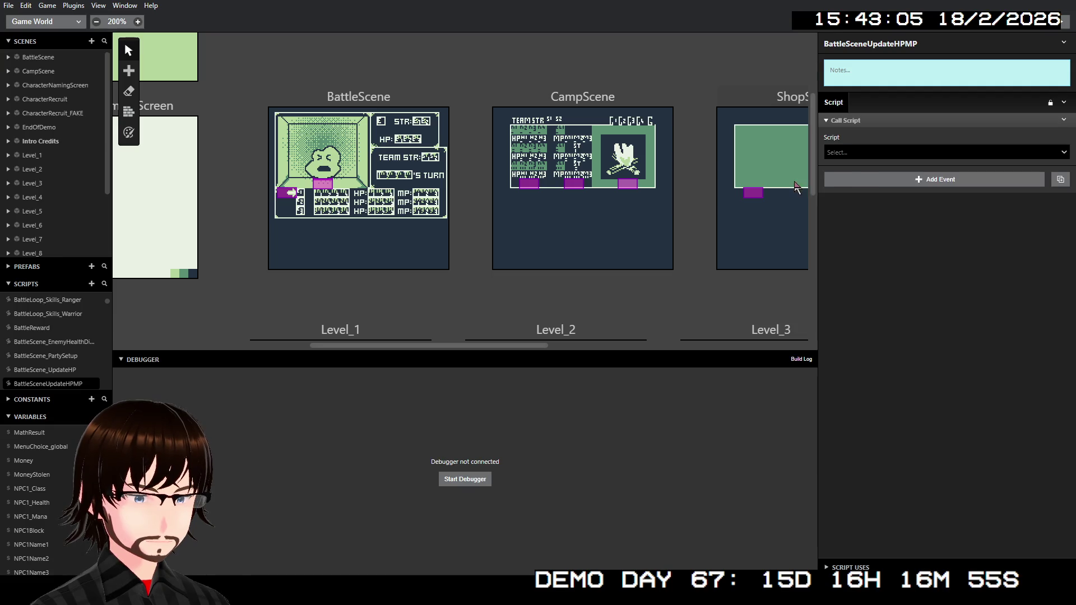
pyautogui.click(868, 179)
pyautogui.click(793, 234)
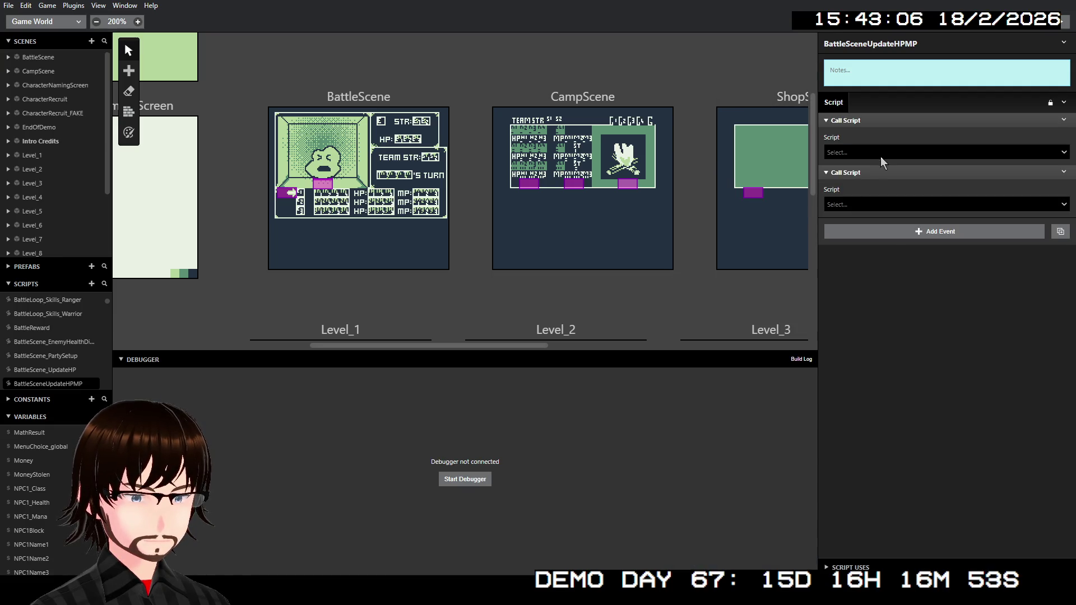
# Make the first call run BattleScene_UpdateHP with Variables A and B passed by value
pyautogui.click(881, 155)
pyautogui.scroll(-3, 926, 271)
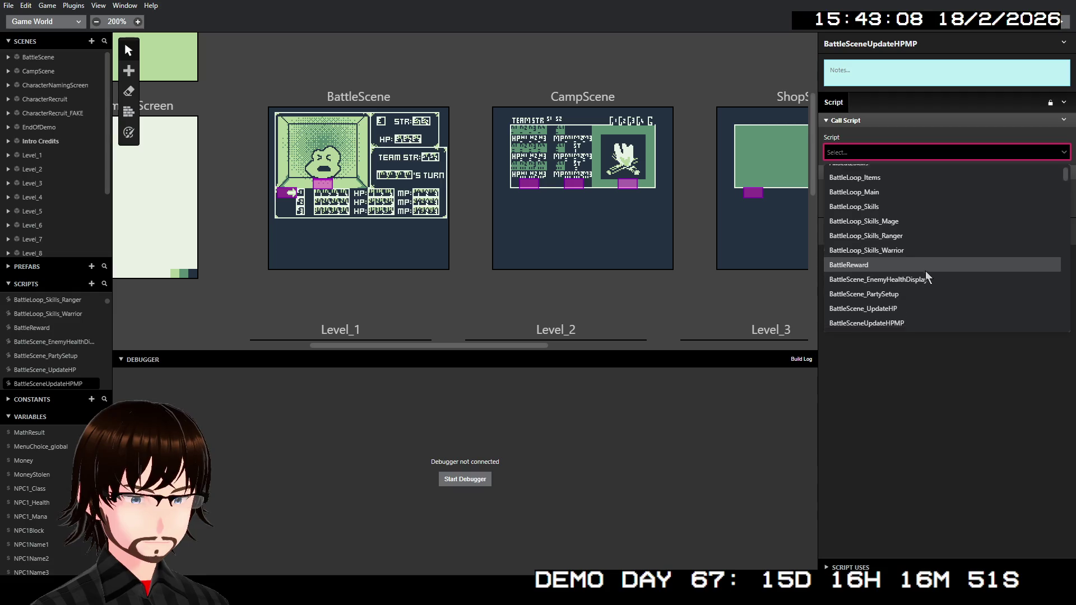
pyautogui.click(884, 206)
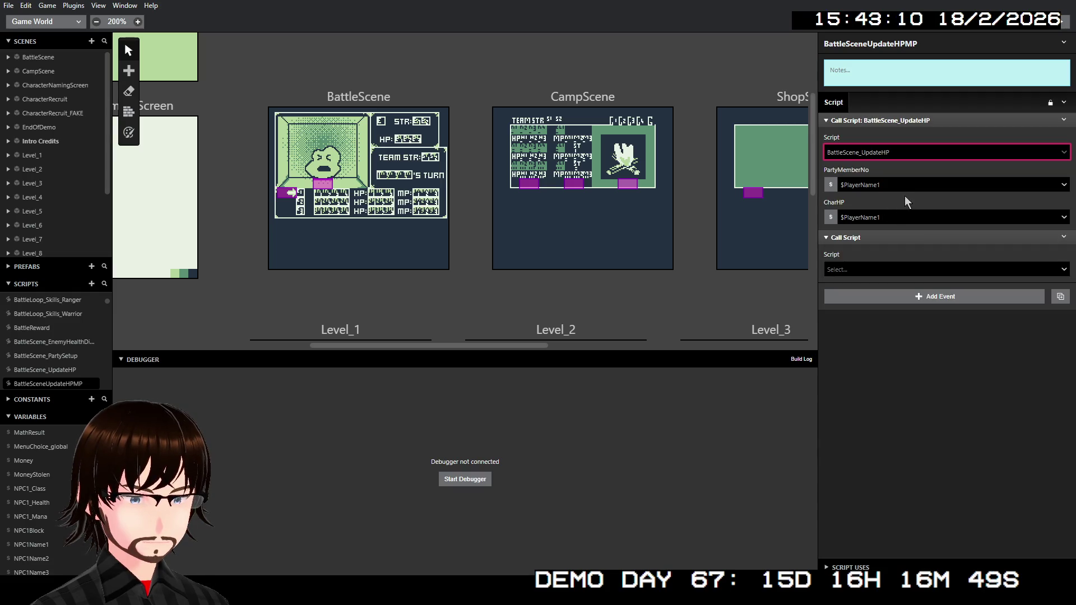
pyautogui.click(896, 188)
pyautogui.click(895, 224)
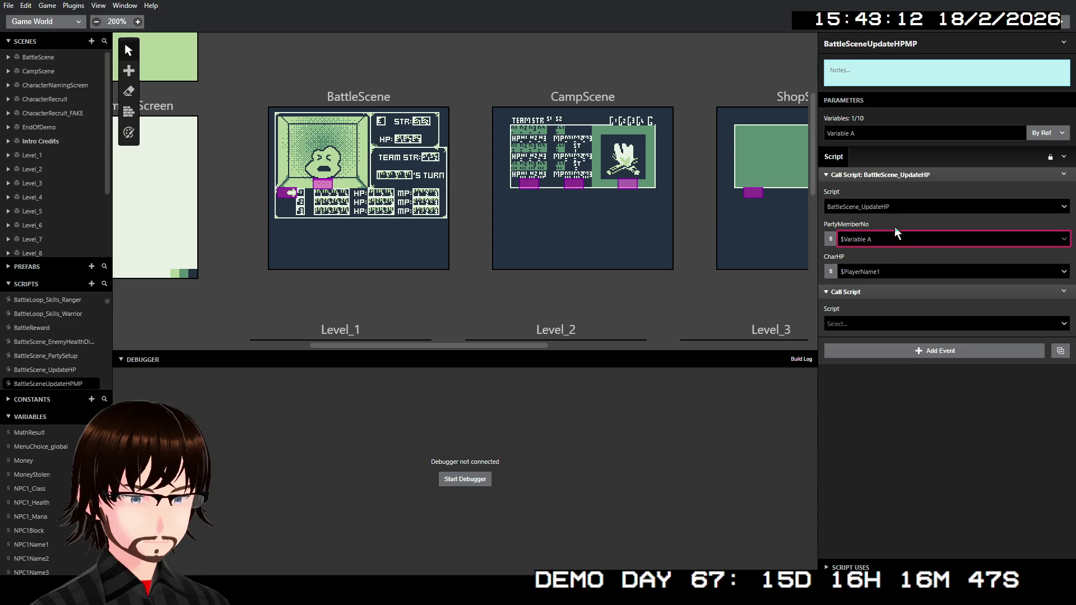
pyautogui.click(889, 271)
pyautogui.click(892, 325)
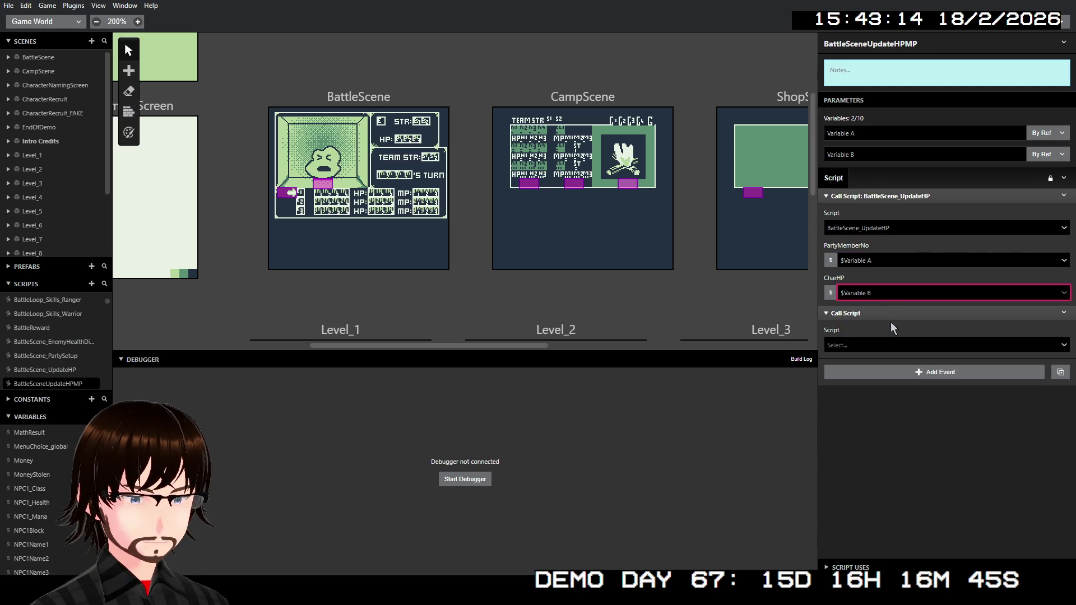
pyautogui.click(1047, 133)
pyautogui.click(1040, 151)
pyautogui.click(1047, 154)
pyautogui.click(1040, 172)
# Rename the script parameters to PartyMemNo and CharMana
pyautogui.click(883, 135)
pyautogui.write('Pa')
pyautogui.press('BackSpace')
pyautogui.write('MemM')
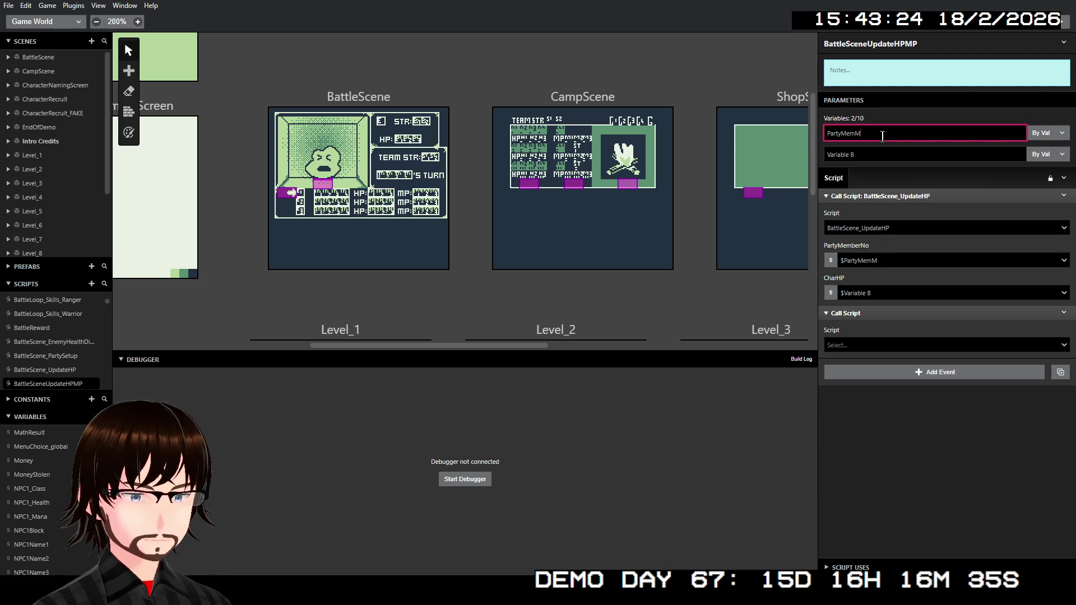
pyautogui.press('BackSpace')
pyautogui.press('BackSpace')
pyautogui.press('BackSpace')
pyautogui.click(887, 154)
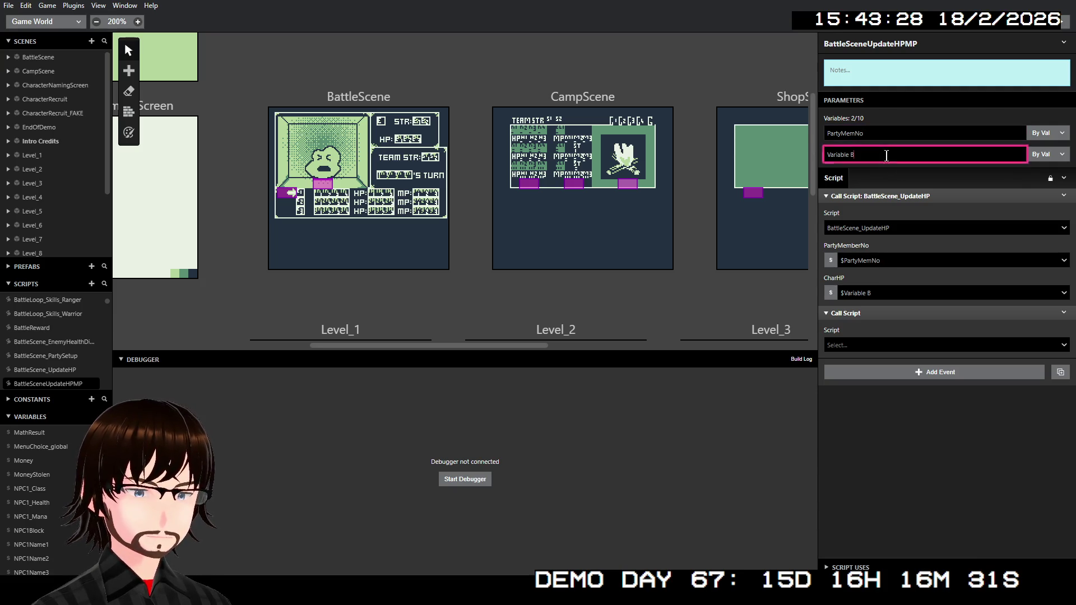
pyautogui.write('Char')
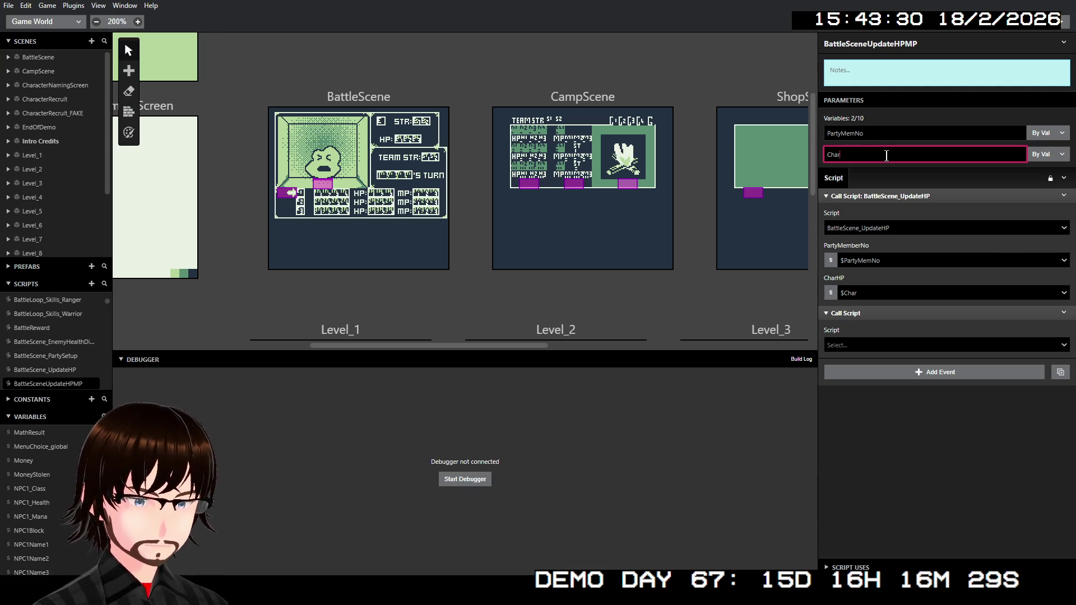
pyautogui.write('M')
pyautogui.press('BackSpace')
pyautogui.press('BackSpace')
pyautogui.write('an')
pyautogui.press('BackSpace')
pyautogui.write('na')
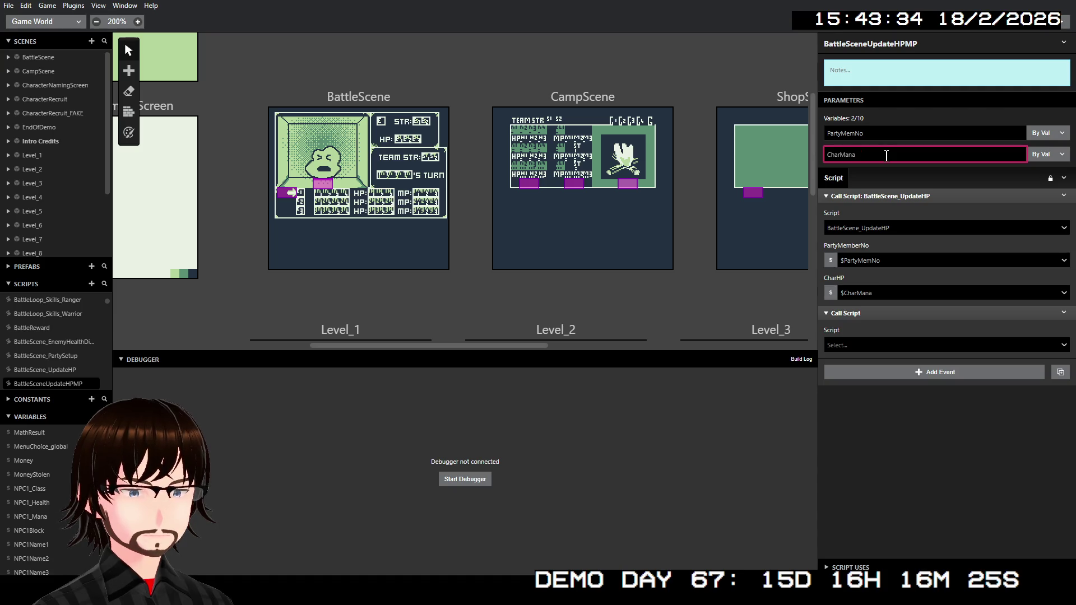
# Make the second call run BattleSceneUpdateMP with PartyMemNo and CharMana as CharMP
pyautogui.click(879, 347)
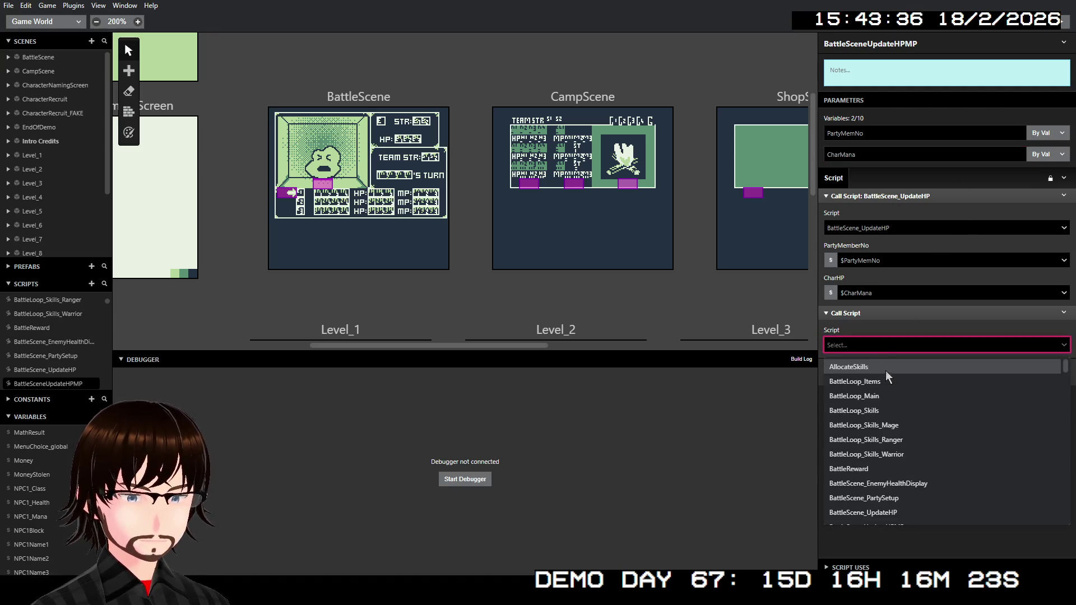
pyautogui.scroll(-1, 920, 417)
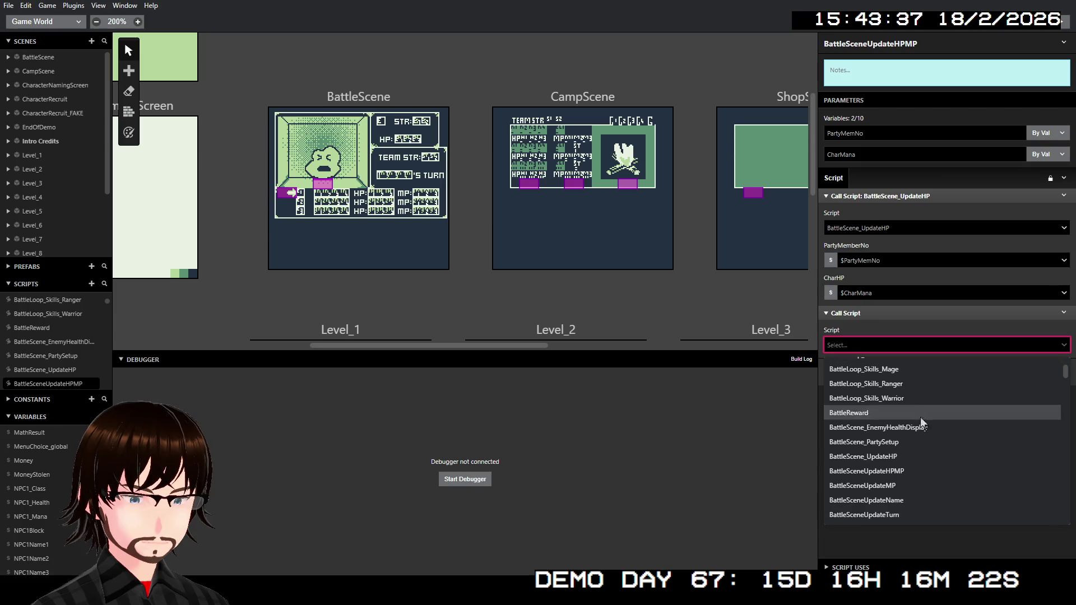
pyautogui.click(906, 484)
pyautogui.click(873, 381)
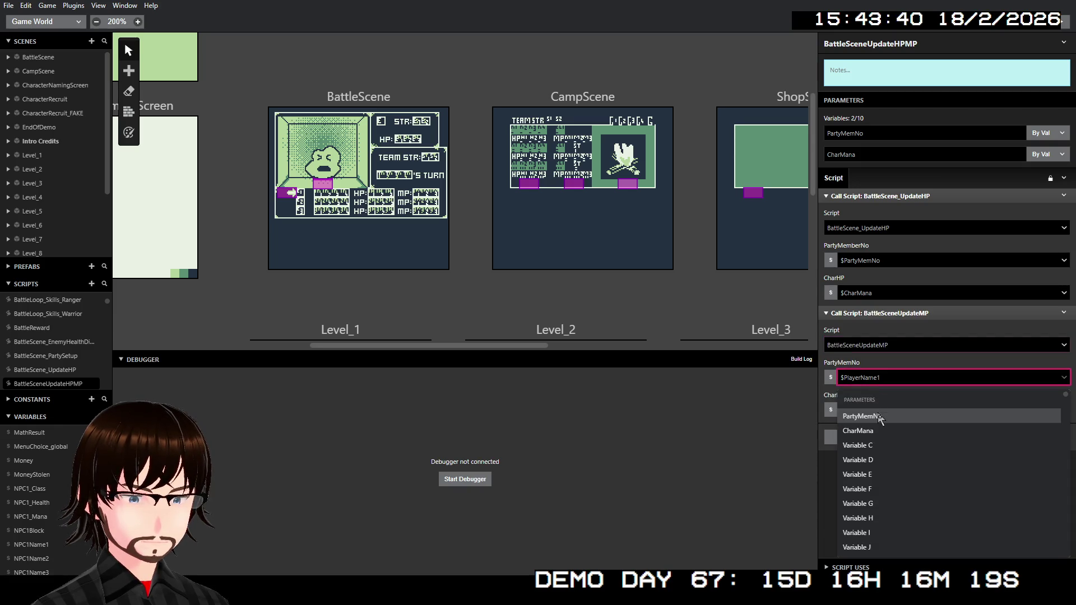
pyautogui.click(876, 416)
pyautogui.click(882, 410)
pyautogui.click(897, 464)
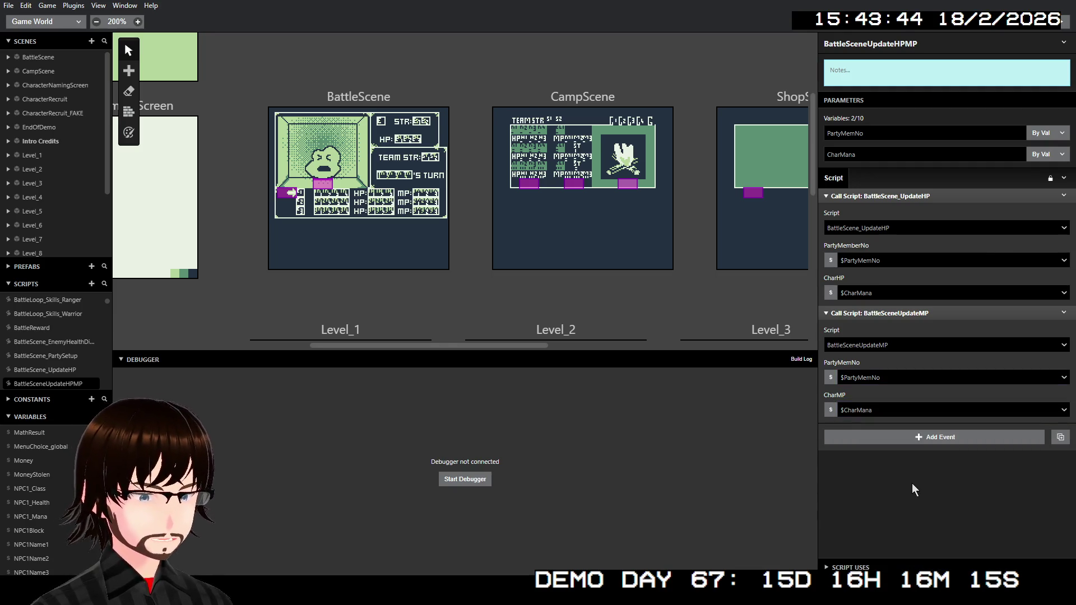
pyautogui.click(364, 100)
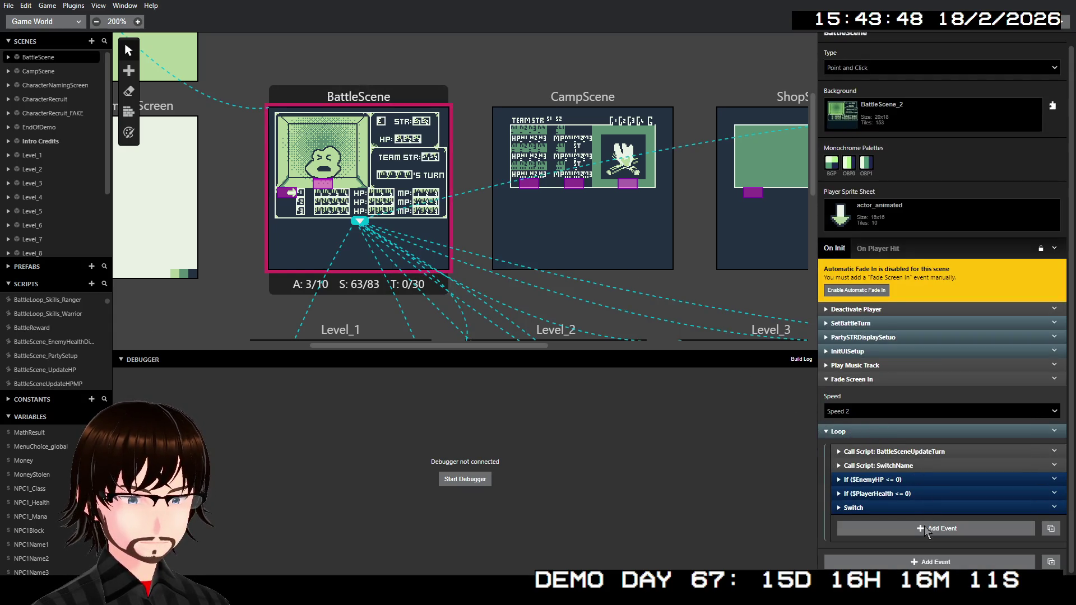
# Insert a Call Script event for BattleSceneUpdateHPMP after the BattleSceneUpdateTurn event in the loop
pyautogui.rightClick(929, 452)
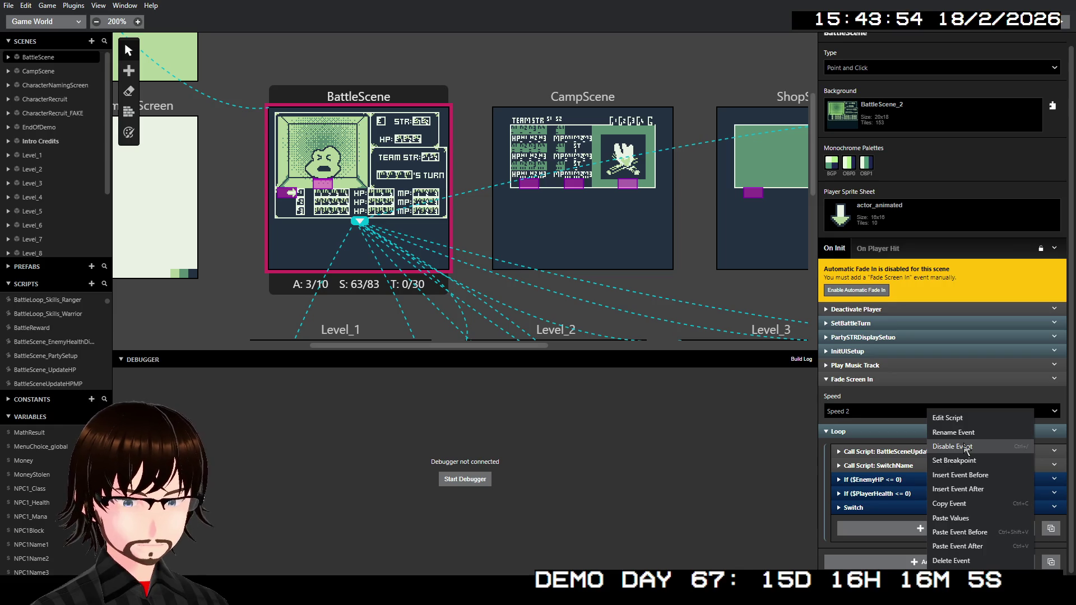
pyautogui.click(990, 489)
pyautogui.click(731, 235)
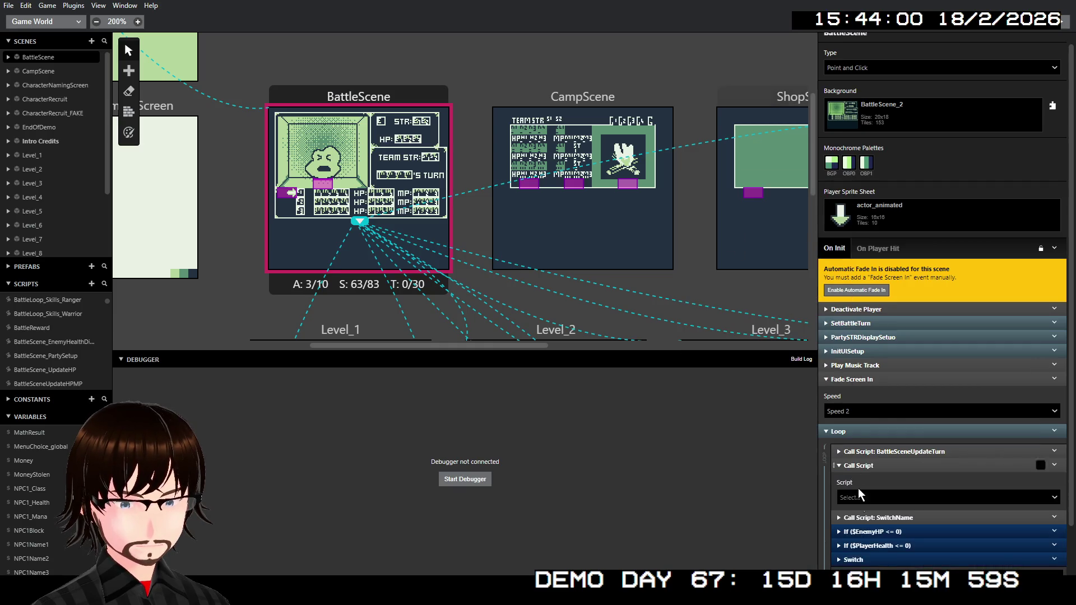
pyautogui.click(881, 480)
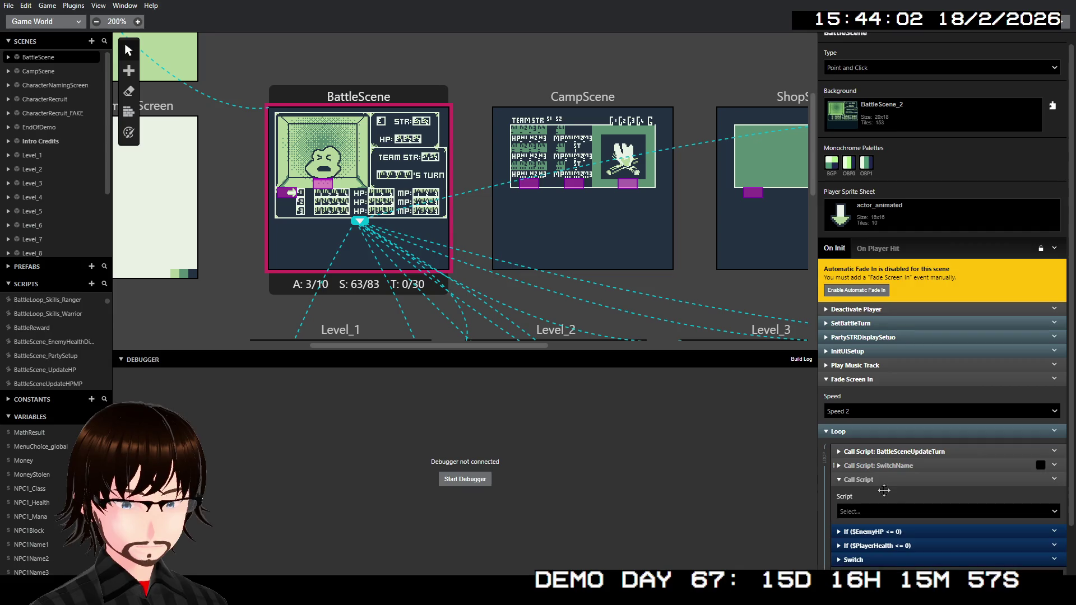
pyautogui.click(896, 511)
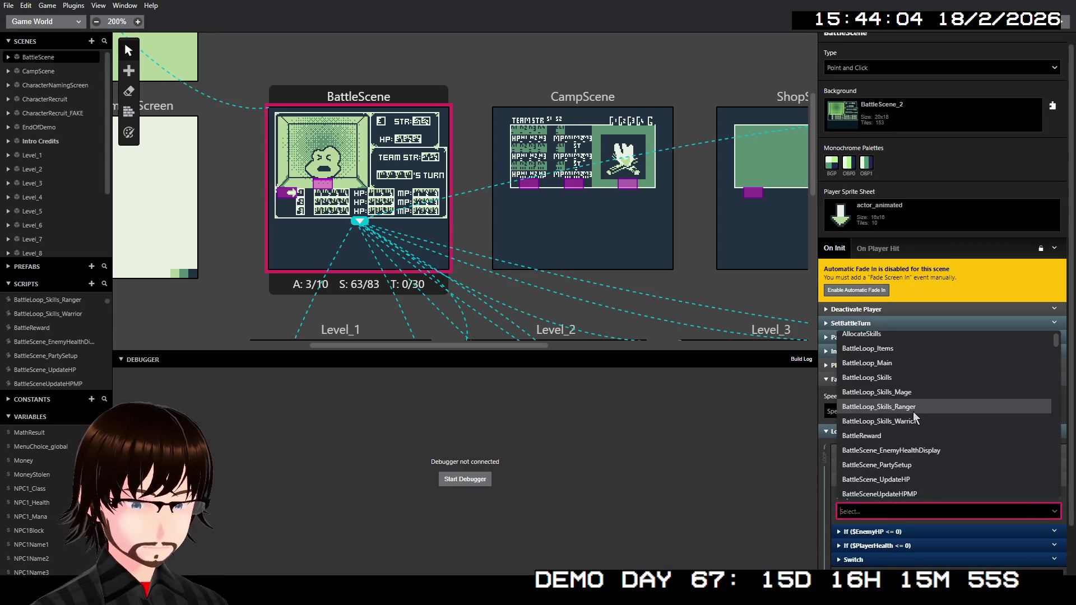
pyautogui.click(919, 491)
# Set the call's PartyMemNo to the number 0 and CharMana to $PlayerMana
pyautogui.scroll(-3, 922, 450)
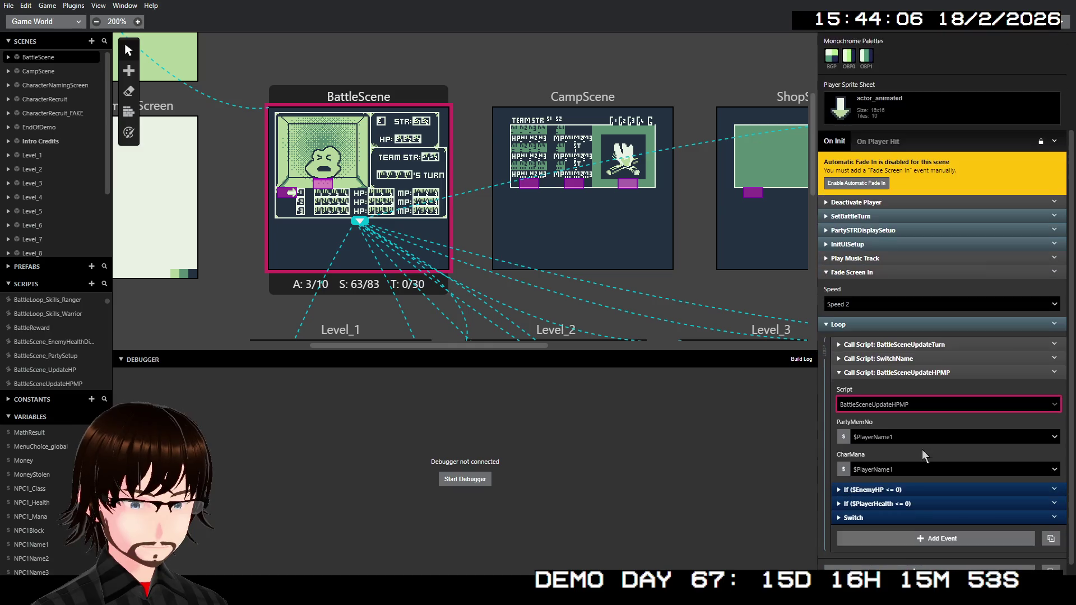
pyautogui.click(898, 433)
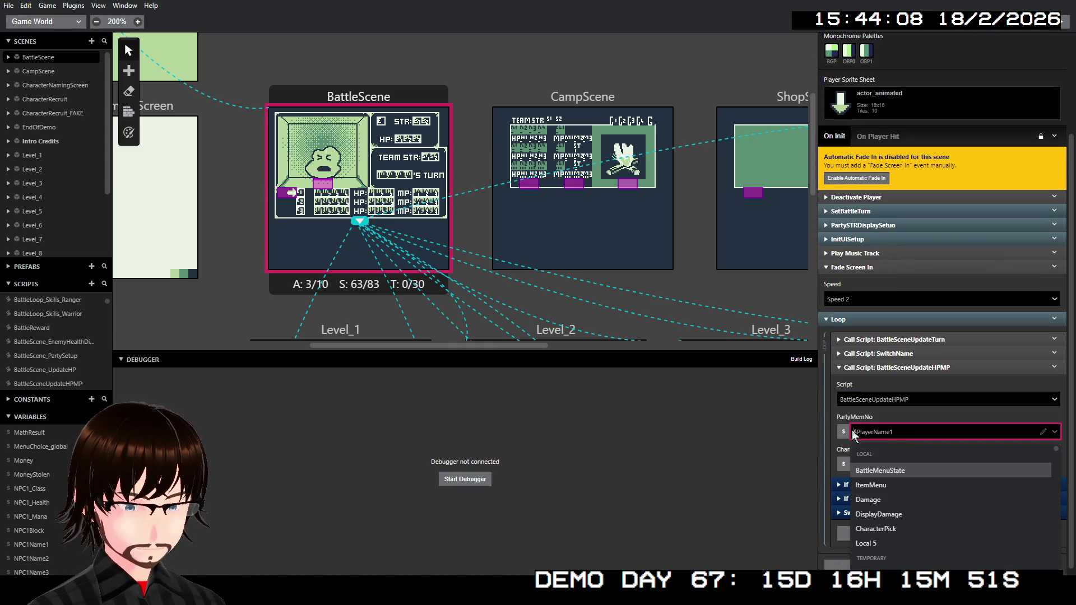
pyautogui.click(845, 431)
pyautogui.click(883, 406)
pyautogui.click(883, 434)
pyautogui.click(880, 465)
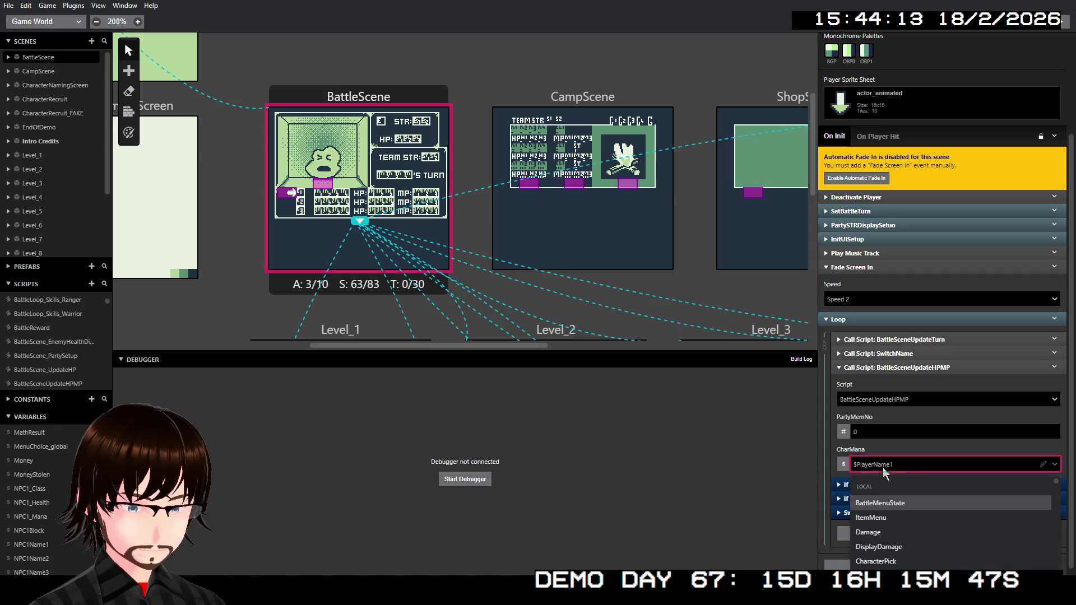
pyautogui.write('play')
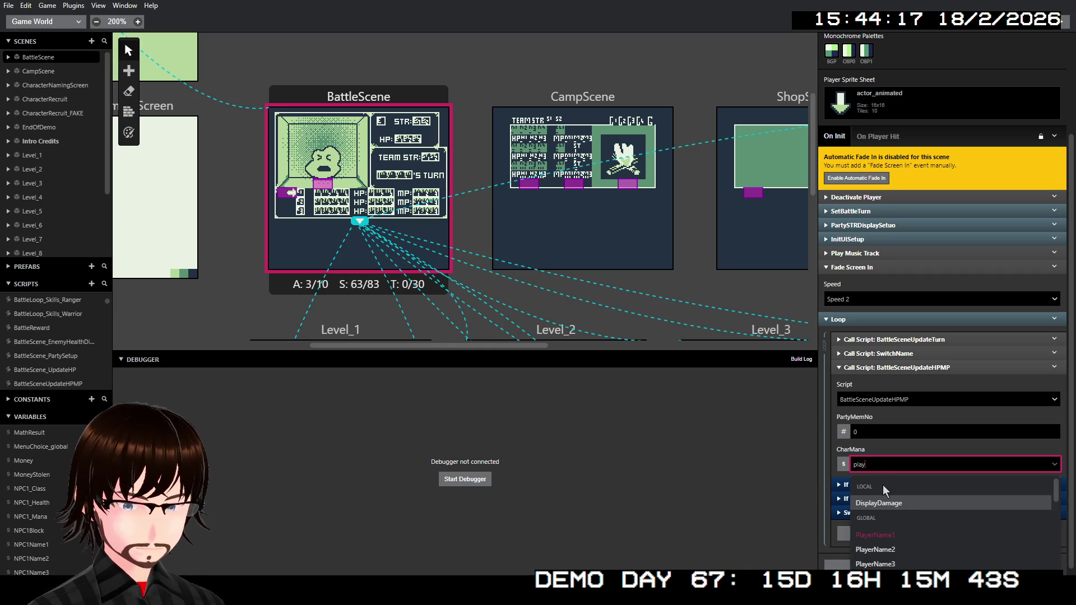
pyautogui.write('erm')
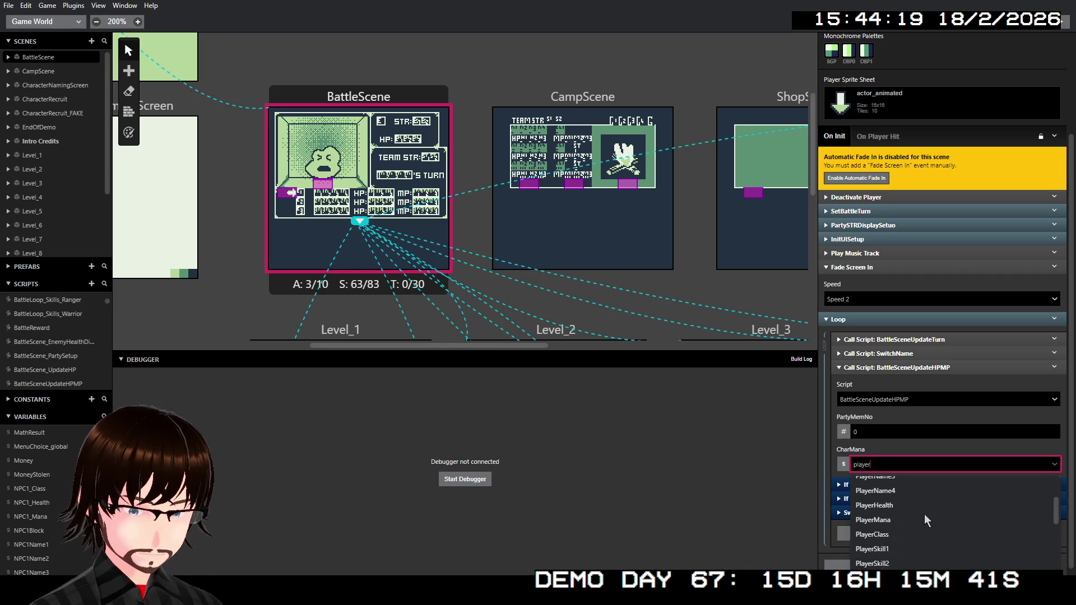
pyautogui.click(900, 515)
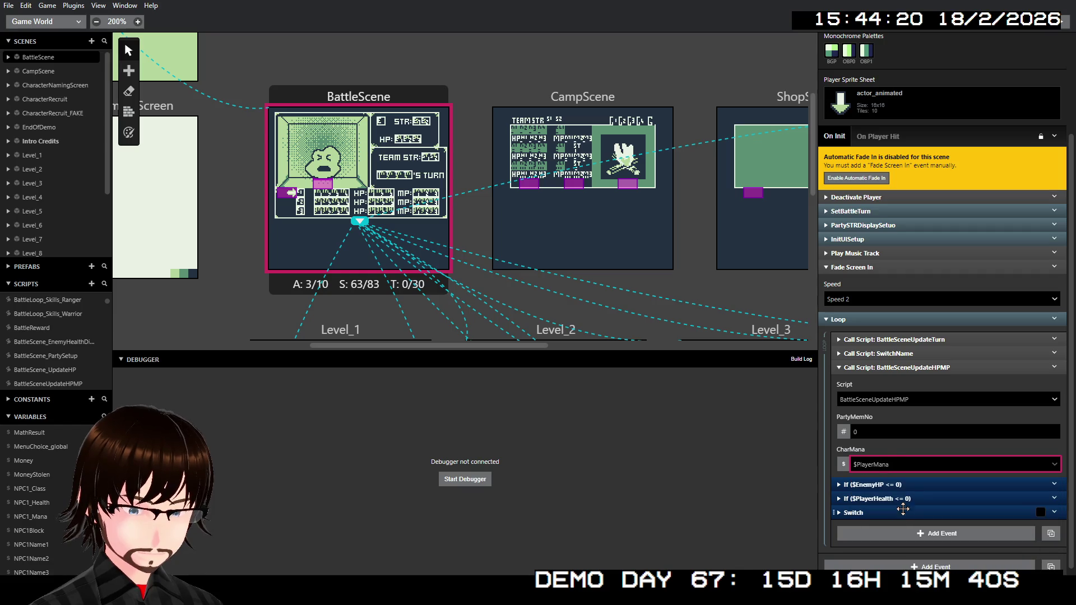
pyautogui.click(918, 370)
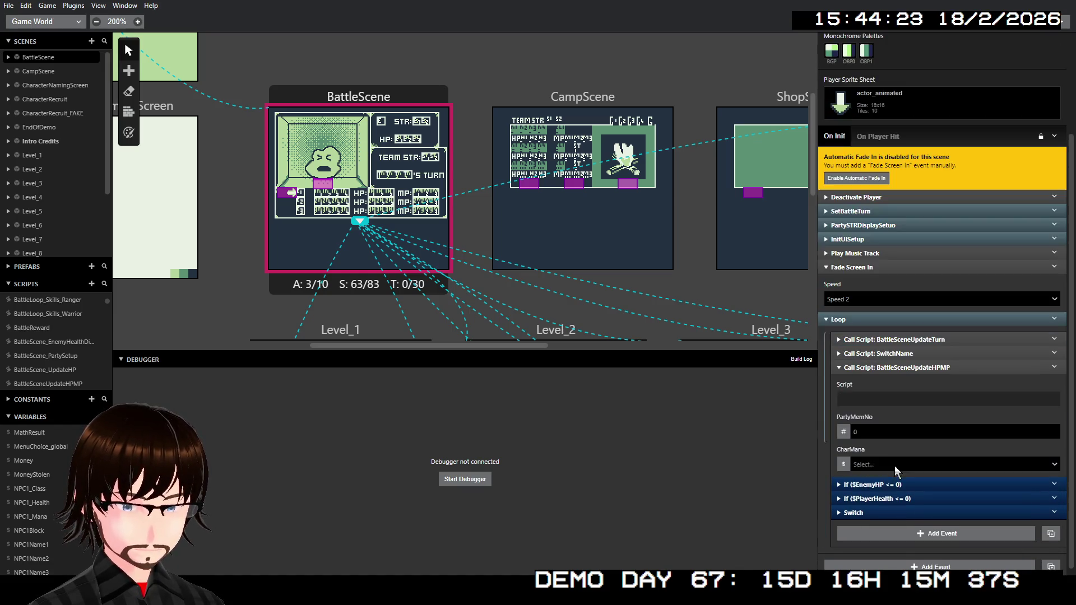
# Copy the BattleSceneUpdateHPMP call event and paste a duplicate into the loop
pyautogui.rightClick(904, 368)
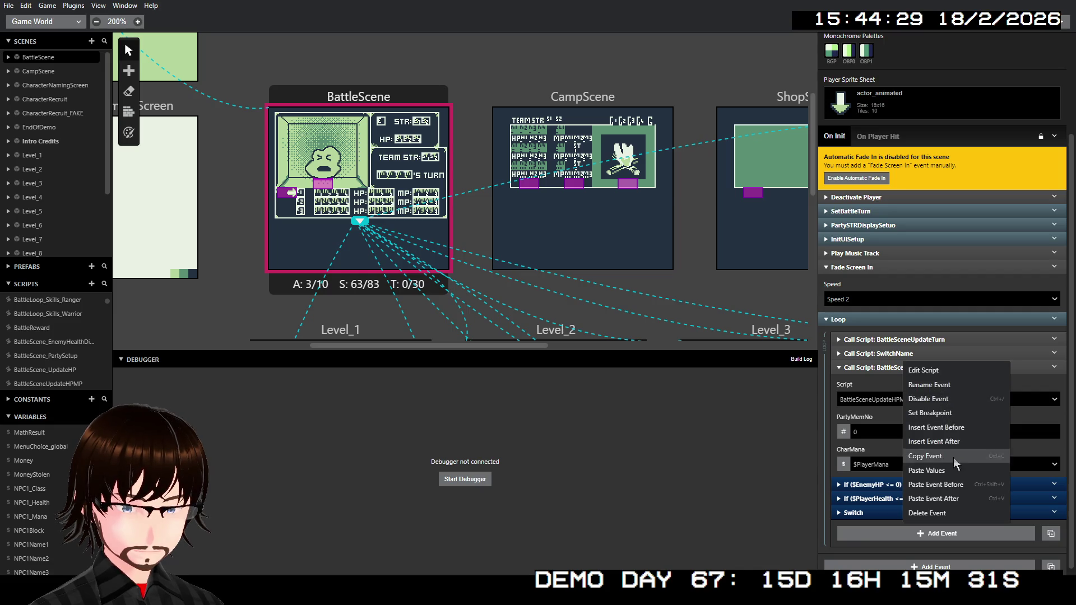
pyautogui.click(1041, 368)
pyautogui.rightClick(964, 367)
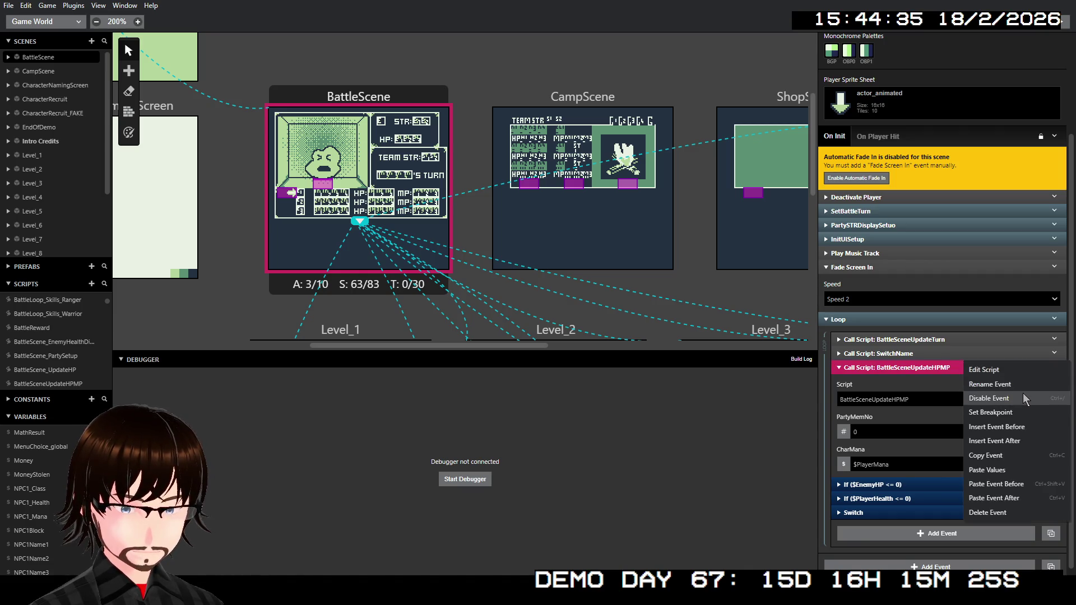
pyautogui.click(939, 375)
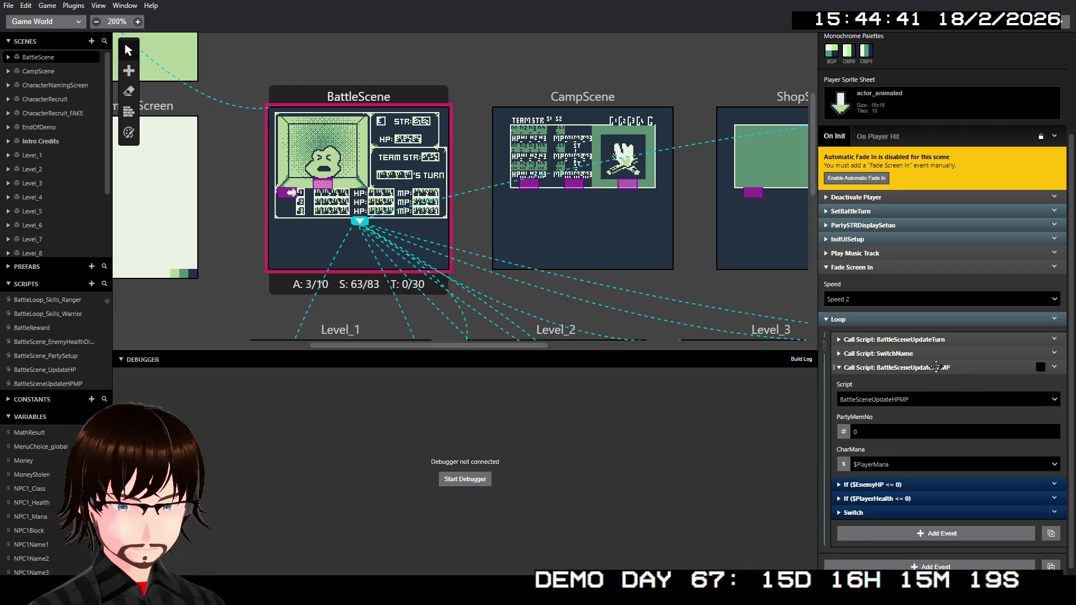
pyautogui.rightClick(936, 365)
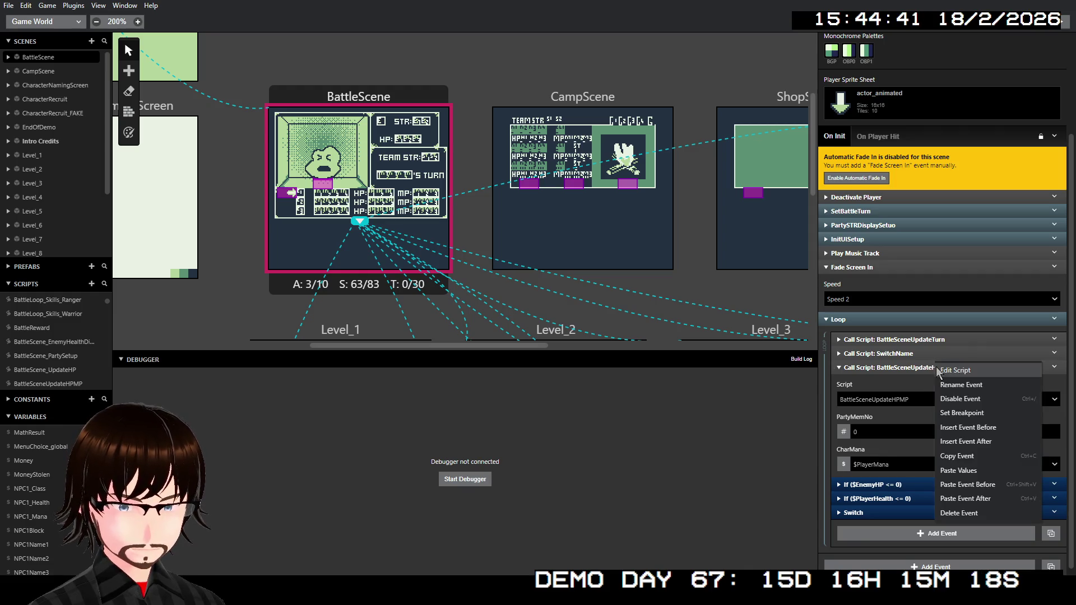
pyautogui.click(968, 457)
pyautogui.rightClick(1009, 371)
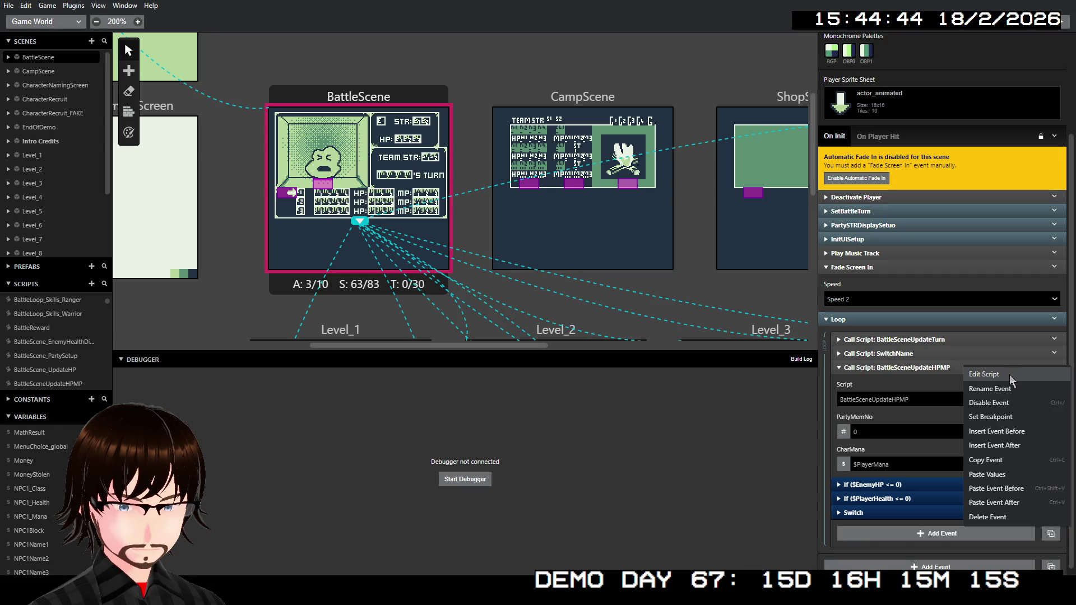
pyautogui.click(1019, 498)
# Select both BattleSceneUpdateHPMP calls and group them into an Event Group
pyautogui.scroll(-2, 958, 442)
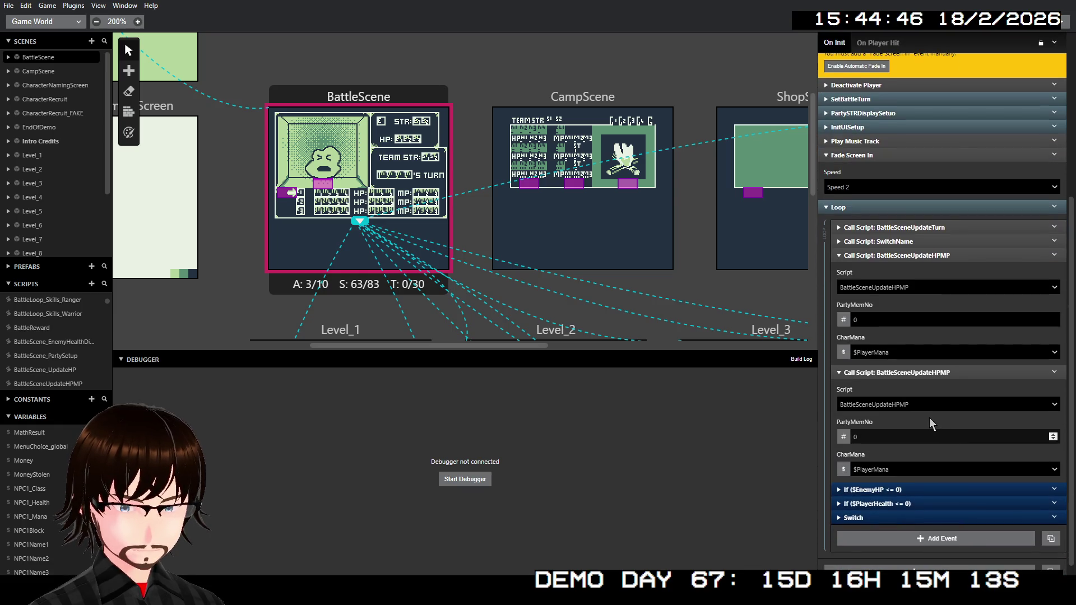
pyautogui.click(917, 373)
pyautogui.keyDown('shift'); pyautogui.click(914, 256); pyautogui.keyUp('shift')
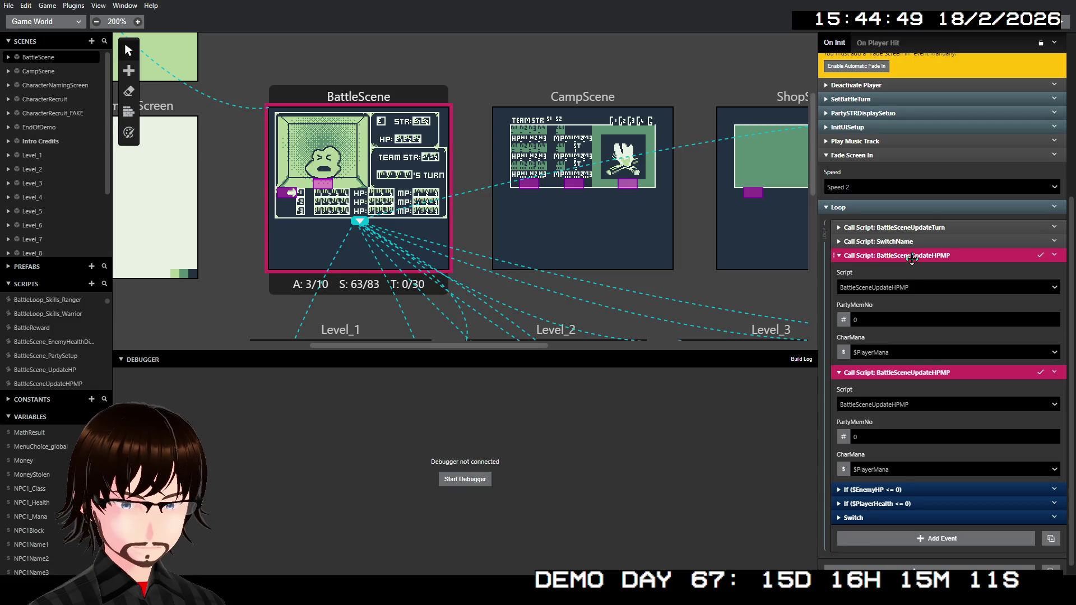
pyautogui.rightClick(914, 261)
pyautogui.click(953, 263)
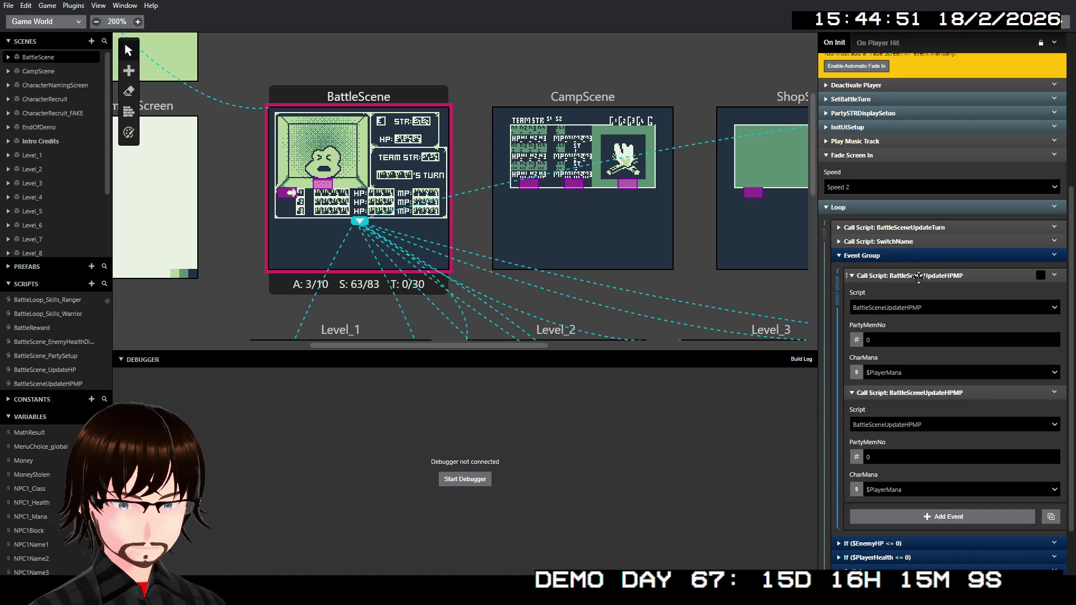
pyautogui.rightClick(870, 258)
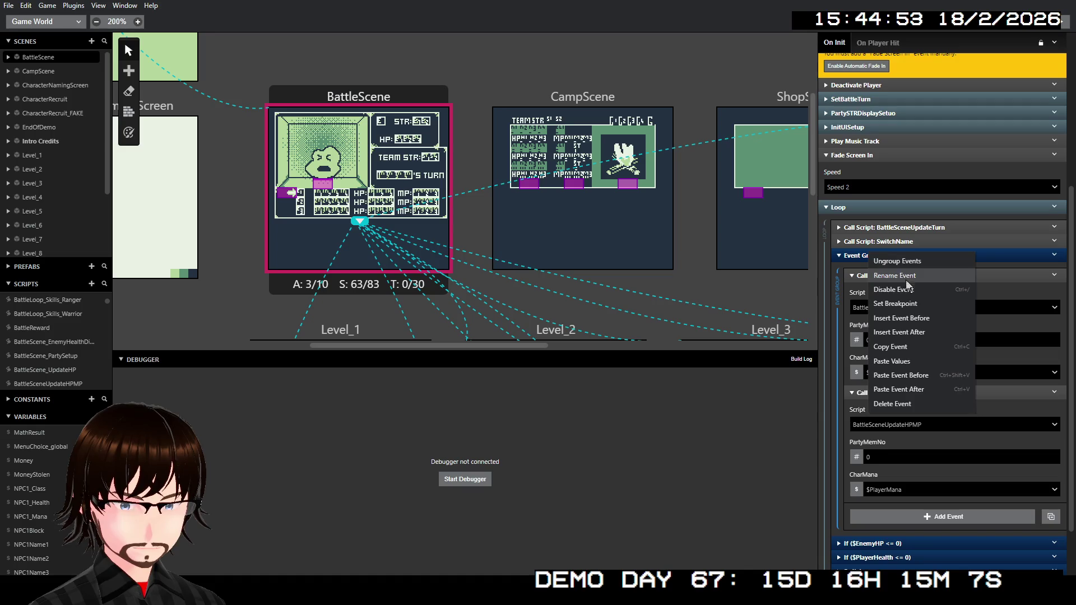
# Rename the event group to UpdateHPMP
pyautogui.click(904, 275)
pyautogui.write('UpdateHPMP')
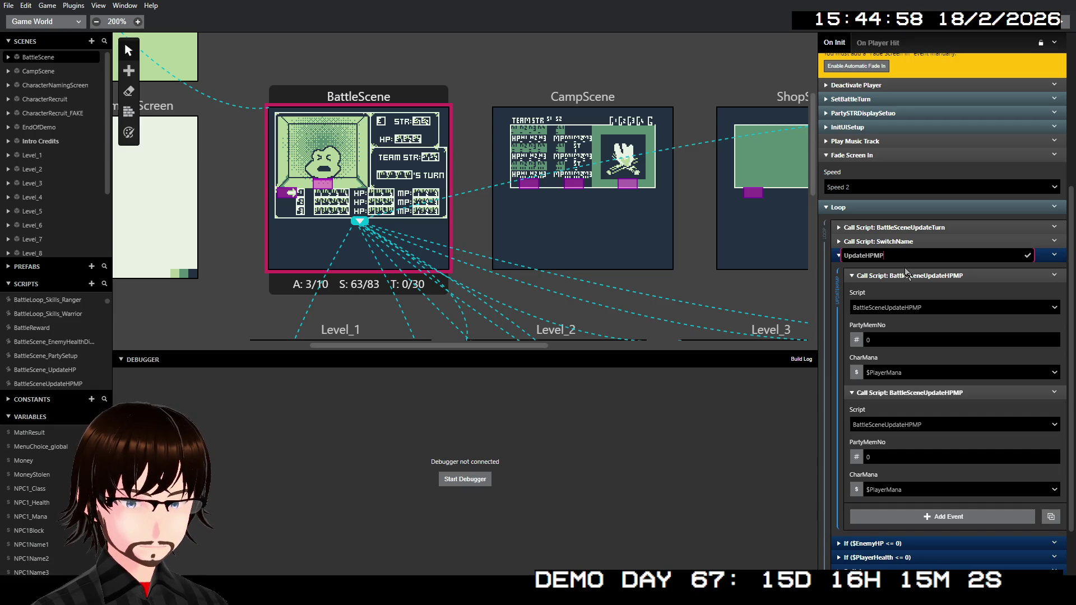
pyautogui.press('Return')
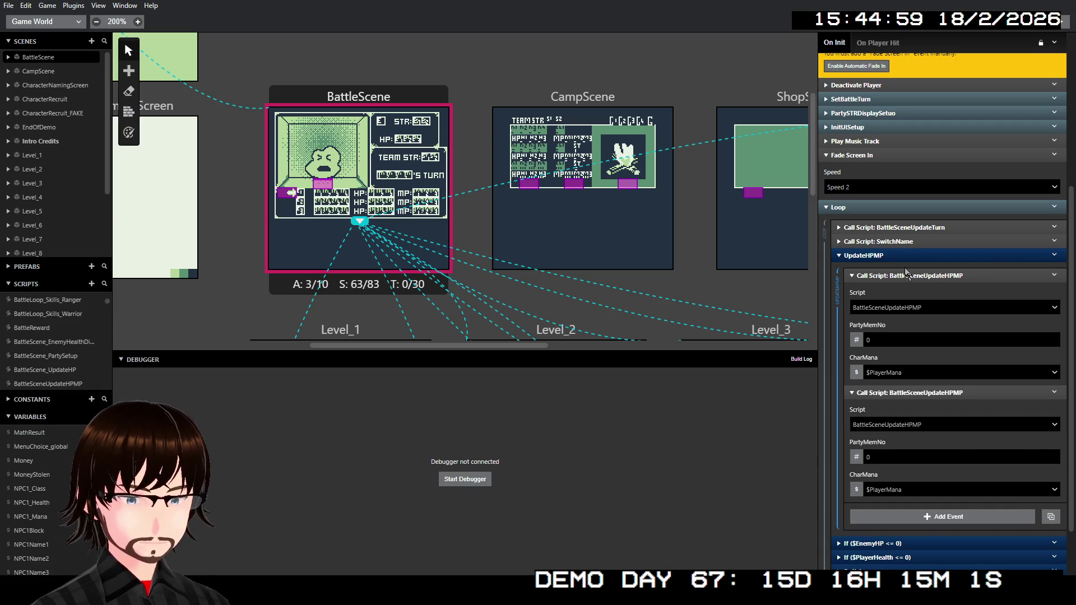
# Give the second HPMP call PartyMemNo 1 and $NPC1_Mana, then collapse both calls
pyautogui.click(887, 455)
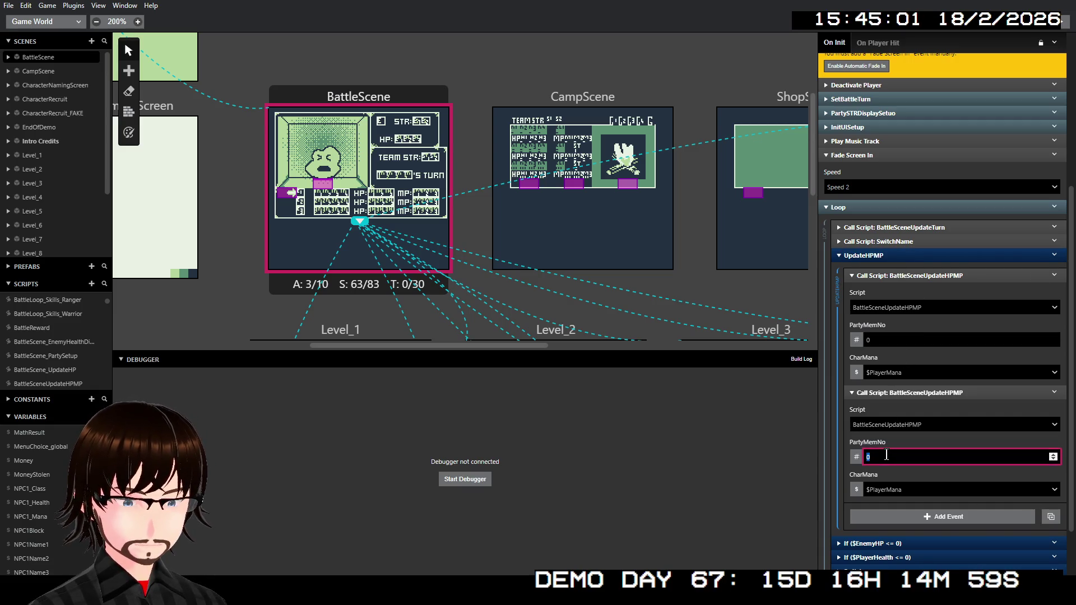
pyautogui.write('1')
pyautogui.click(899, 489)
pyautogui.write('npc1')
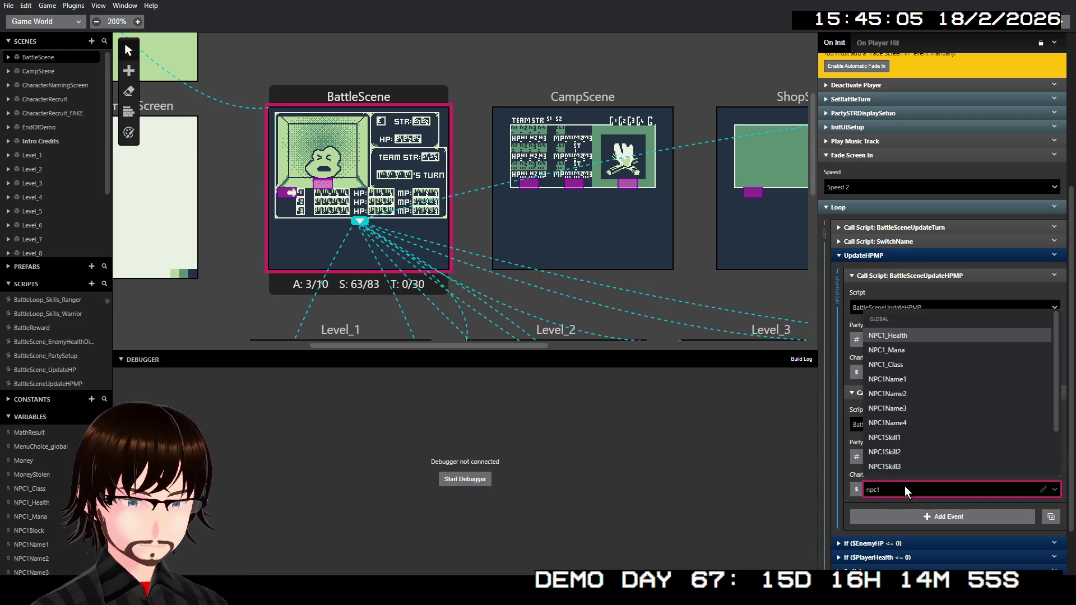
pyautogui.click(889, 350)
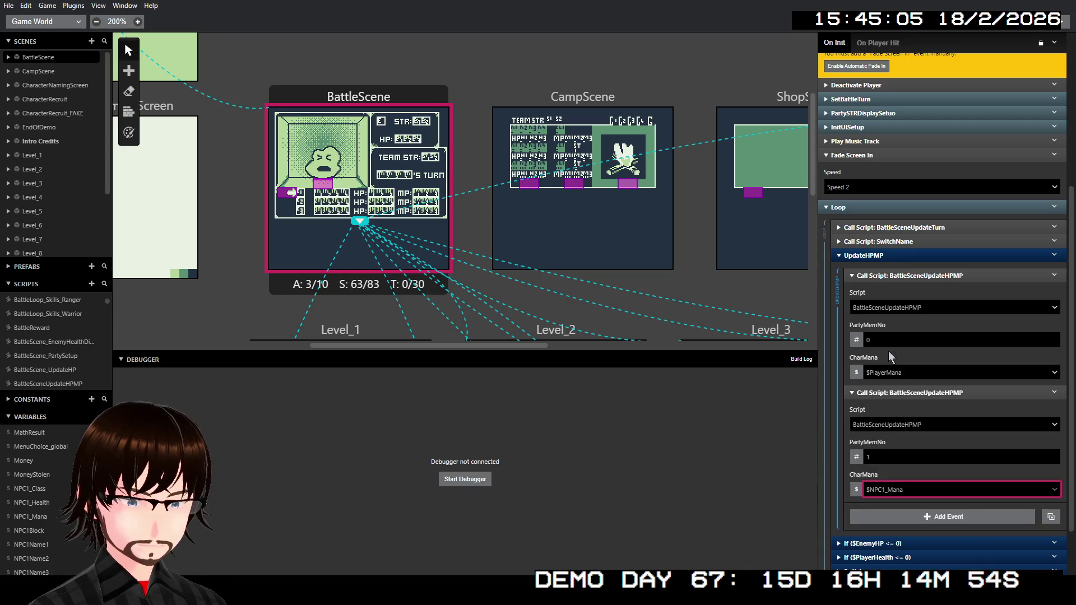
pyautogui.click(915, 393)
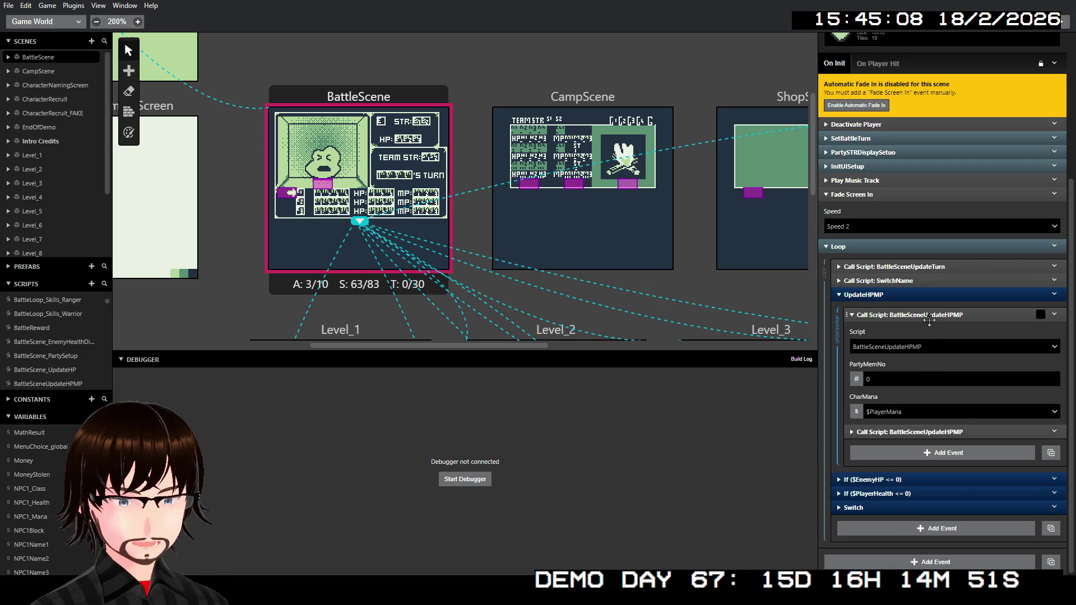
pyautogui.click(930, 317)
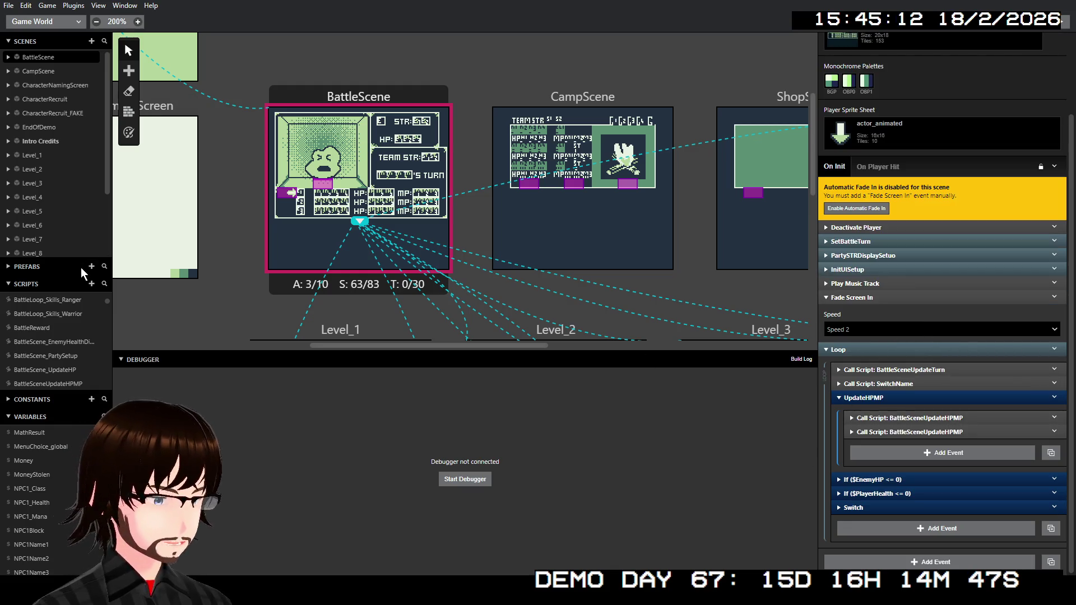
pyautogui.scroll(-2, 59, 179)
# In the BattleSceneUpdateHPMP script, feed CharHP and CharMP from new parameter variables
pyautogui.scroll(3, 70, 379)
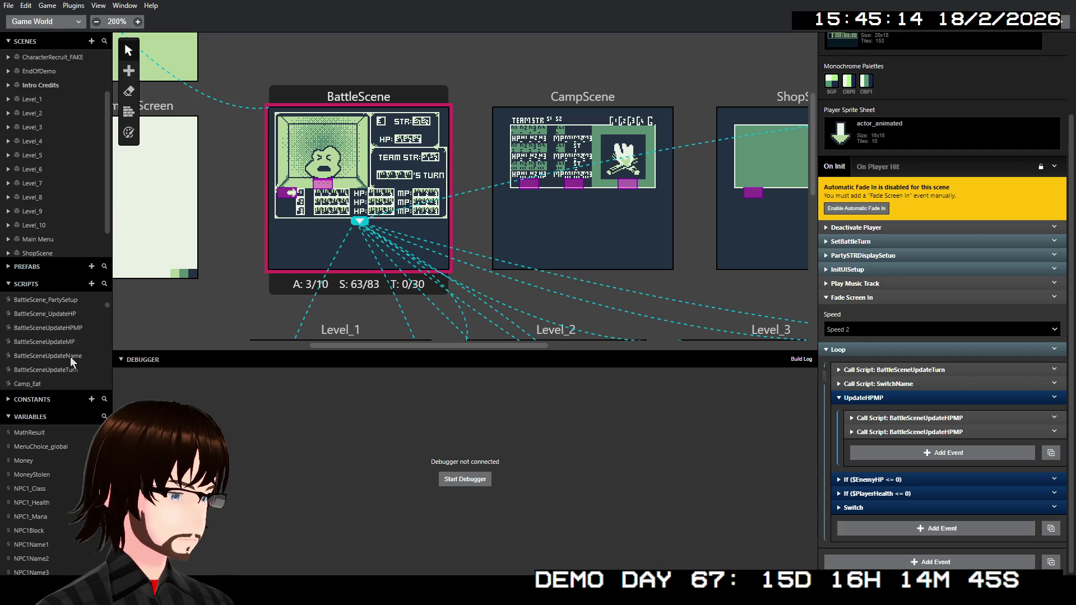
pyautogui.scroll(-3, 73, 351)
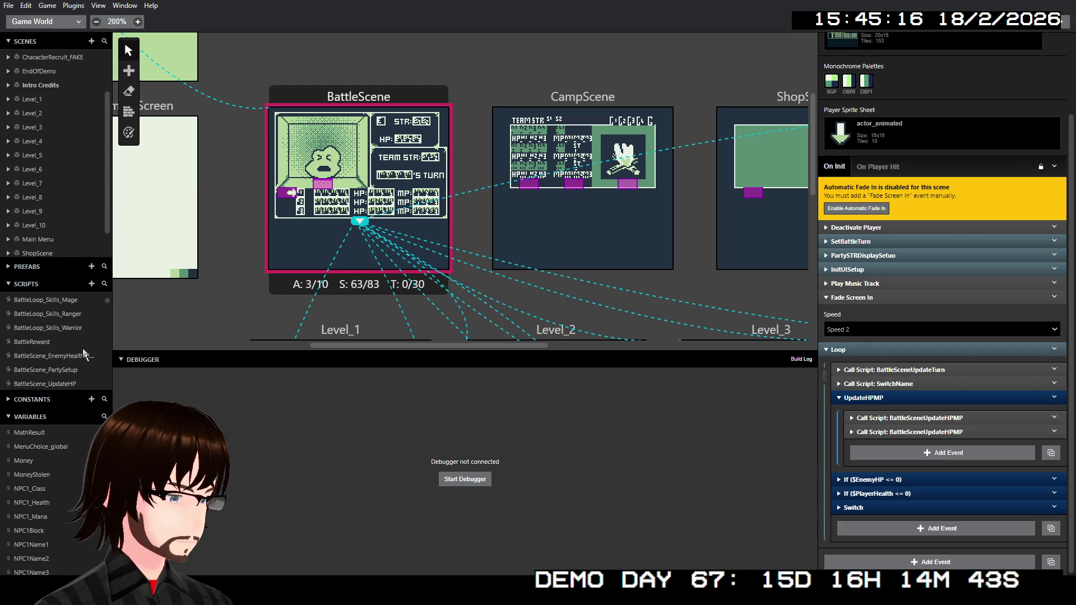
pyautogui.click(73, 340)
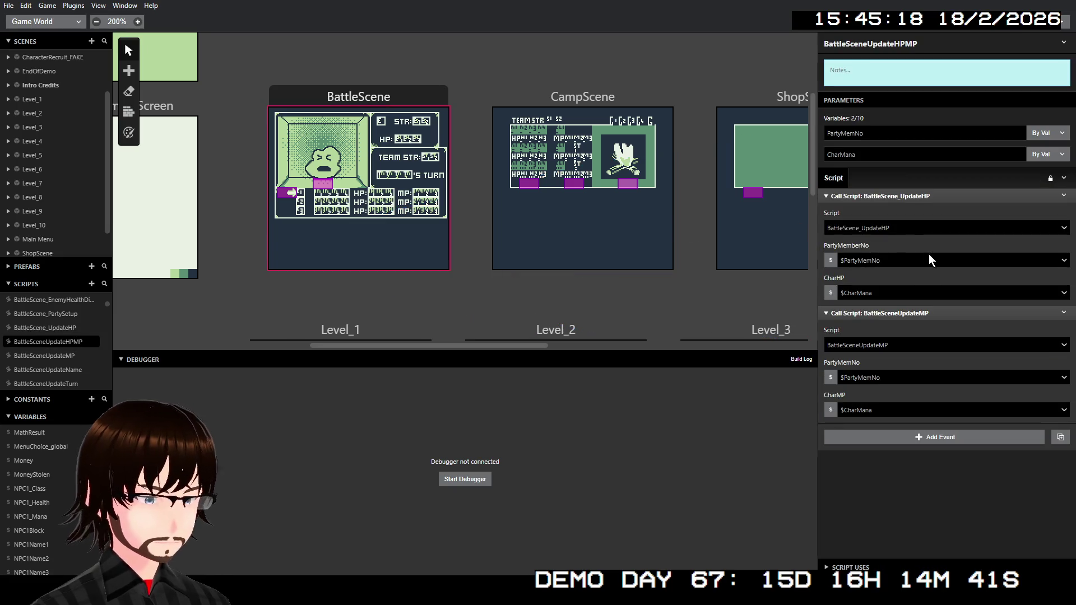
pyautogui.click(882, 293)
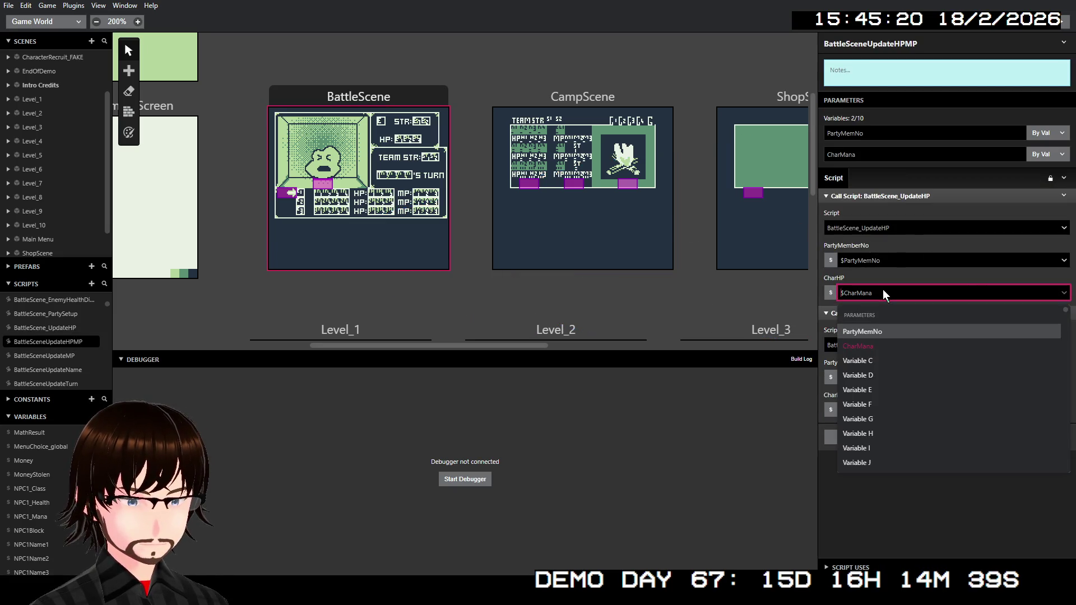
pyautogui.click(877, 361)
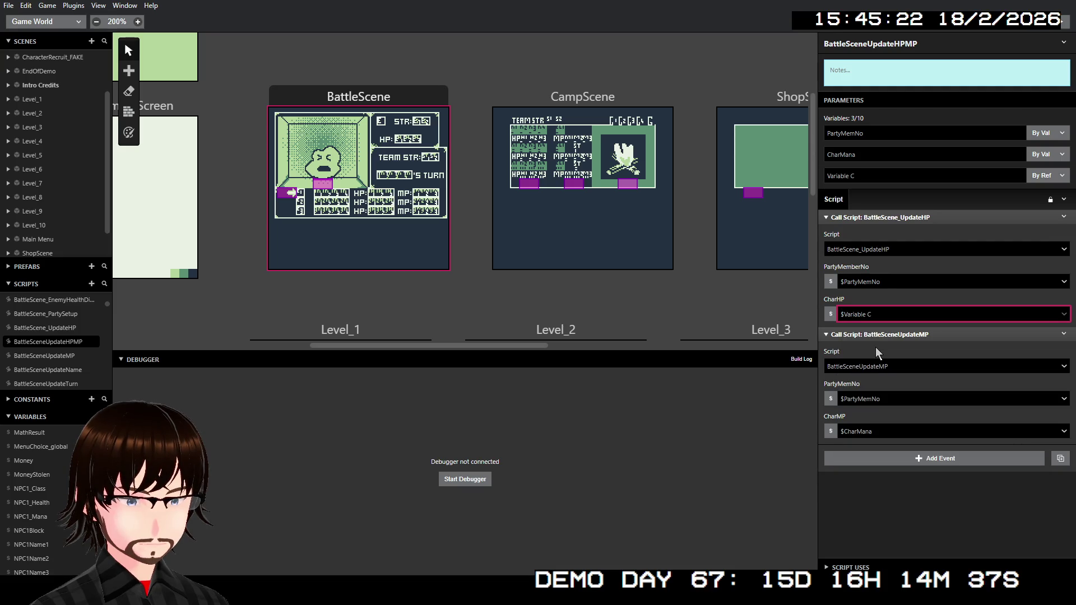
pyautogui.click(883, 429)
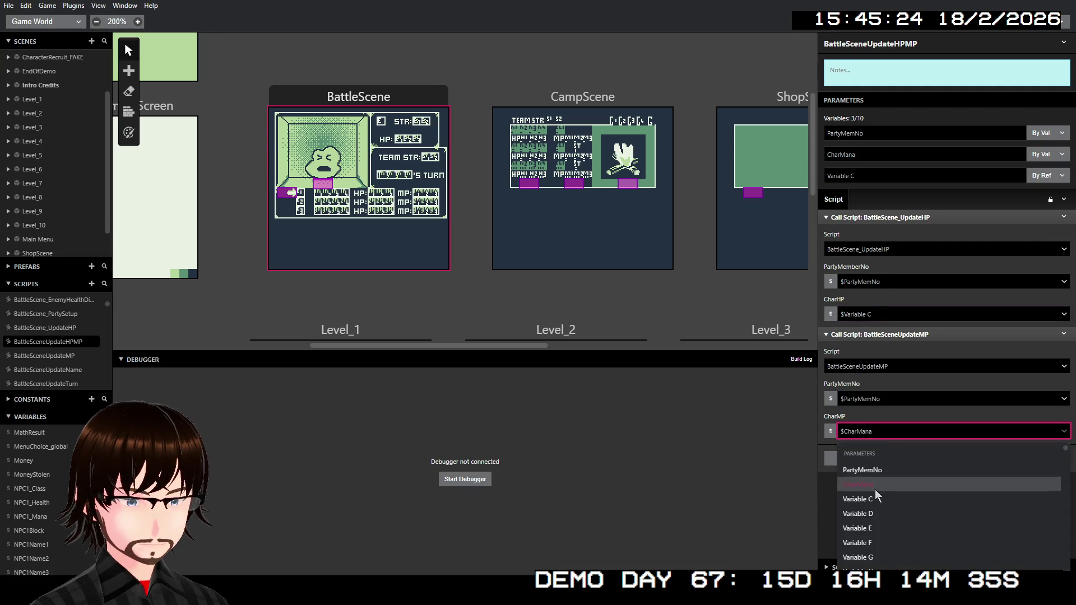
pyautogui.click(875, 493)
pyautogui.click(873, 291)
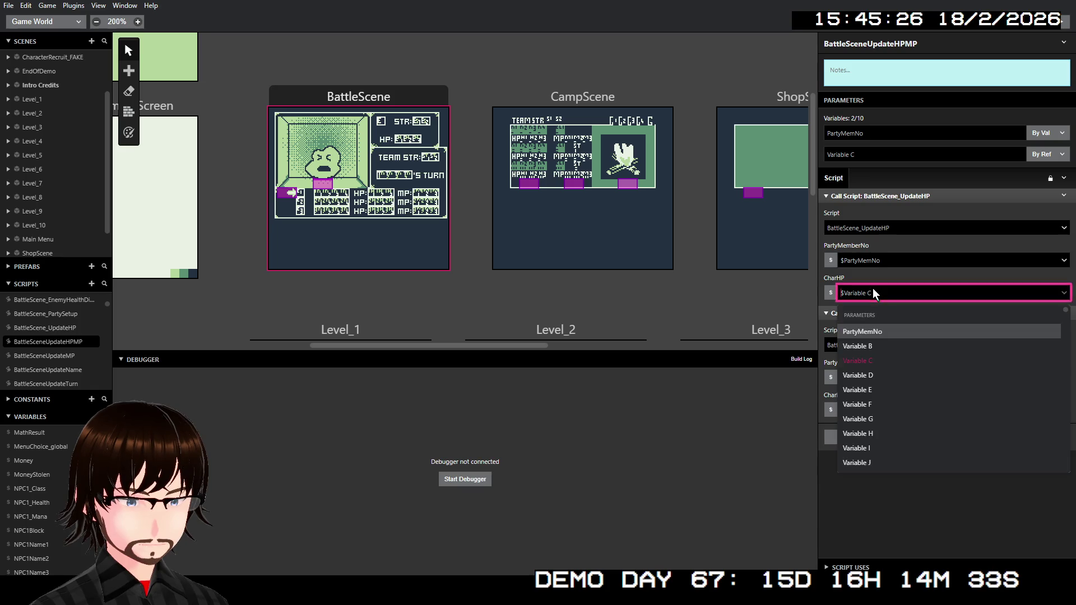
pyautogui.click(863, 349)
# Rename the script parameters to CharHealth and CharMana, then return to BattleScene
pyautogui.tripleClick(875, 154)
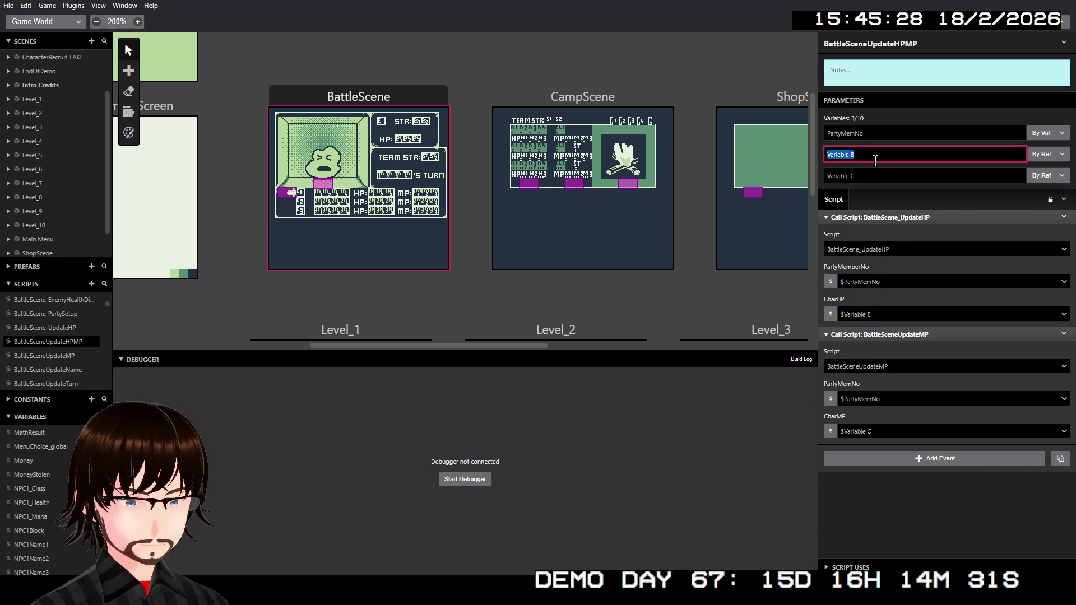
pyautogui.write('Playe')
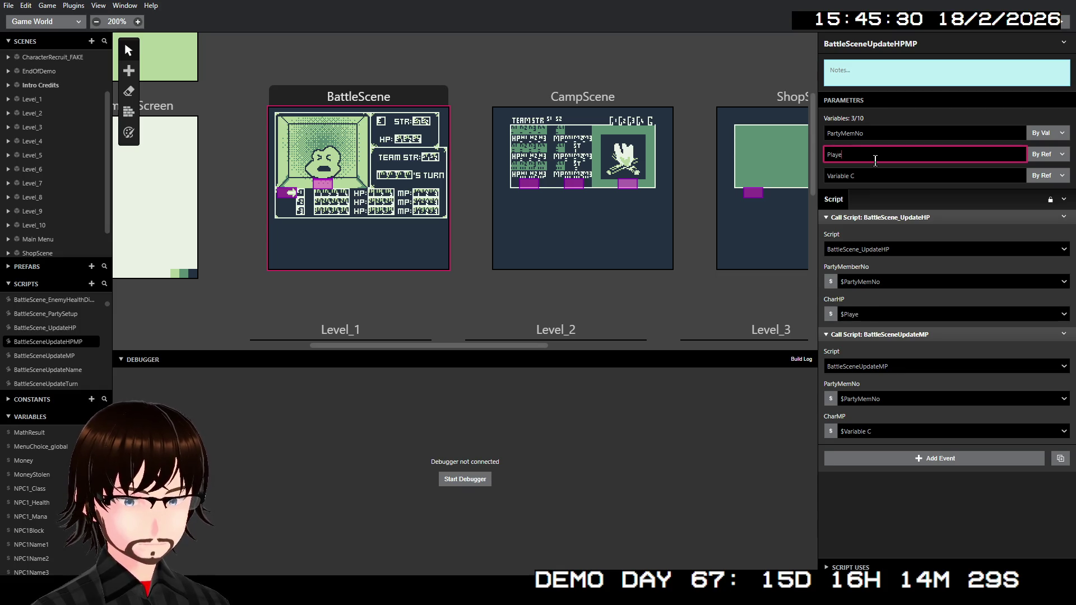
pyautogui.press('BackSpace')
pyautogui.press('BackSpace')
pyautogui.press('BackSpace')
pyautogui.write('CharHe')
pyautogui.click(849, 177)
pyautogui.doubleClick(849, 177)
pyautogui.press('BackSpace')
pyautogui.write('rMana')
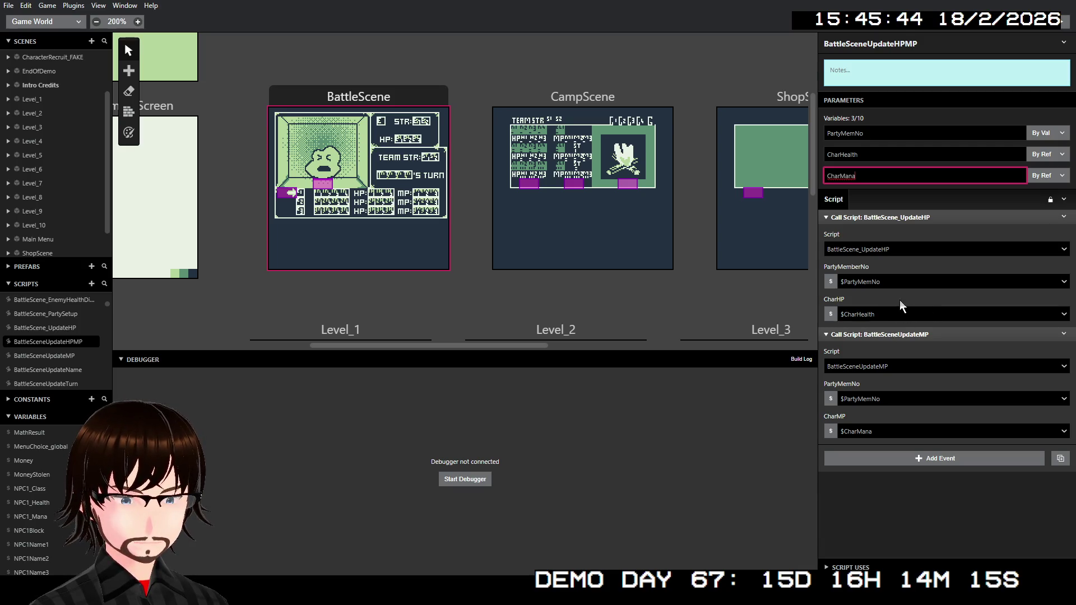
pyautogui.click(936, 512)
pyautogui.click(336, 241)
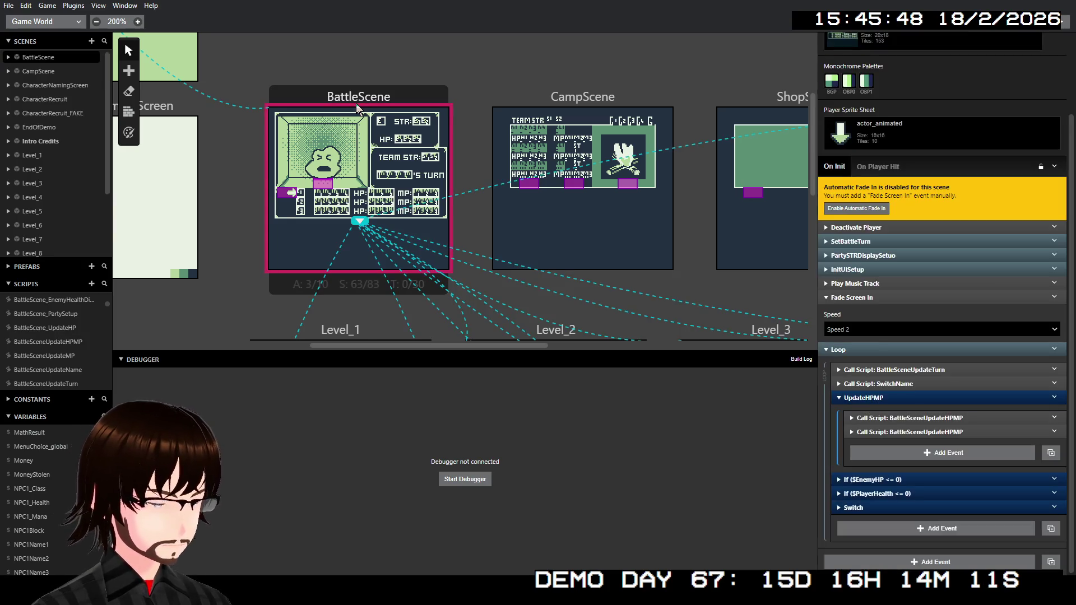
# Pass $PlayerHealth and $PlayerMana to the first BattleSceneUpdateHPMP call
pyautogui.click(909, 419)
pyautogui.scroll(-1, 926, 512)
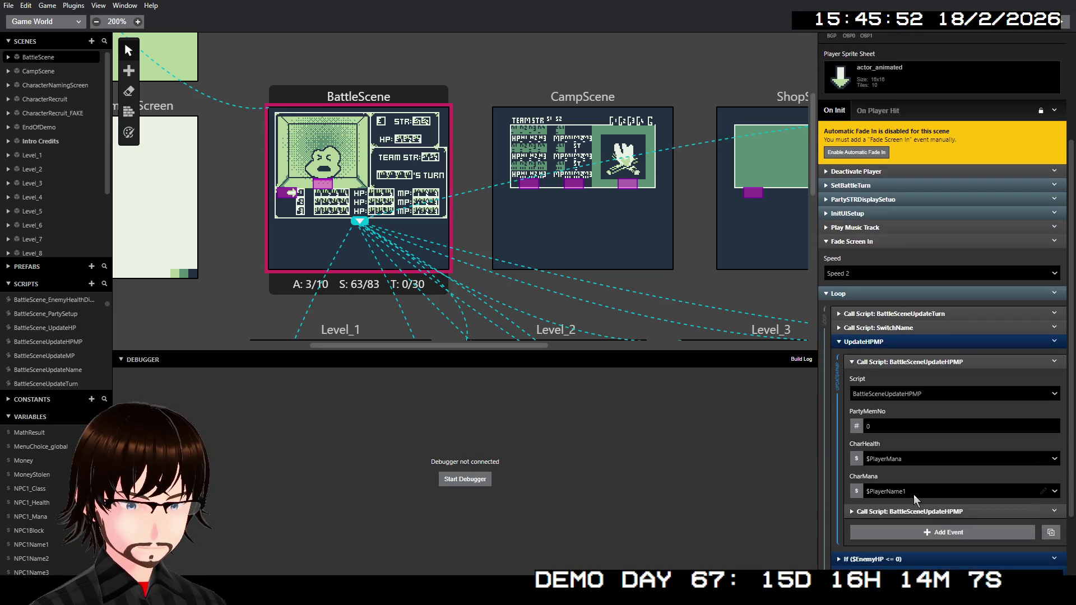
pyautogui.click(914, 460)
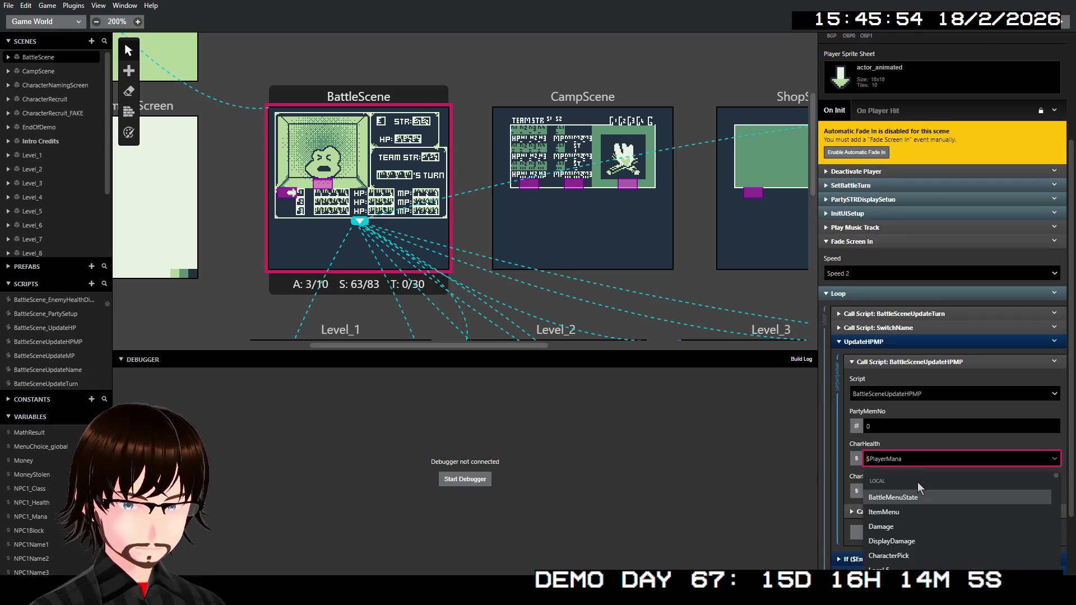
pyautogui.write('playerh')
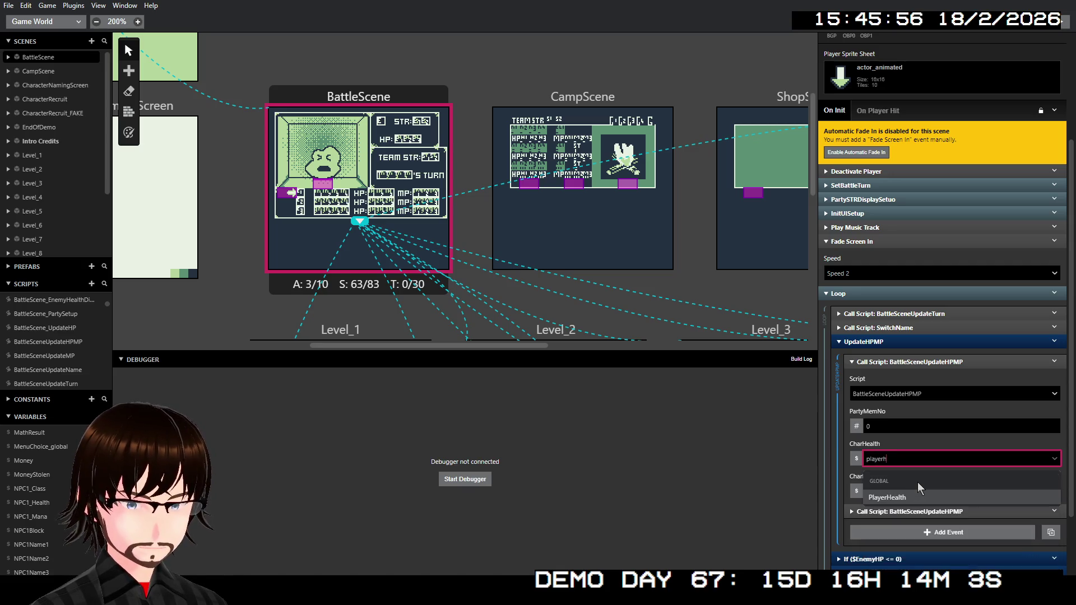
pyautogui.press('Return')
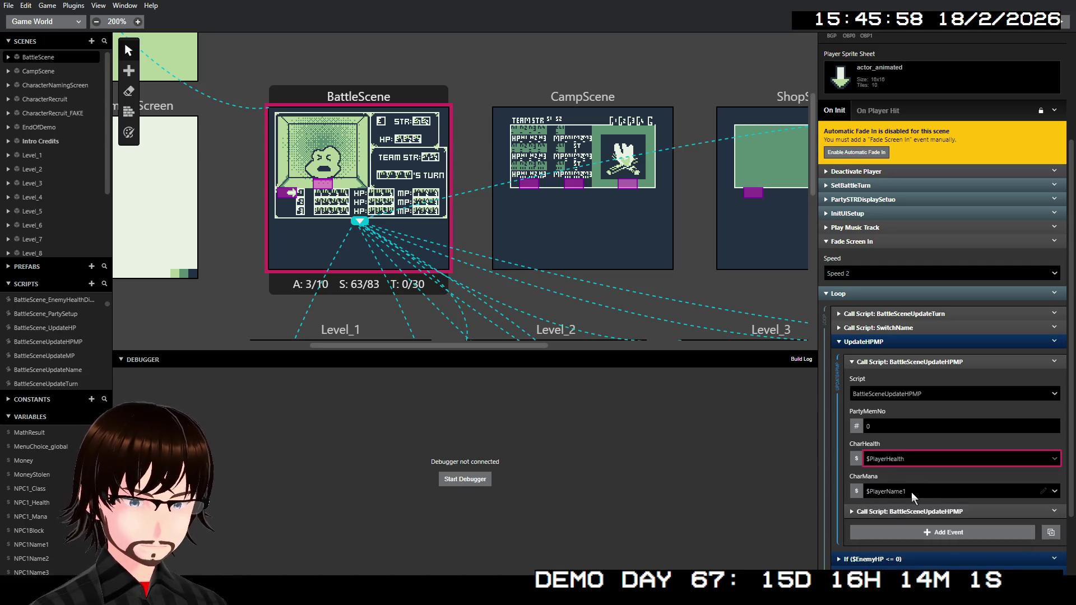
pyautogui.click(911, 492)
pyautogui.write('player')
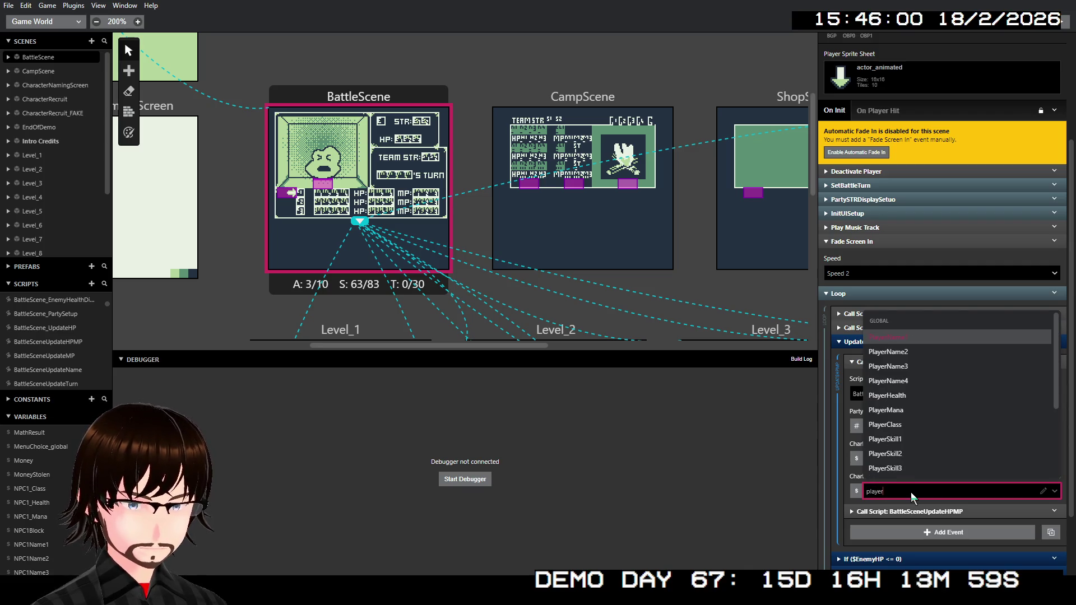
pyautogui.write('ma')
pyautogui.click(901, 469)
pyautogui.click(917, 362)
# Pass $NPC1_Health and $NPC1_Mana to the second BattleSceneUpdateHPMP call
pyautogui.scroll(2, 921, 350)
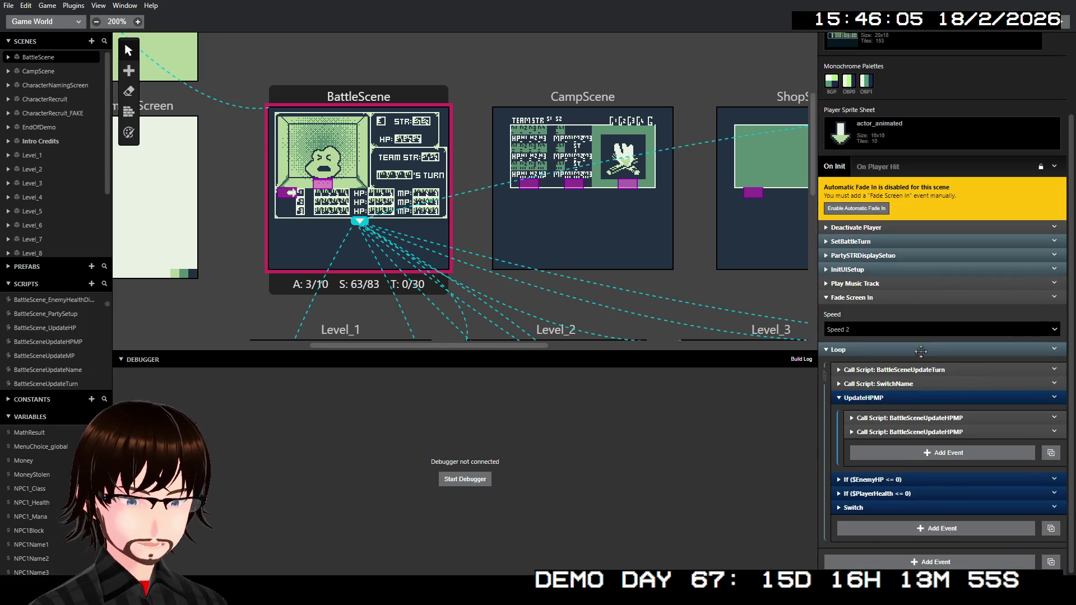
pyautogui.click(899, 432)
pyautogui.click(904, 392)
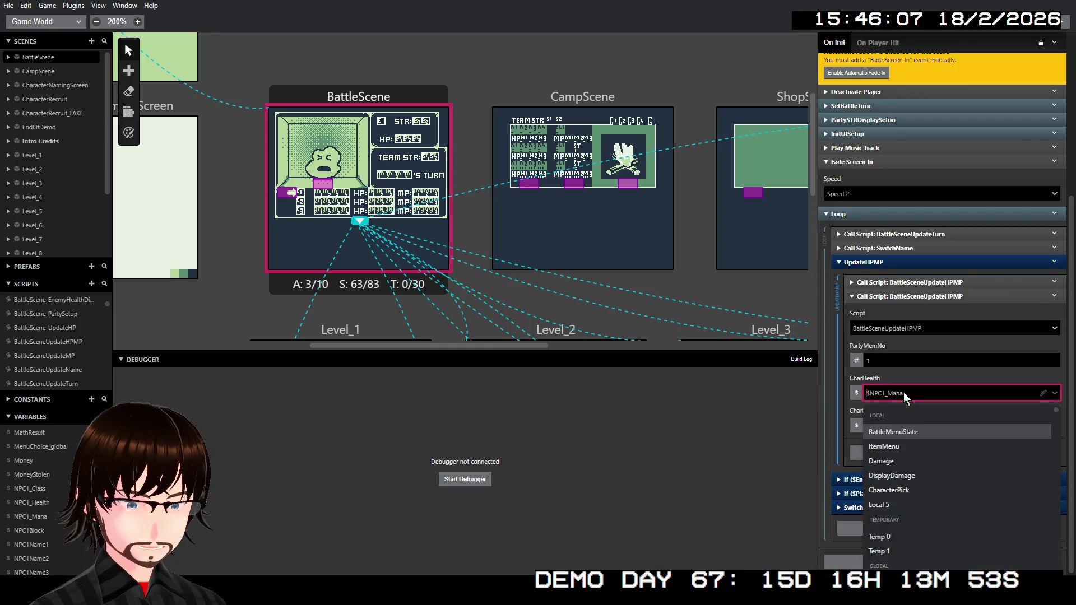
pyautogui.write('npc')
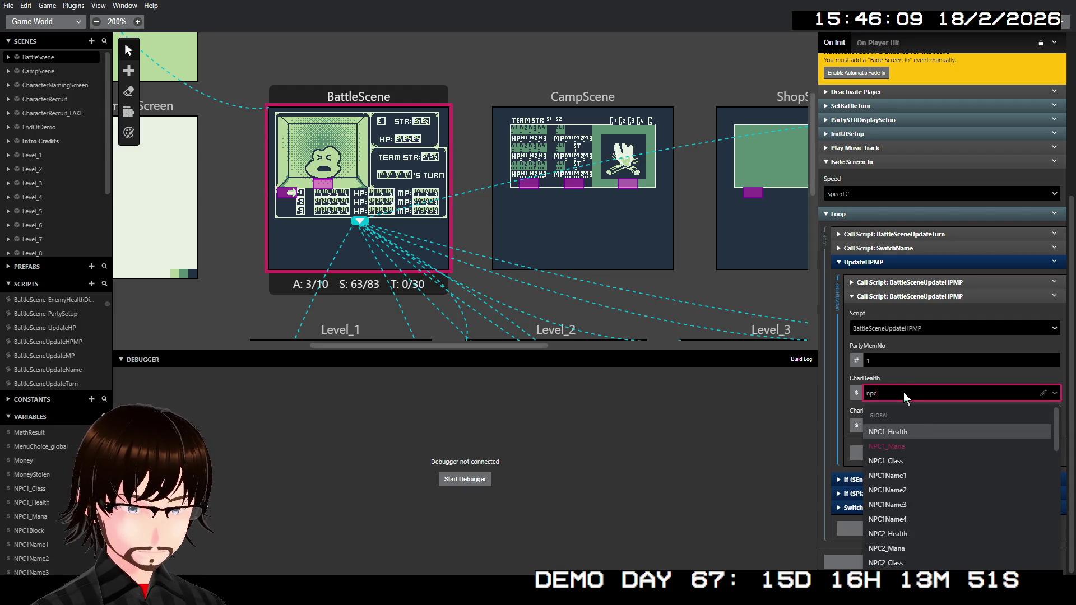
pyautogui.press('Return')
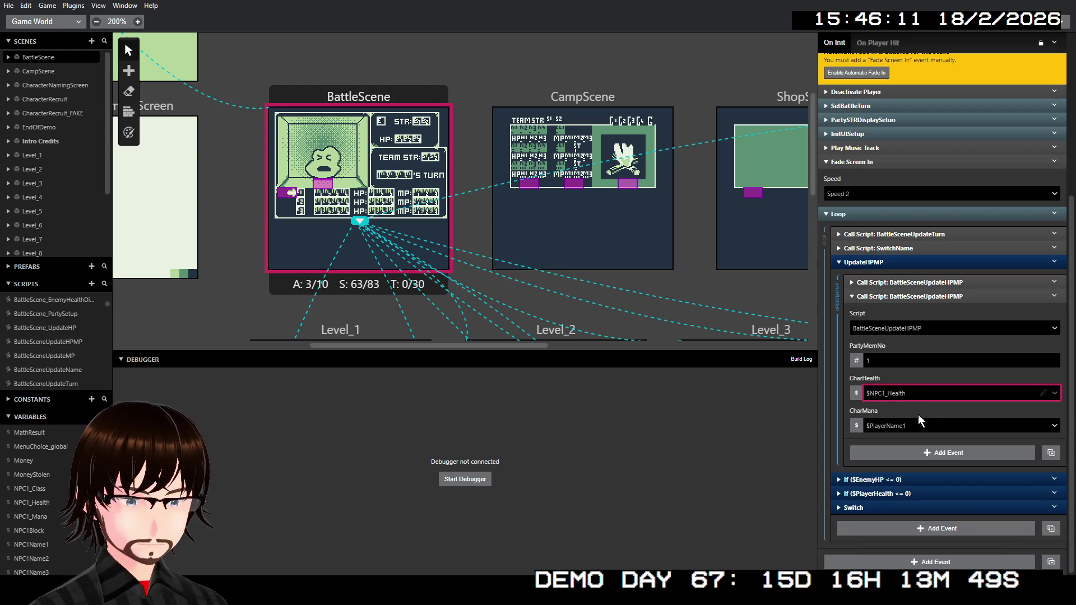
pyautogui.click(920, 426)
pyautogui.write('npc')
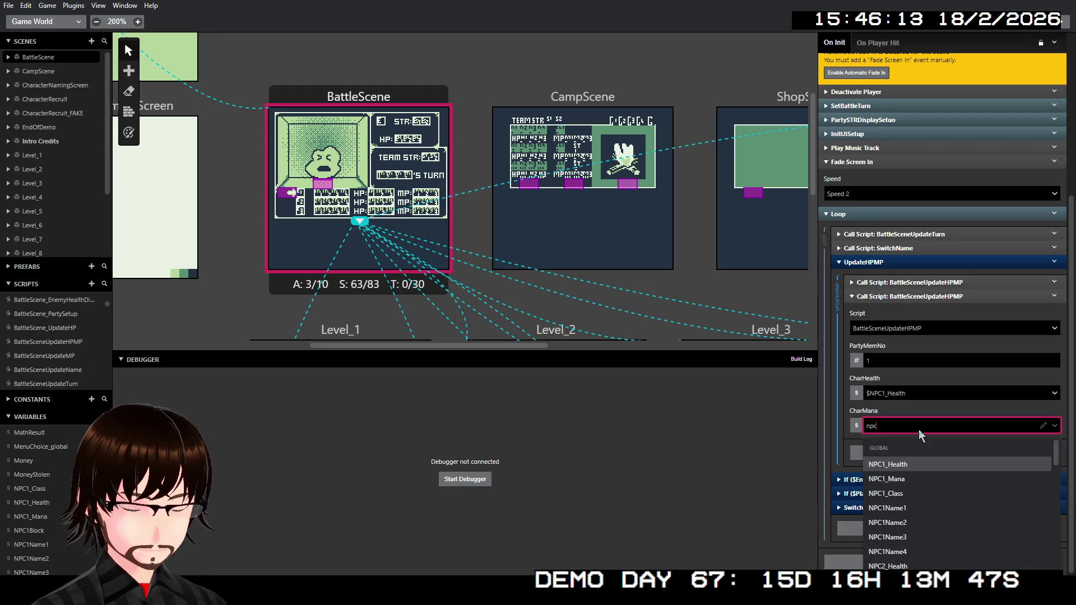
pyautogui.click(904, 477)
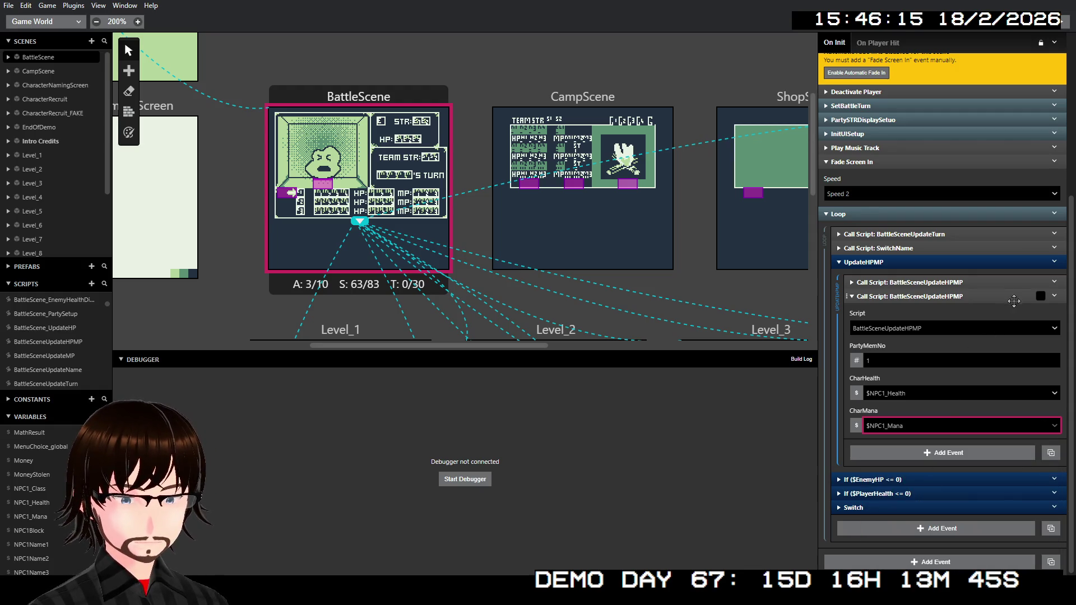
# Copy the second call and paste a third call after it
pyautogui.scroll(3, 974, 325)
pyautogui.rightClick(913, 436)
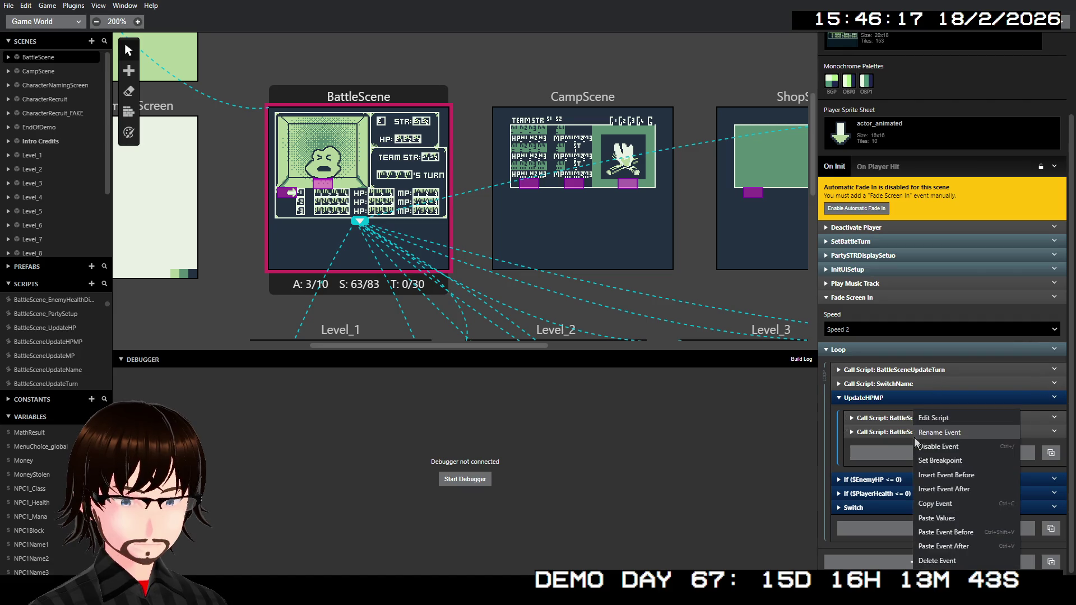
pyautogui.click(954, 503)
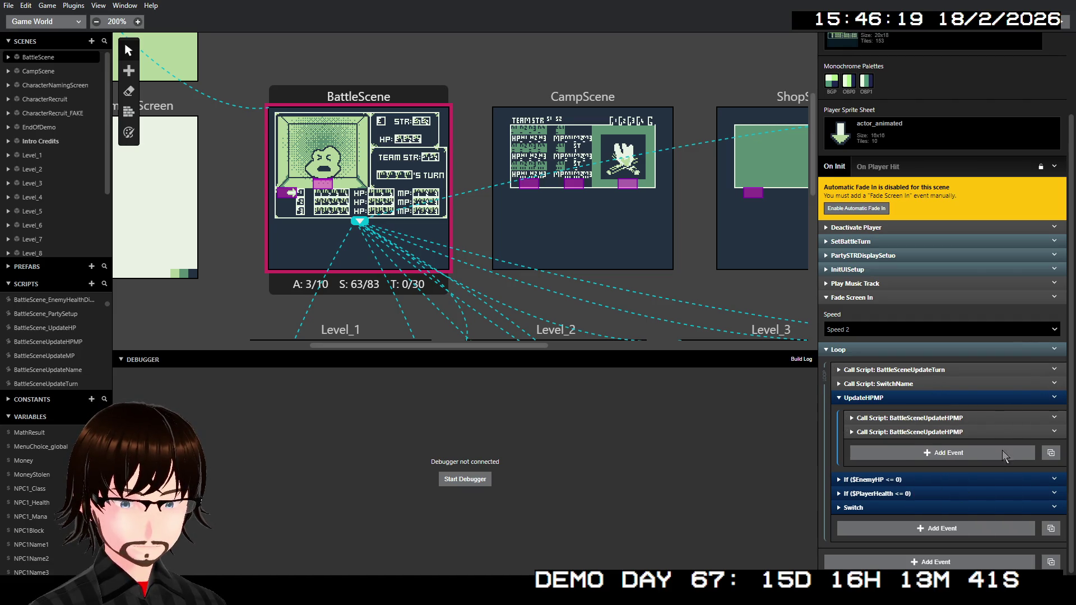
pyautogui.rightClick(1004, 435)
pyautogui.click(1009, 546)
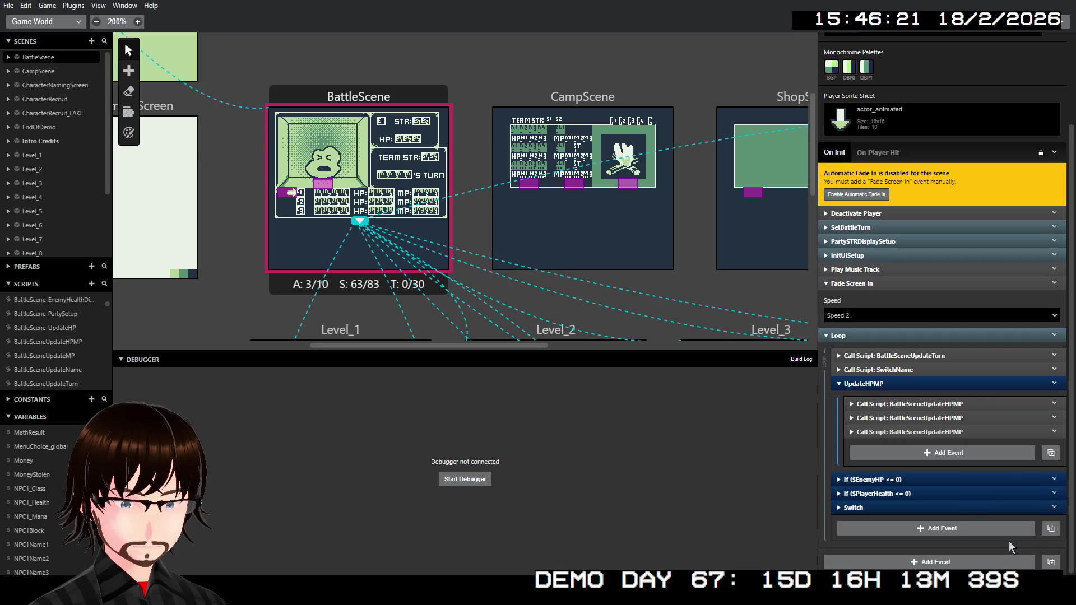
pyautogui.scroll(-3, 894, 428)
# Set the third call to PartyMemNo 2 with $NPC2_Health and $NPC2_Mana, then collapse the group
pyautogui.click(905, 376)
pyautogui.click(897, 413)
pyautogui.write('npc2')
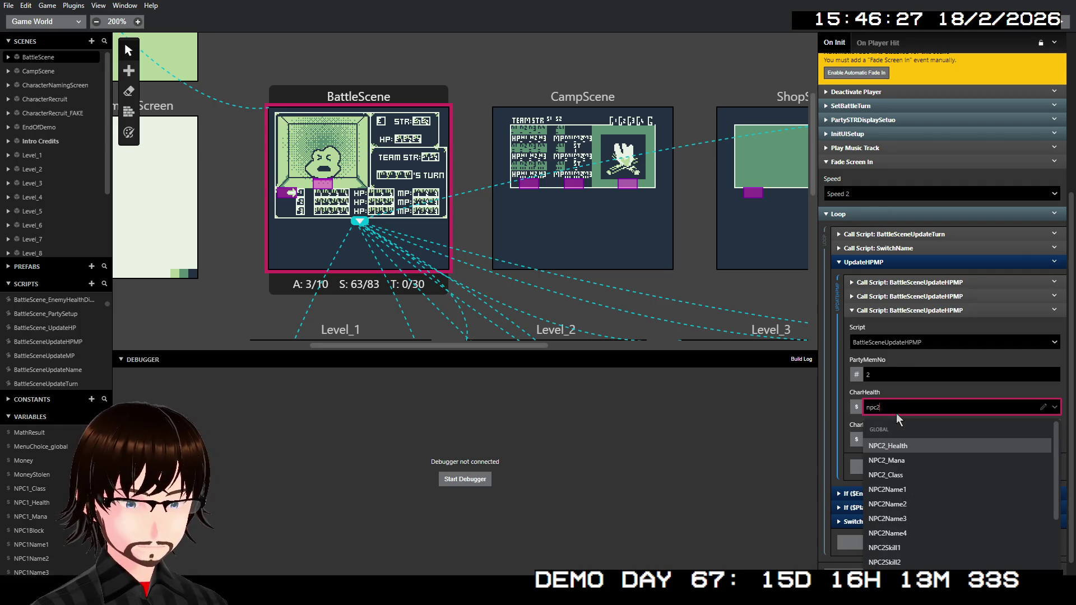
pyautogui.press('Return')
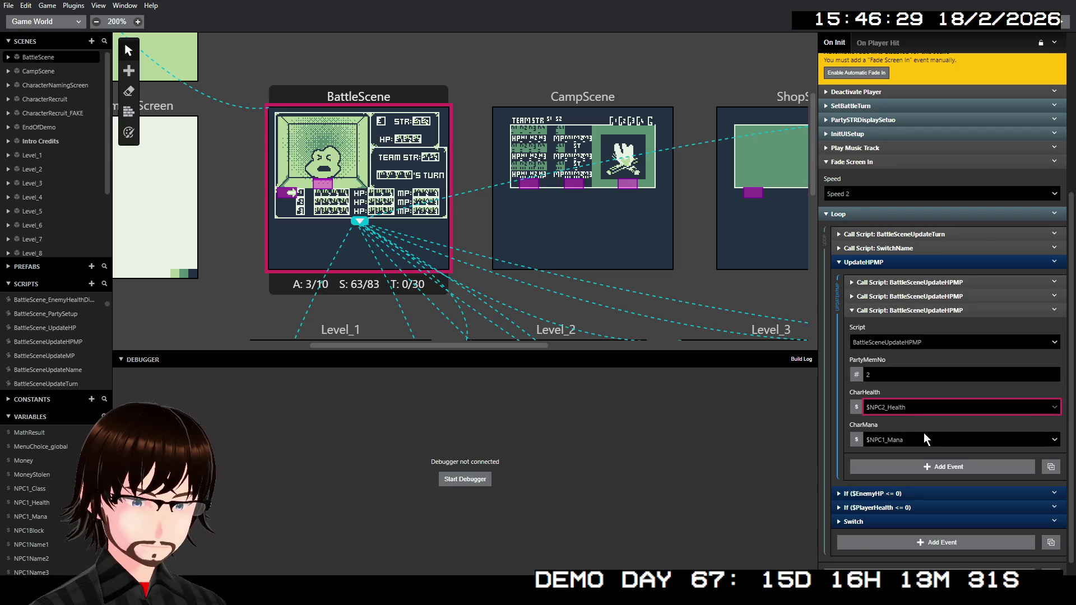
pyautogui.click(925, 435)
pyautogui.write('npc2')
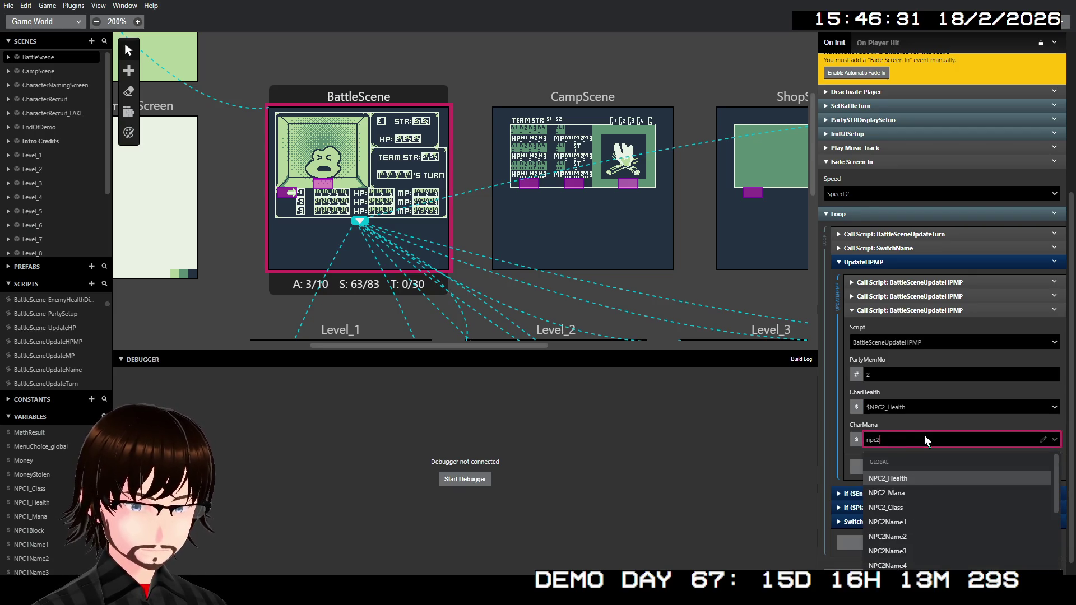
pyautogui.press('Down')
pyautogui.press('Return')
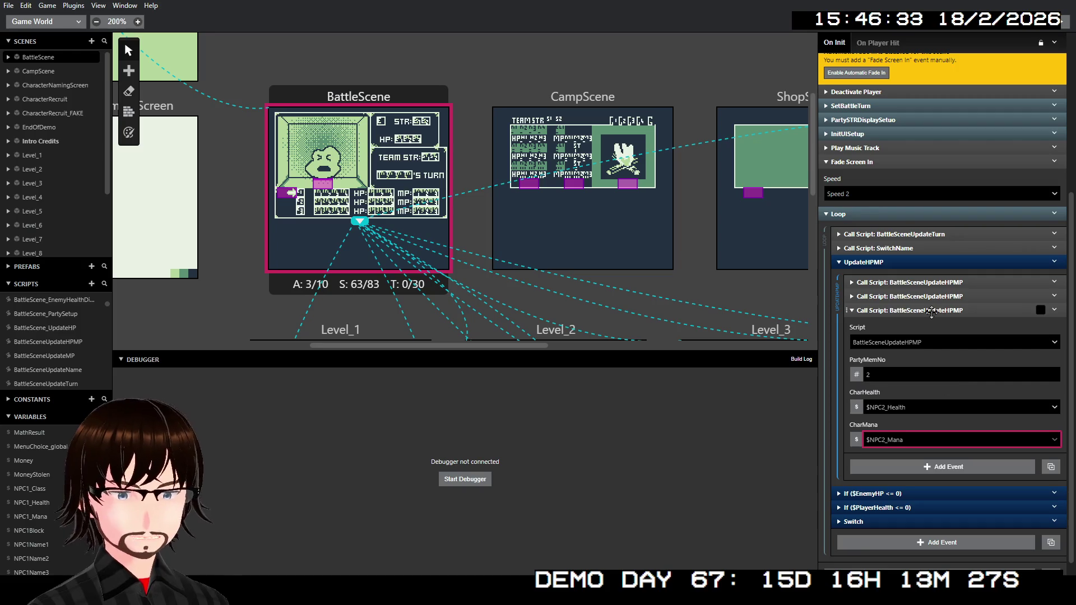
pyautogui.click(931, 311)
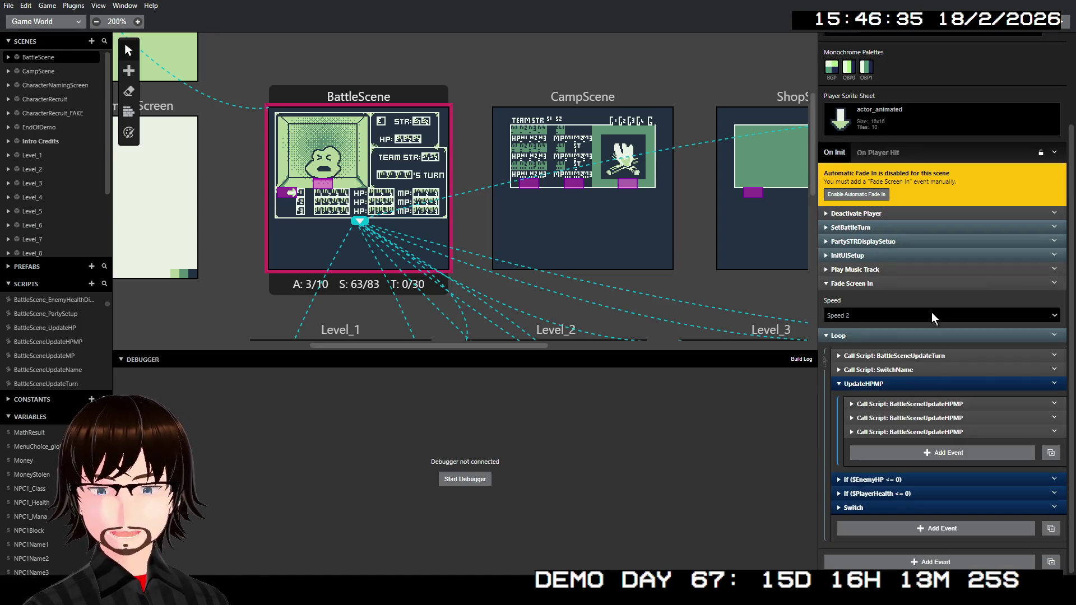
pyautogui.click(894, 383)
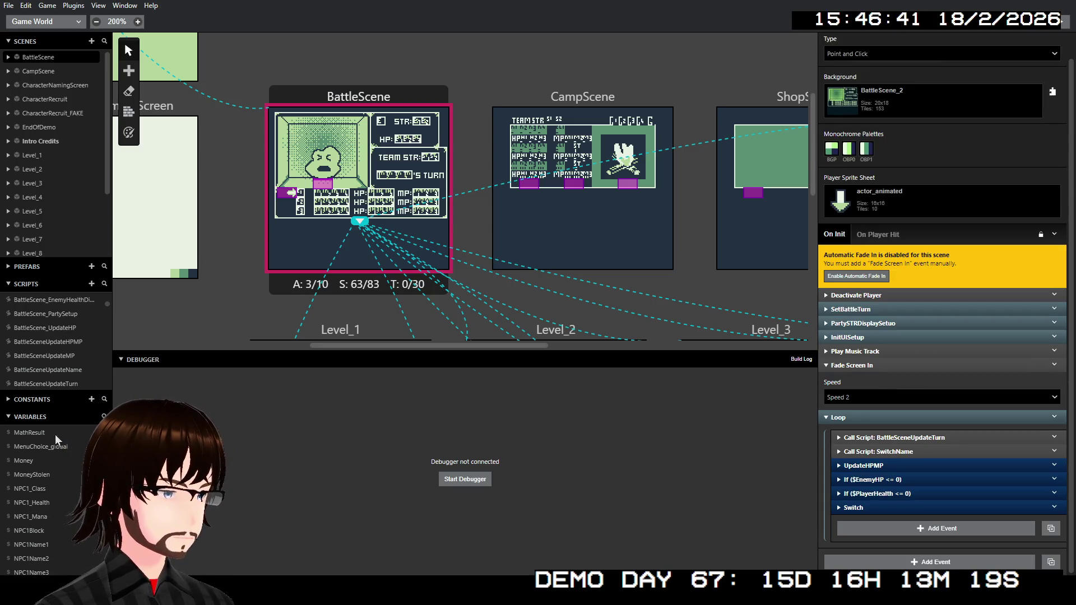
# Enlarge the Scripts list in the sidebar and open the EnemyDamage script
pyautogui.scroll(-5, 40, 146)
pyautogui.scroll(5, 44, 154)
pyautogui.scroll(-2, 50, 319)
pyautogui.moveTo(60, 281); pyautogui.dragTo(66, 171)
pyautogui.scroll(5, 66, 190)
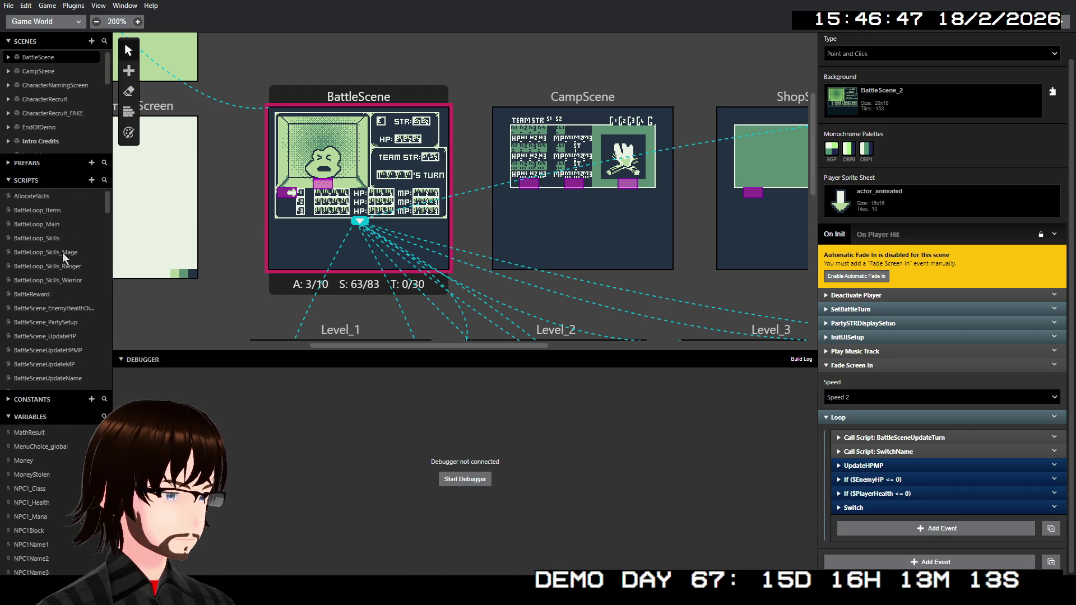
pyautogui.scroll(-5, 60, 268)
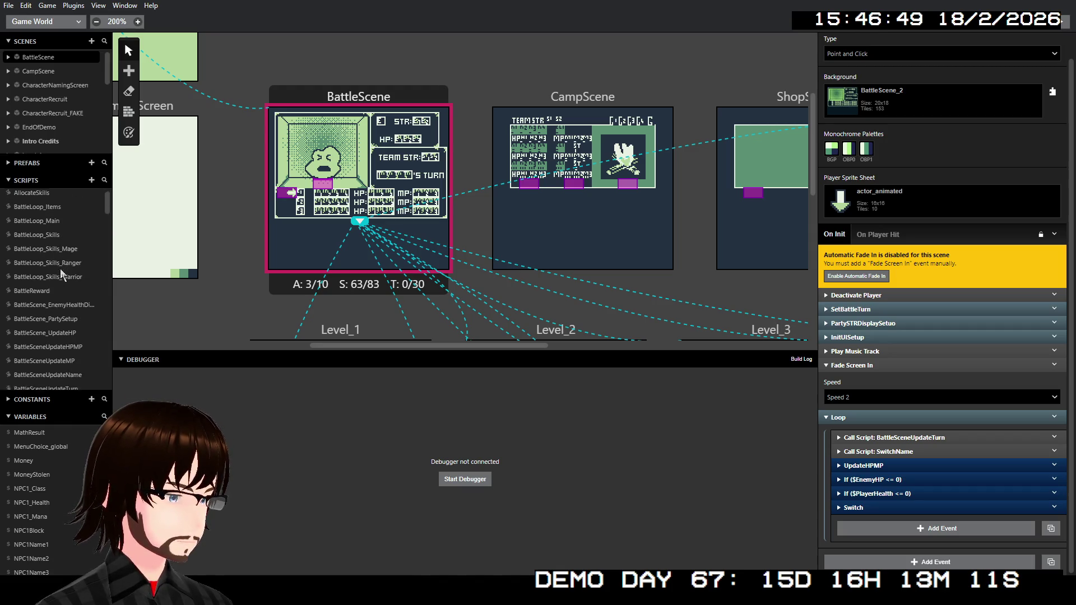
pyautogui.scroll(-4, 56, 294)
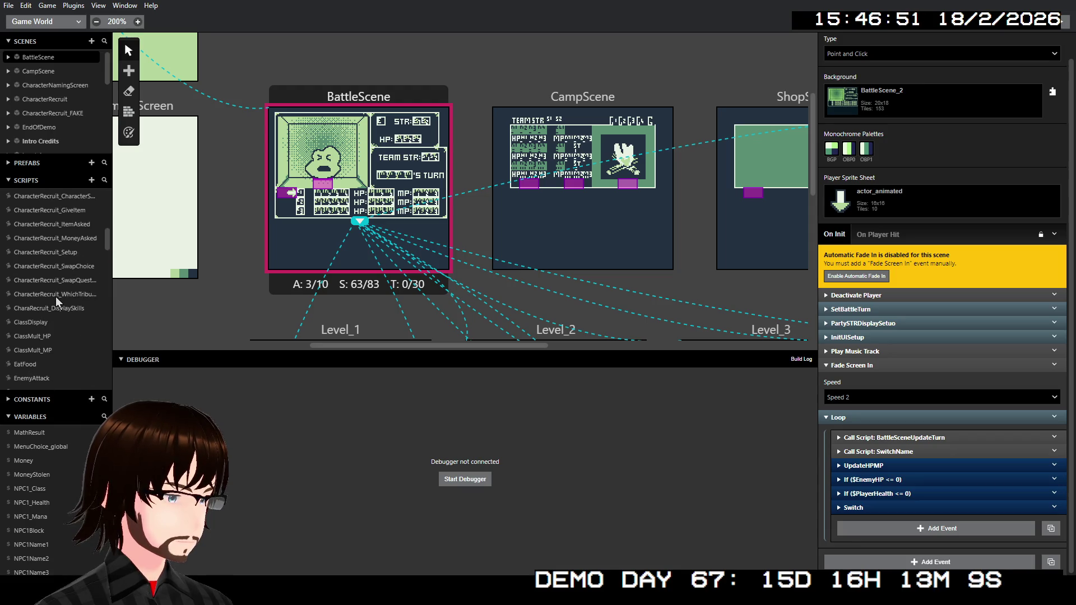
pyautogui.click(46, 335)
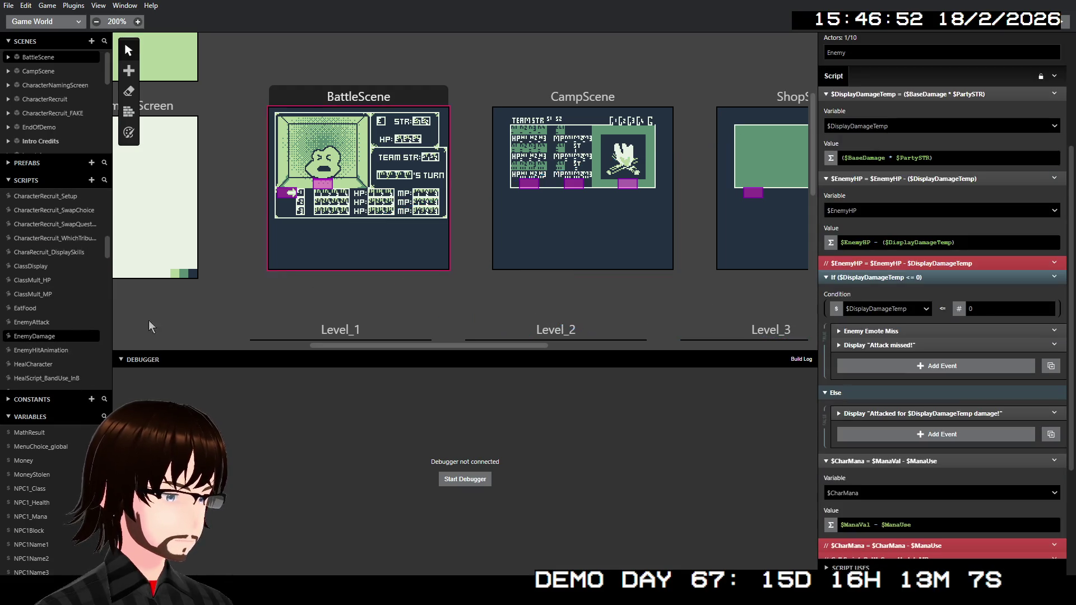
# Delete the disabled // UpdateMP event from EnemyDamage
pyautogui.scroll(-3, 960, 320)
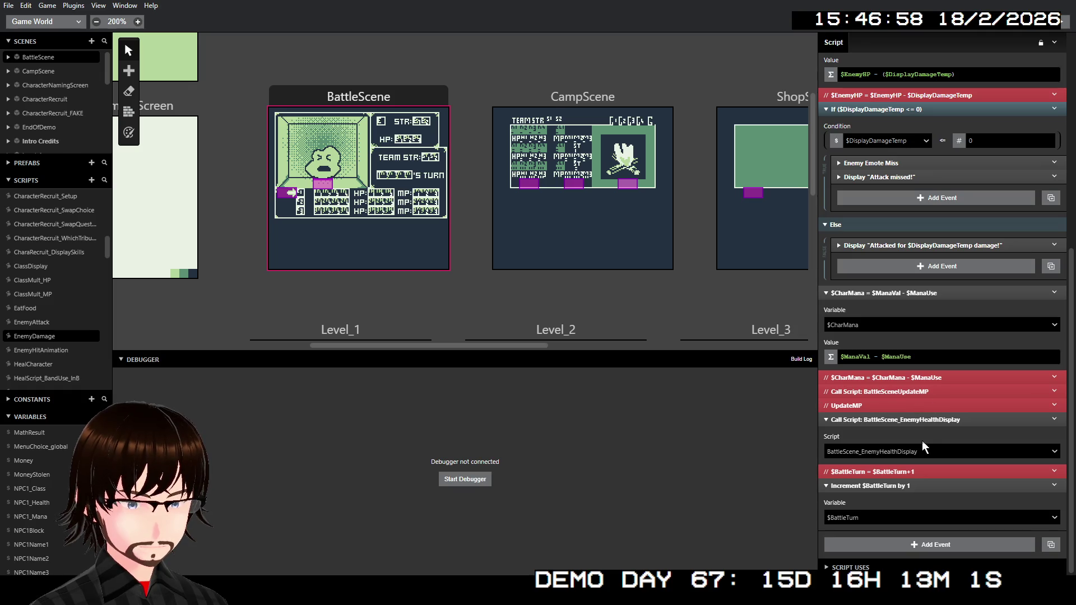
pyautogui.rightClick(874, 405)
pyautogui.click(949, 555)
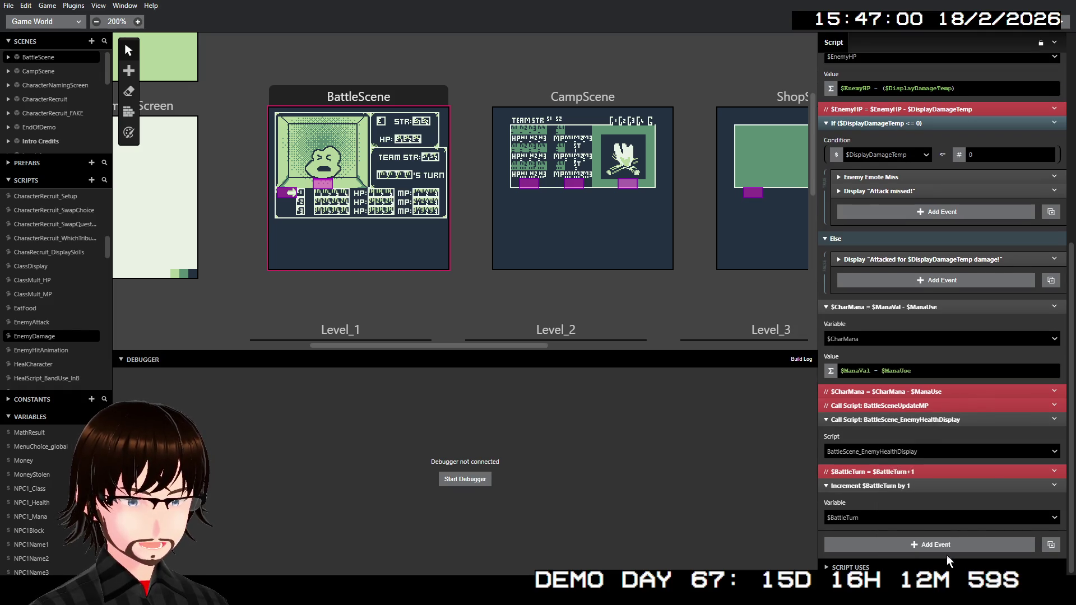